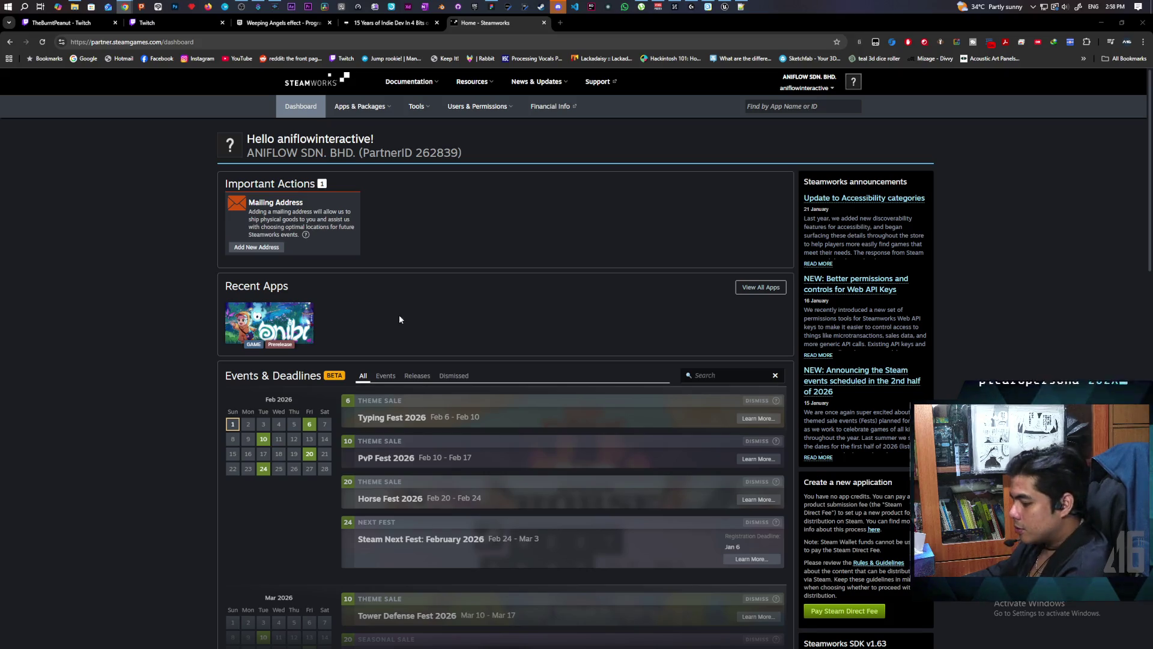
Search Steamworks for app ID 2934090 and open the Onibi game's App Admin page.
click(757, 108)
text(2934090)
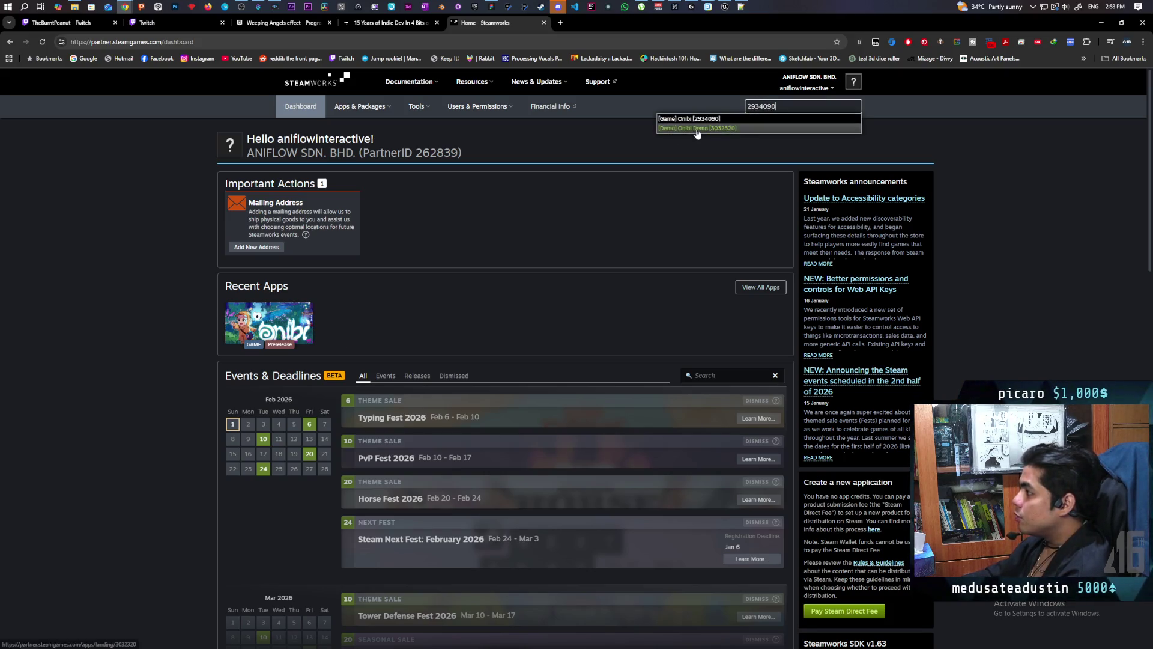
click(706, 122)
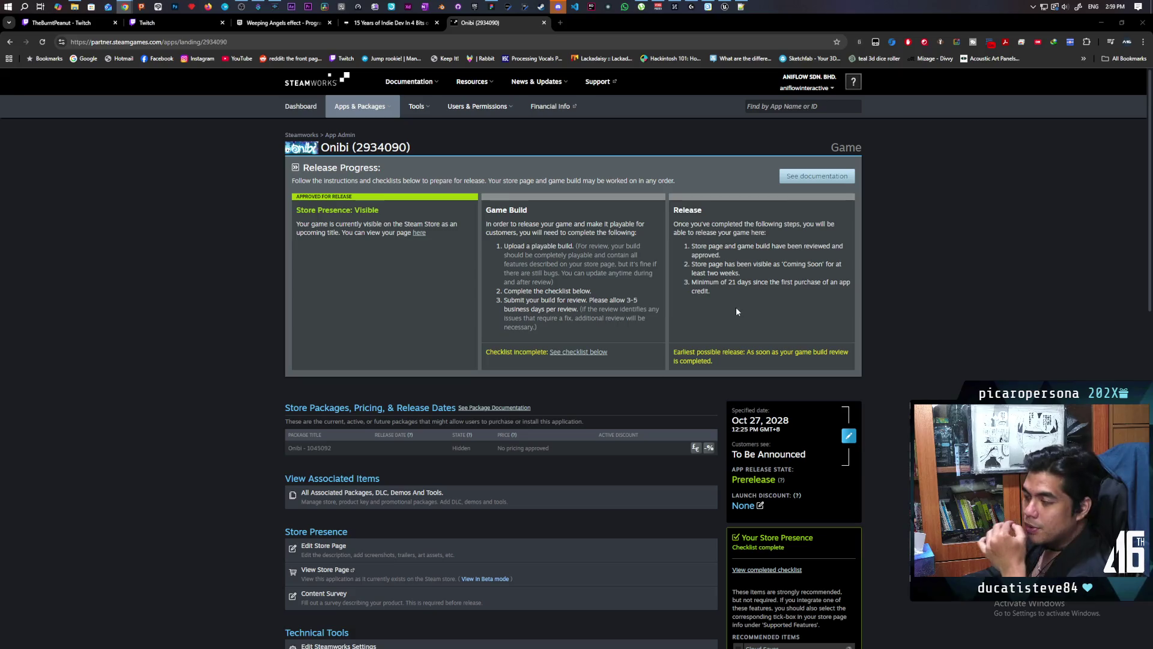
Replace the SteamDevAppId value 480 with 2934090 in DefaultEngine.ini.
click(1104, 24)
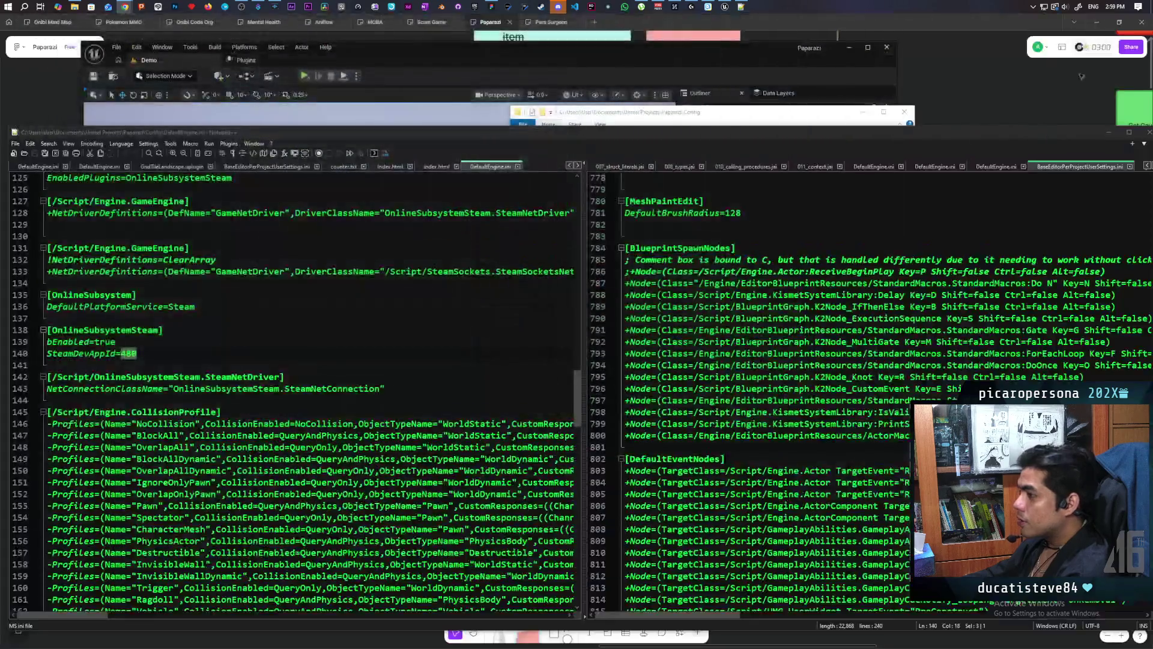
click(127, 354)
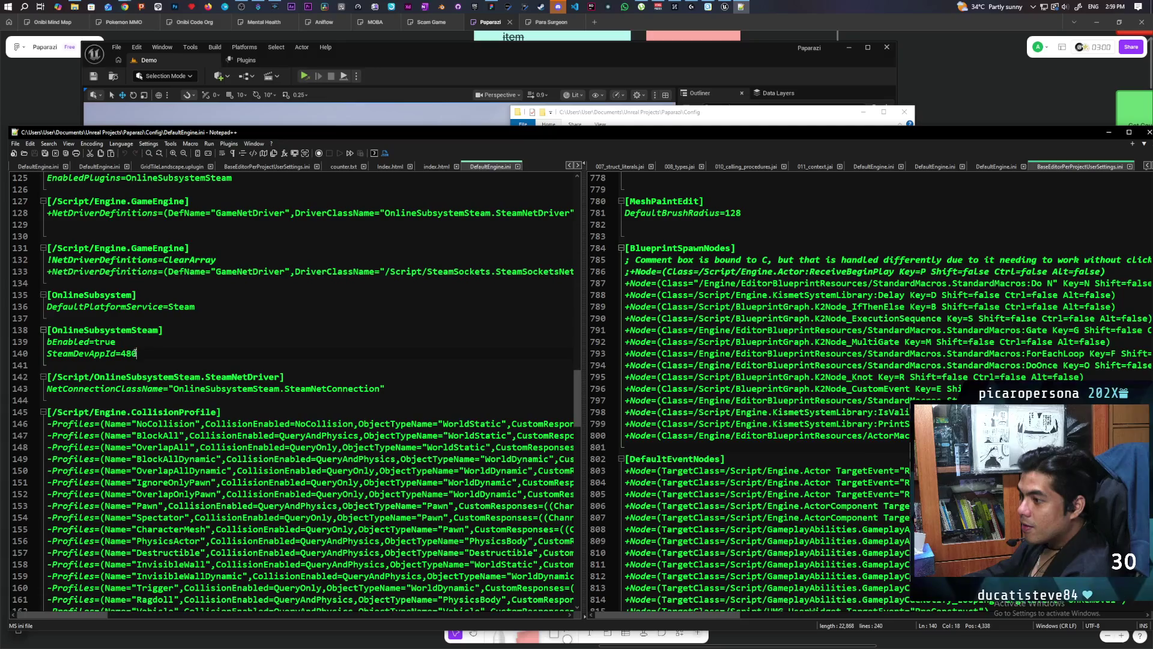
double_click(134, 354)
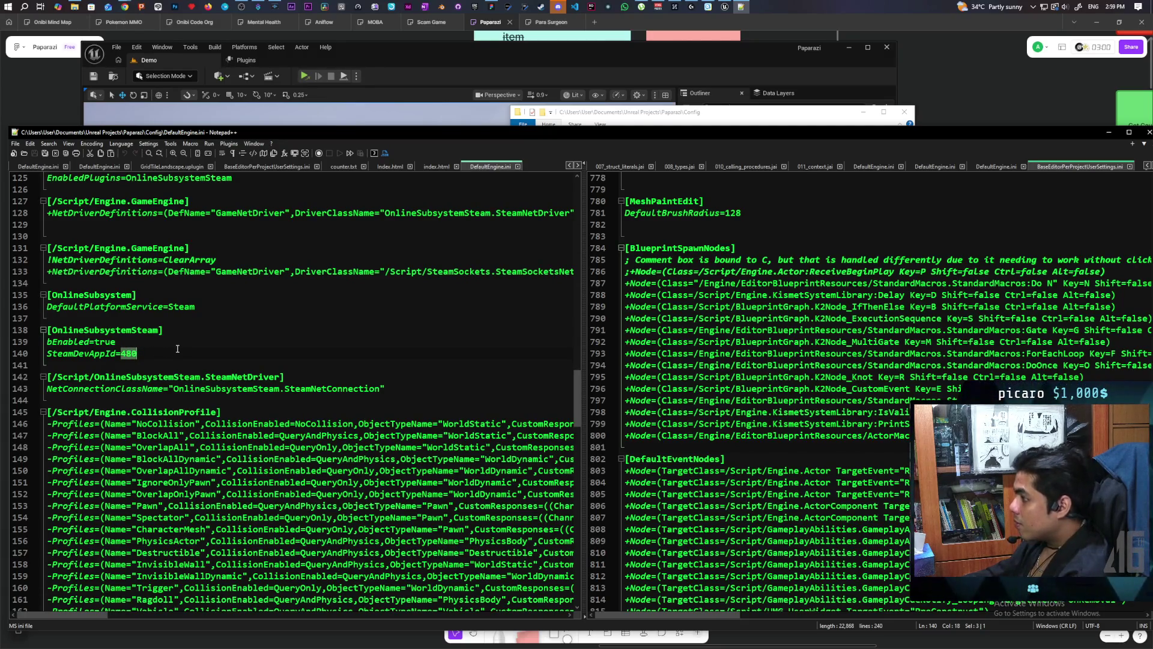
text(2934090)
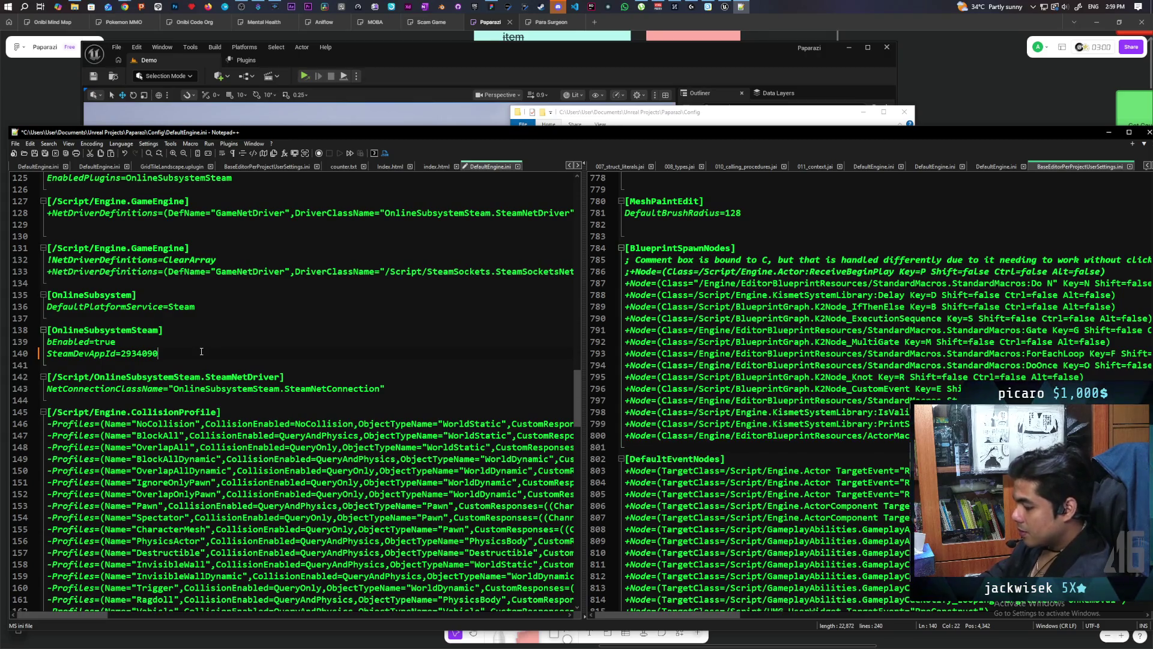
Keep the old ID as a ';480' comment line below it, then minimize Notepad++.
key(Return)
text(;480)
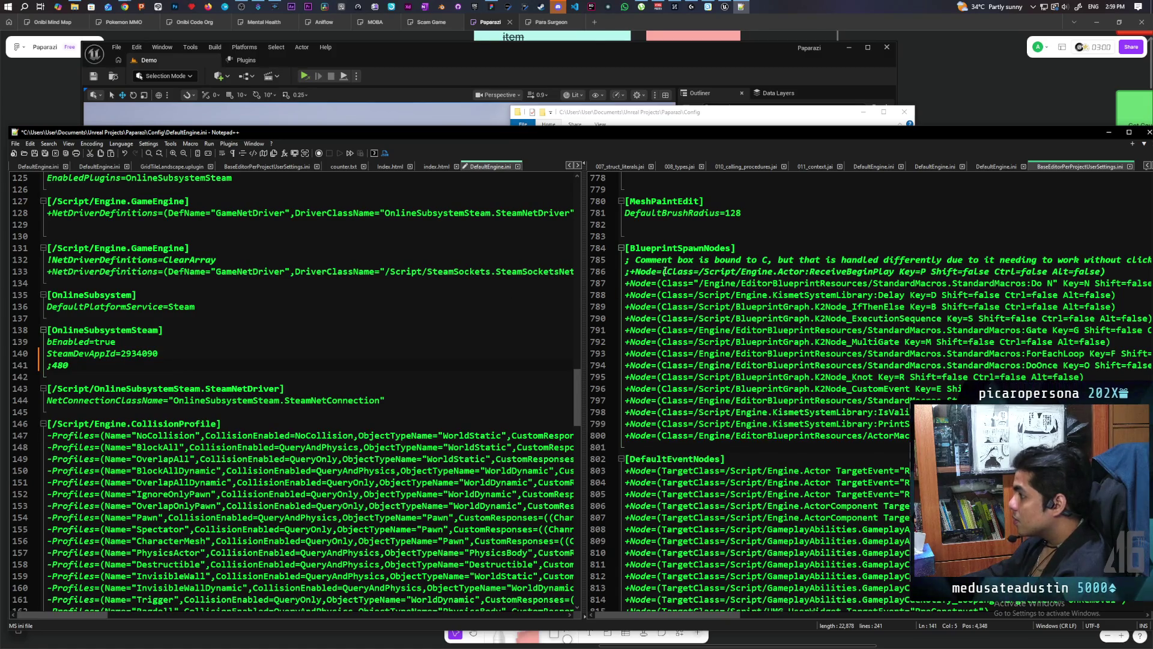
mouse_move(651, 615)
mouse_down()
mouse_move(803, 597)
mouse_move(630, 597)
mouse_move(361, 511)
mouse_up()
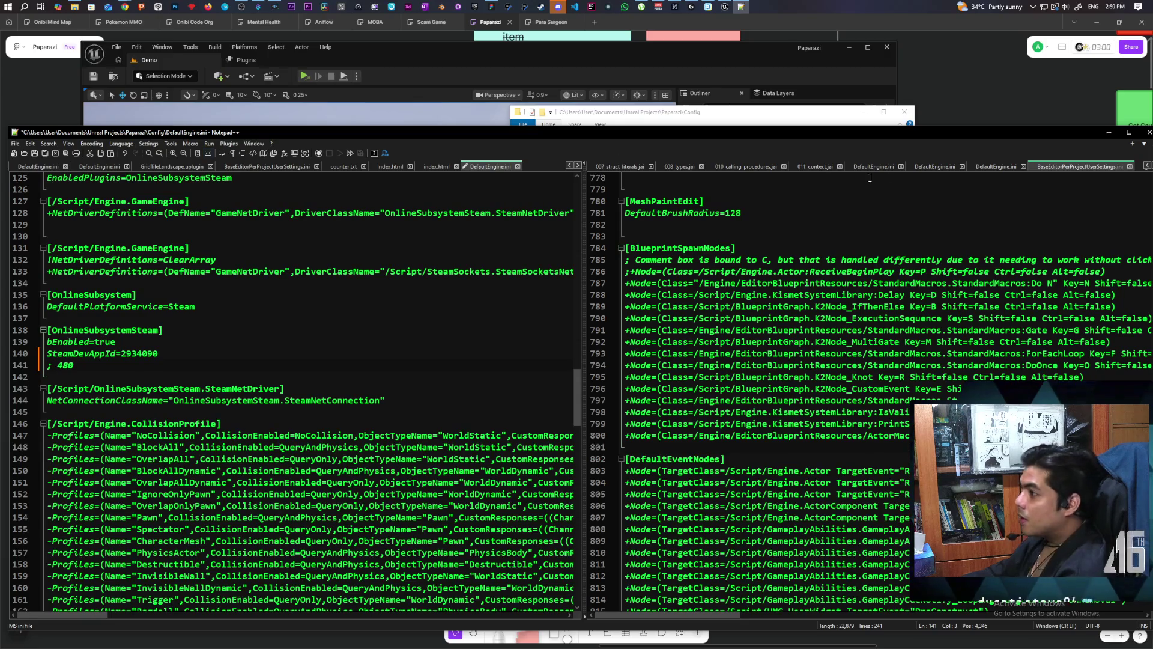
click(1107, 132)
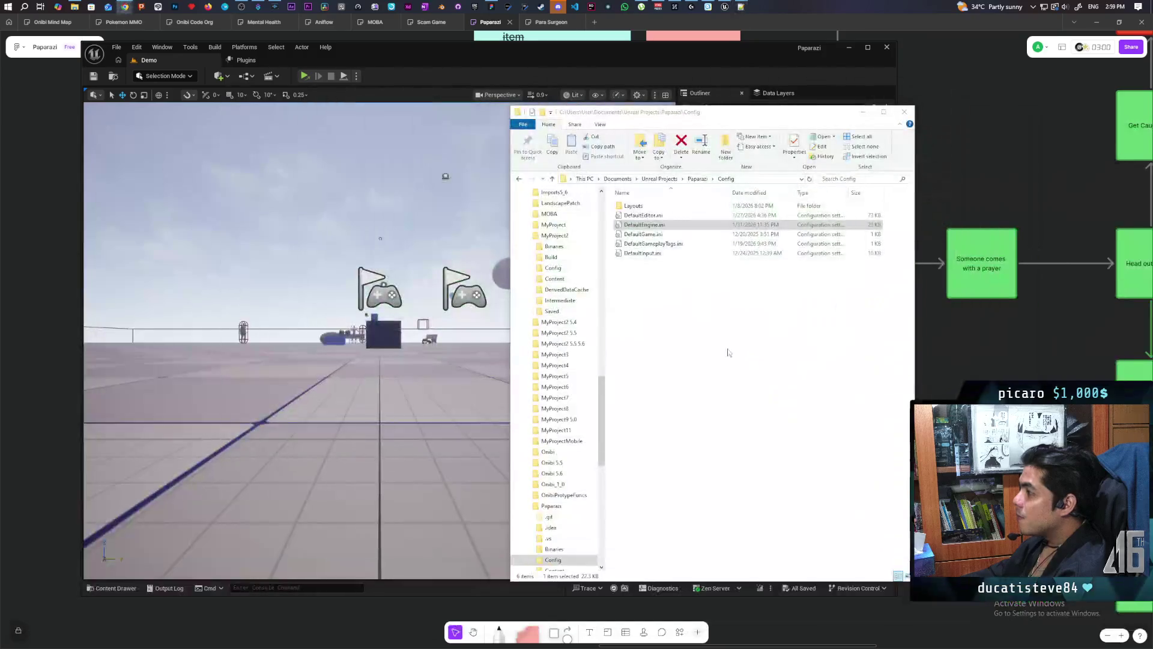
Bring the Paparazi Unreal editor forward, then switch to Chrome's YouTube lobby tutorial tab.
click(424, 51)
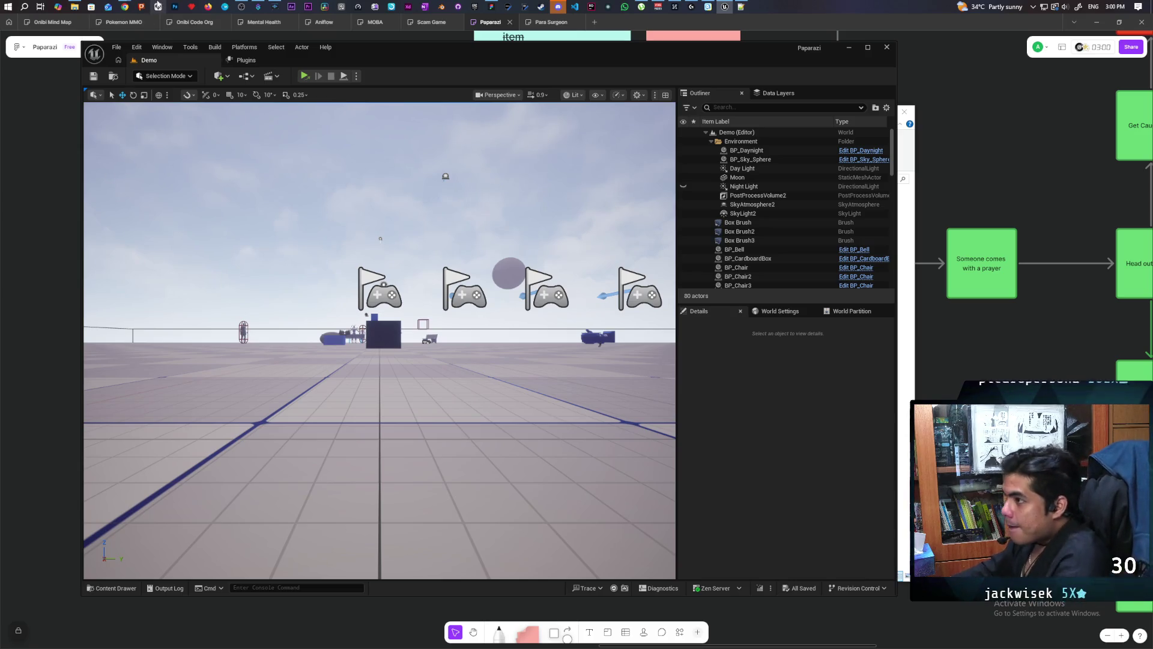
mouse_move(124, 6)
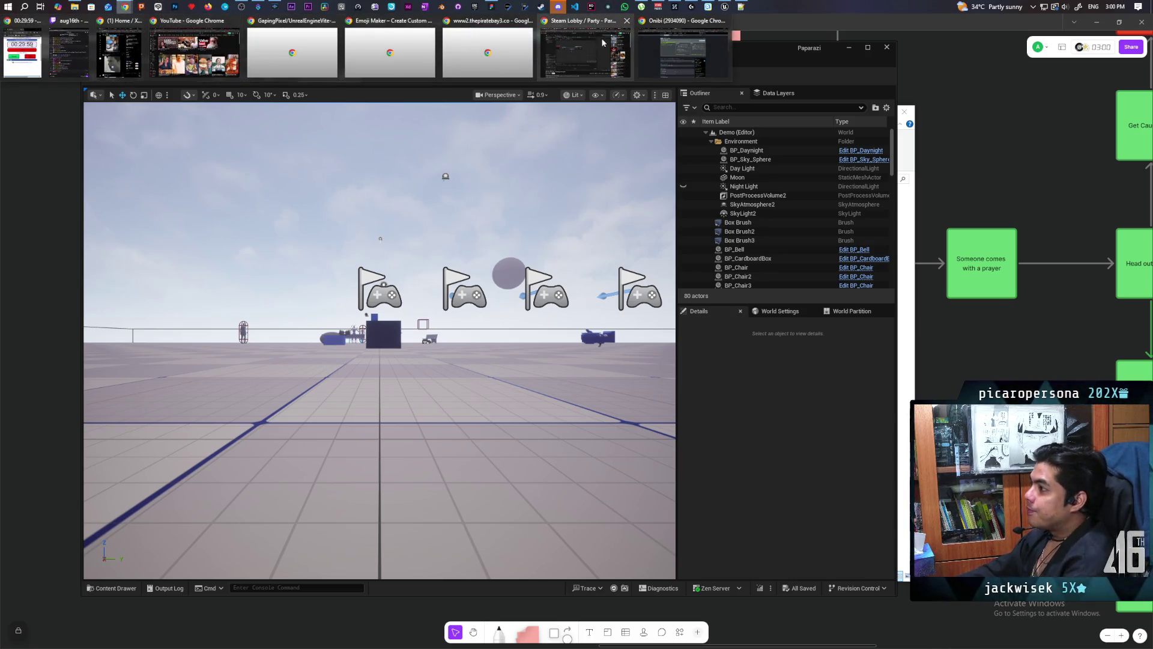
click(605, 39)
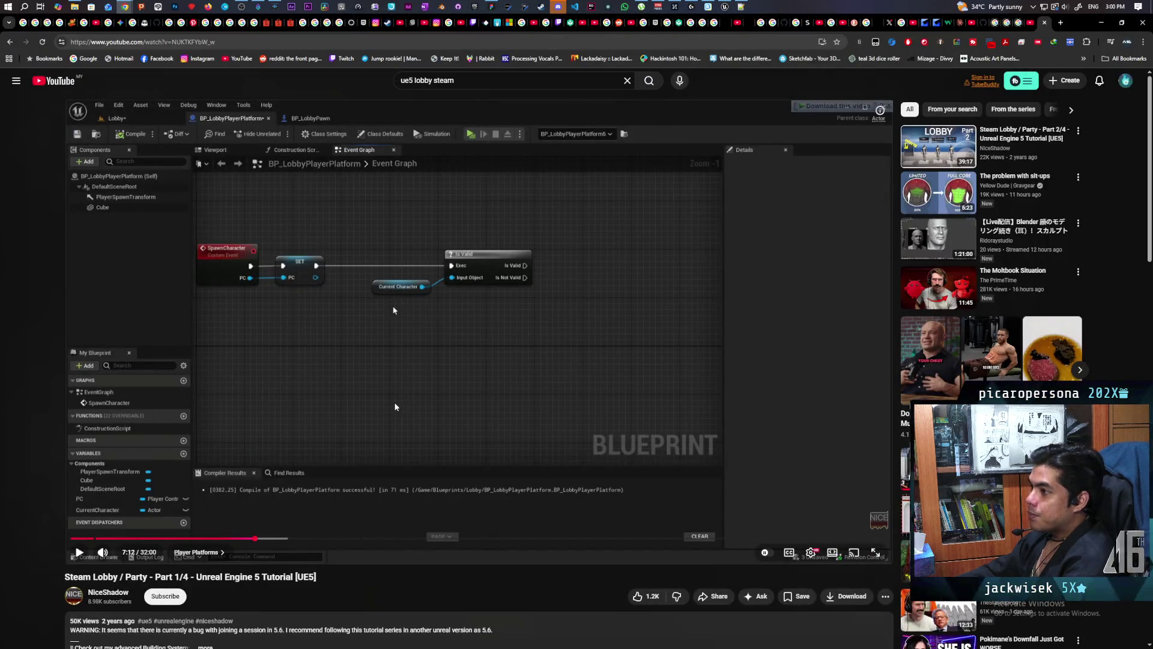
Play the Steam Lobby tutorial on to the Current Character Is Valid check in SpawnCharacter.
click(282, 349)
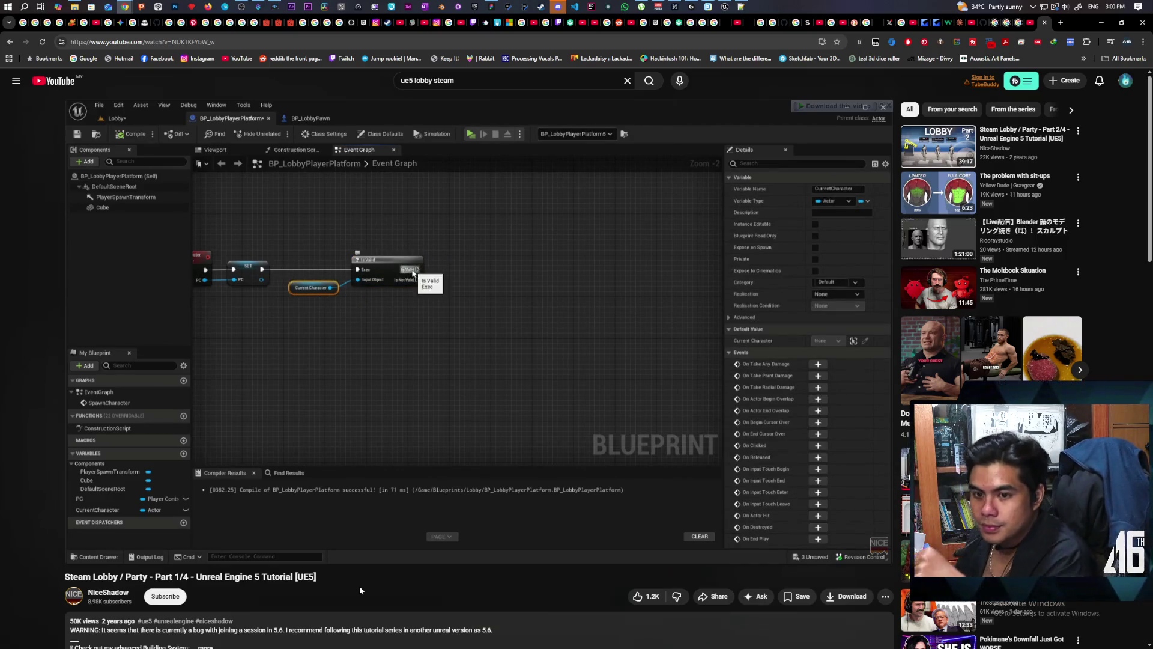
key(space)
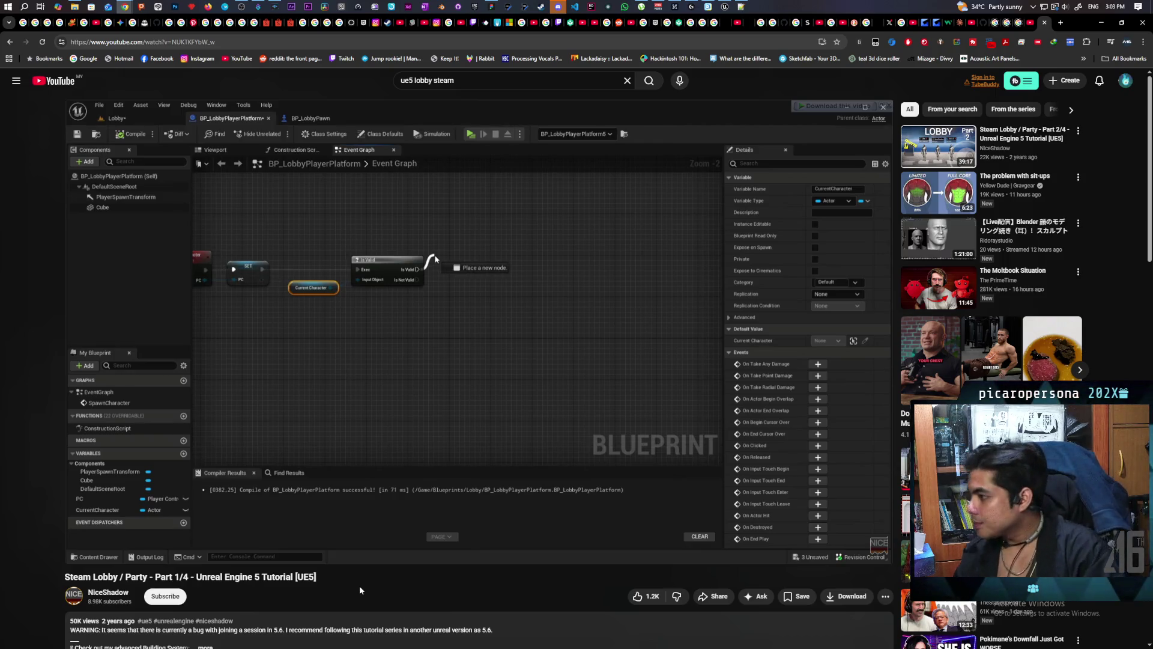
key(space)
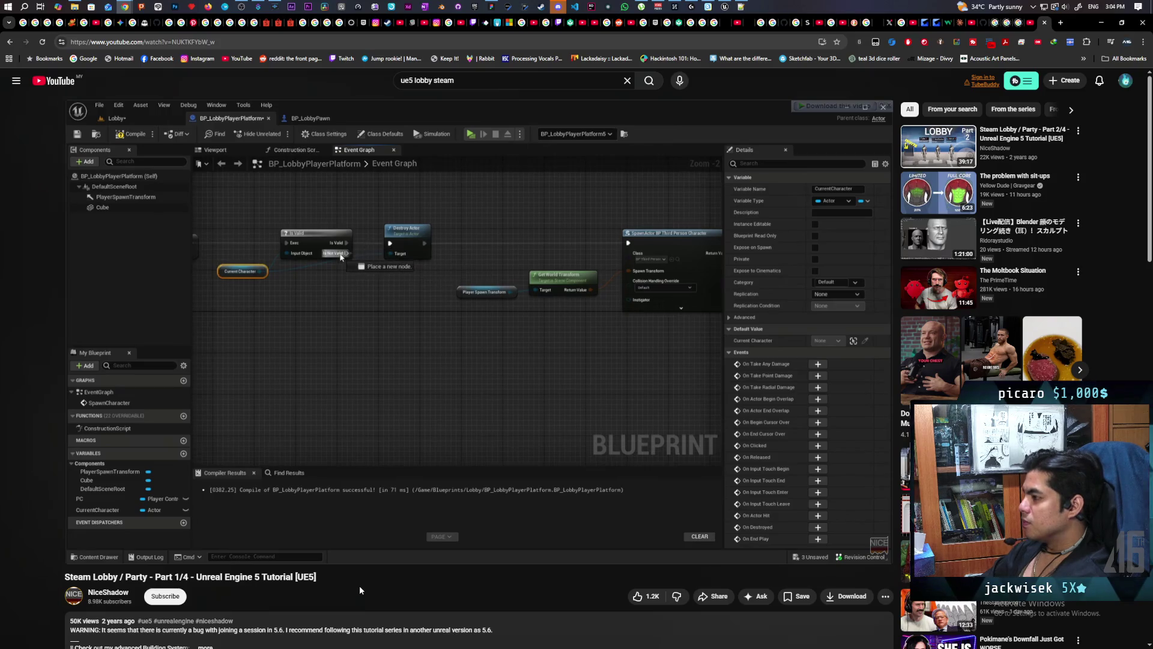
Skip the lobby tutorial forward to about 11:35, where BP_LobbyGM's platform setup begins.
key(Right)
key(Right)
key(Right)
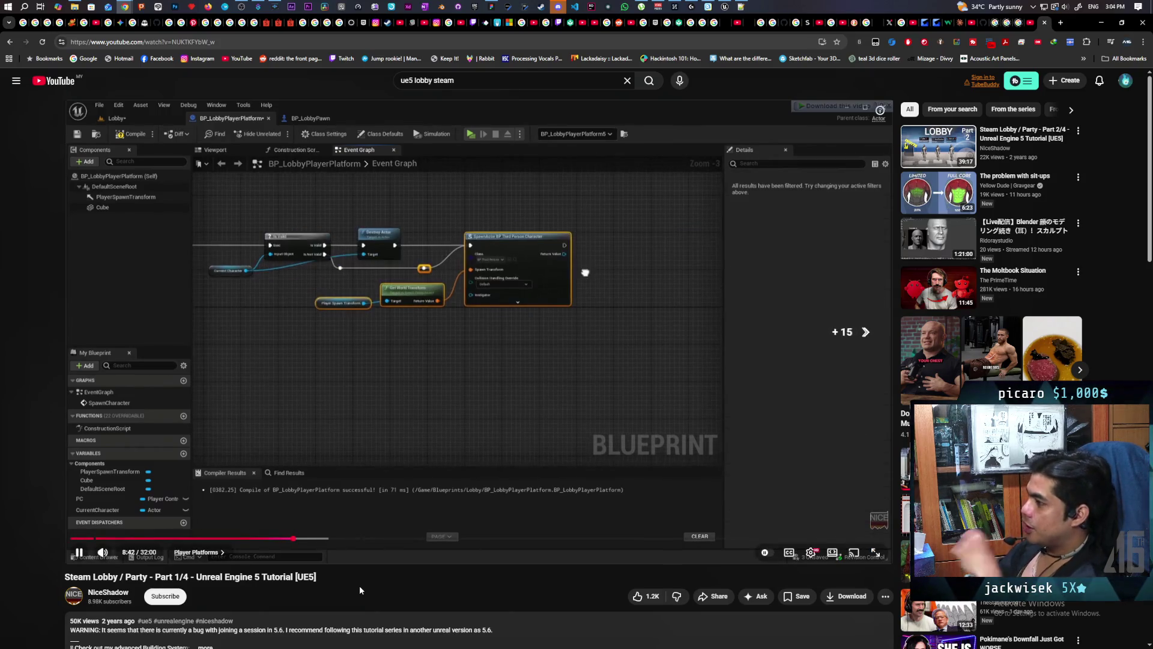
key(Right)
key(Right)
key(Right)
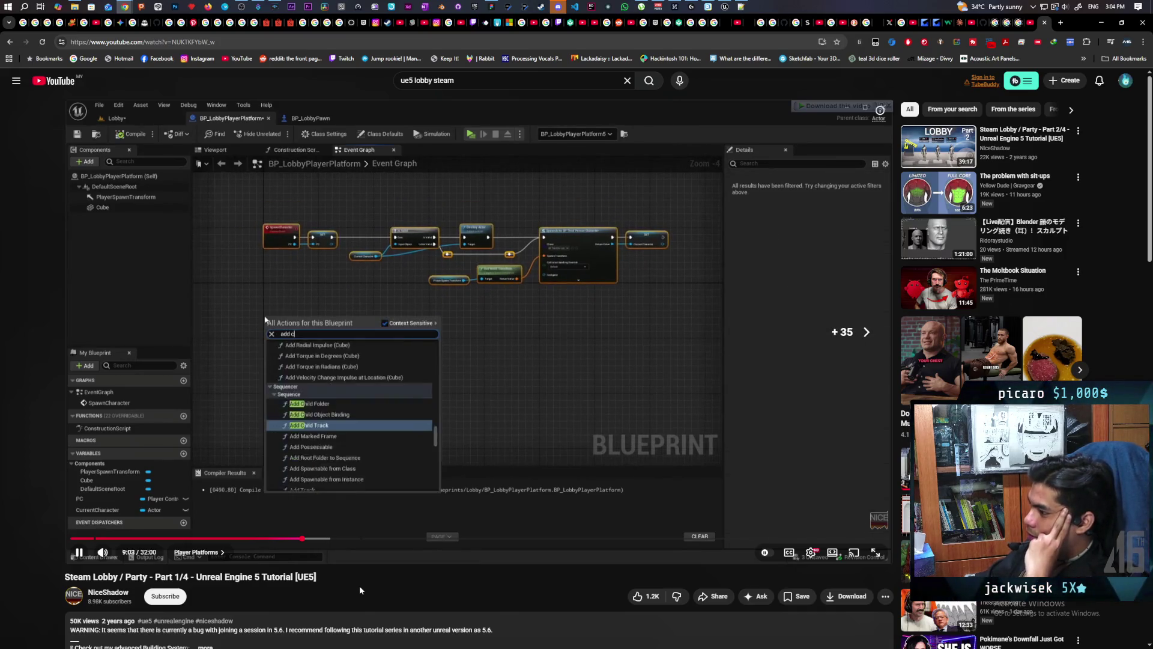
key(Right)
key(Right)
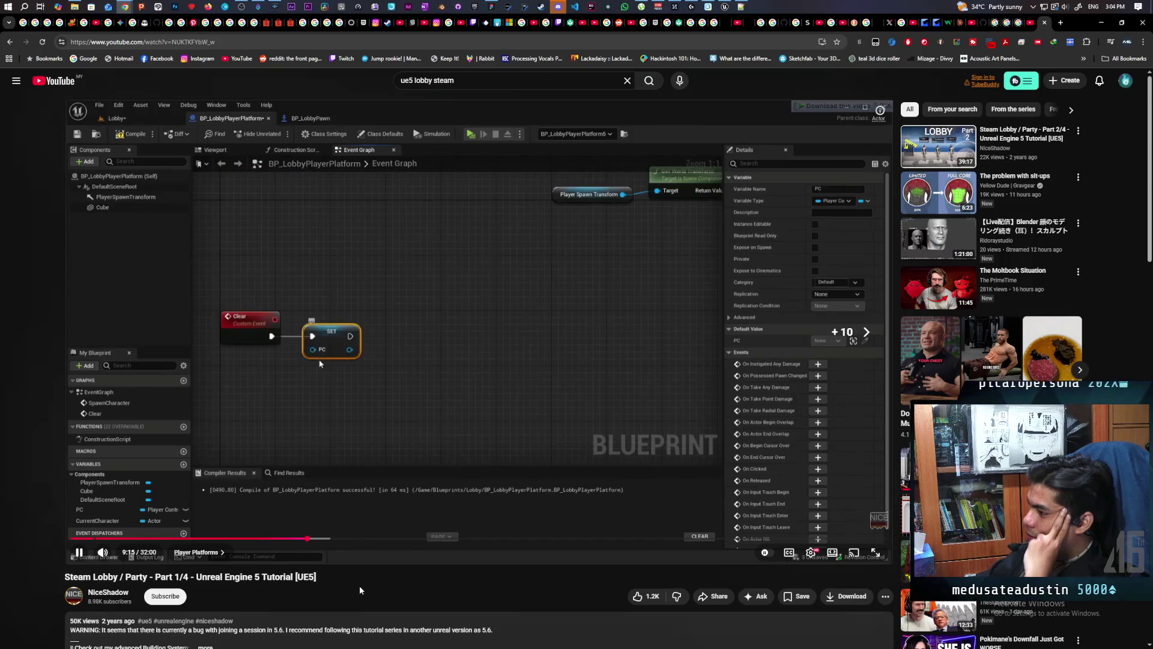
key(Right)
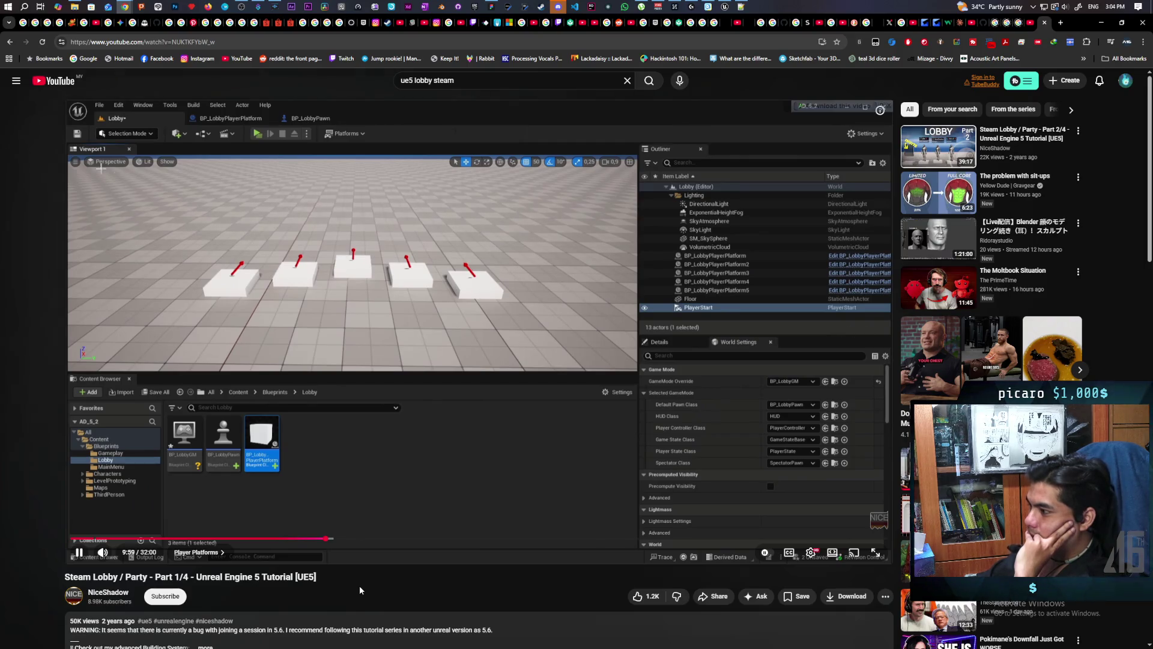
key(l)
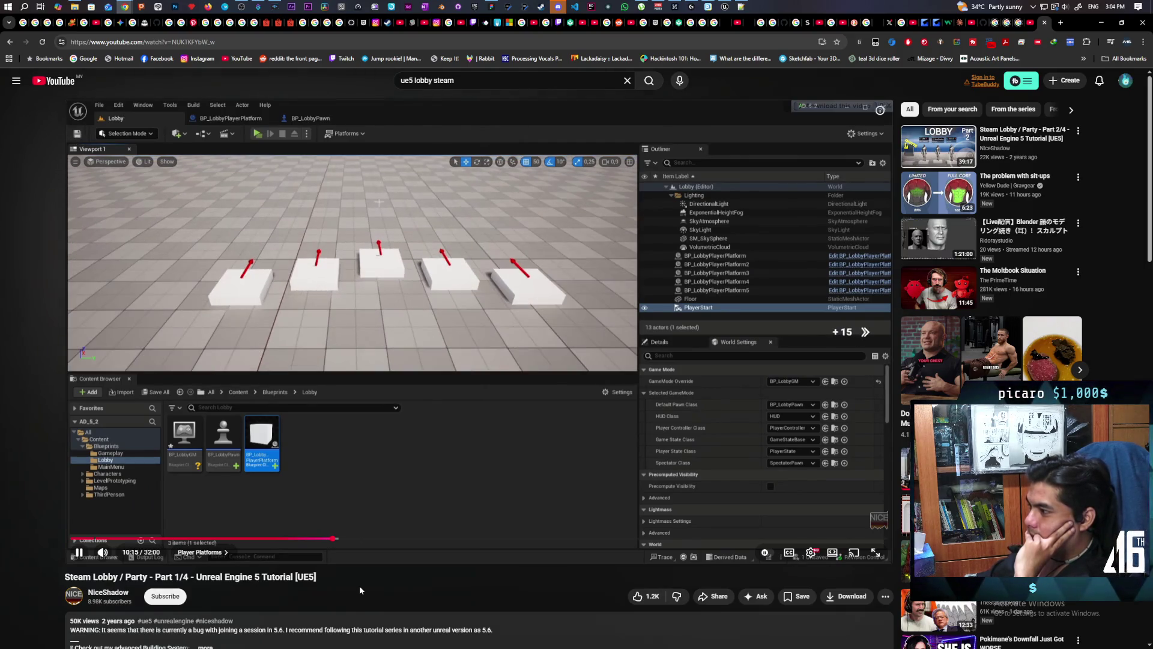
key(l)
key(l)
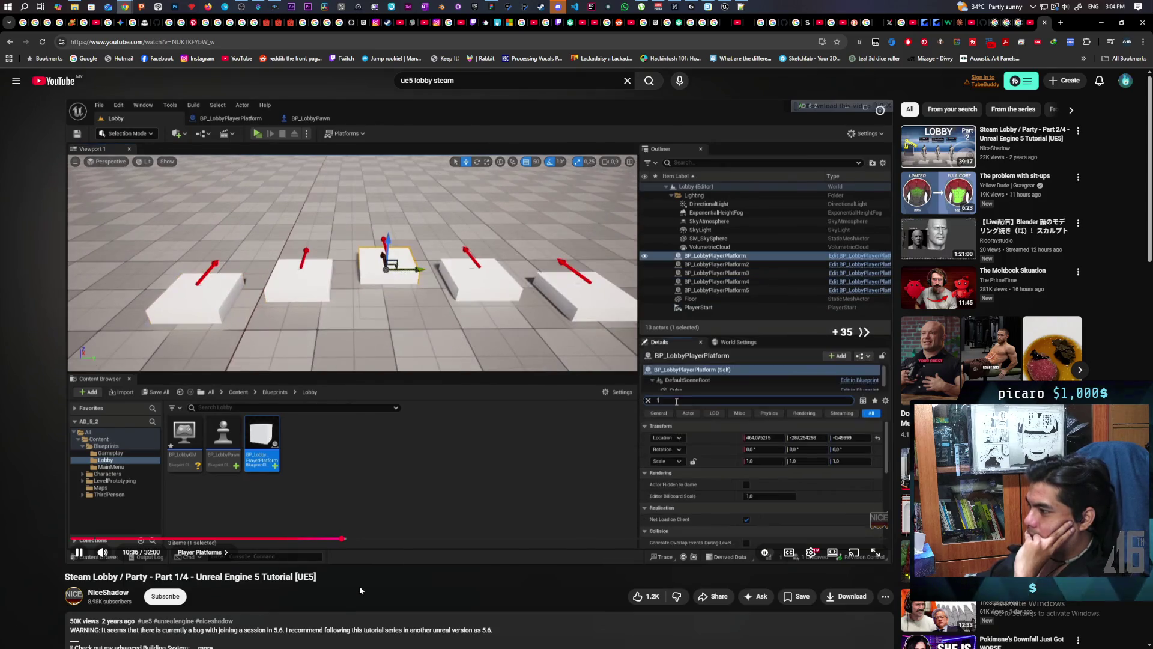
key(l)
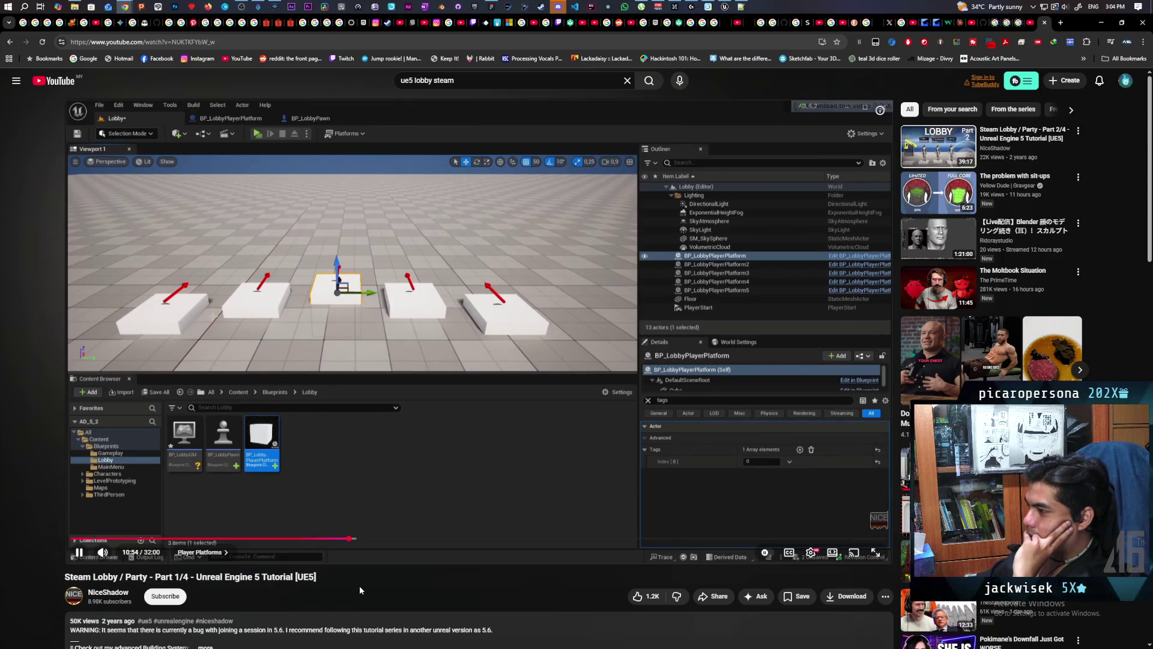
key(l)
key(l)
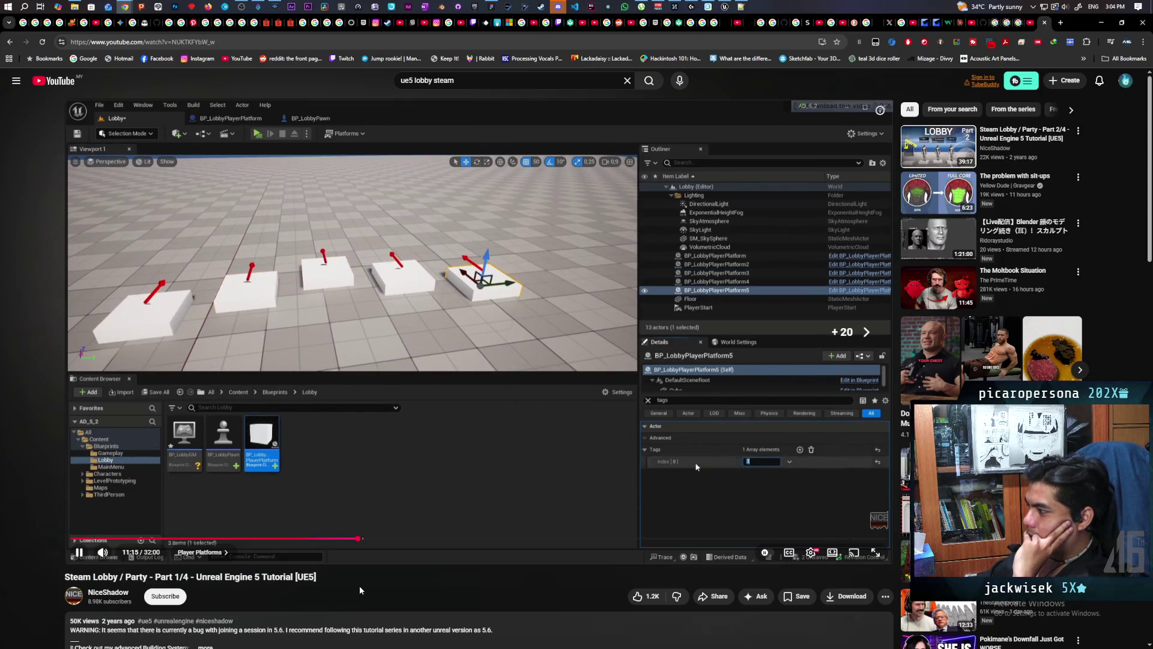
key(l)
key(l)
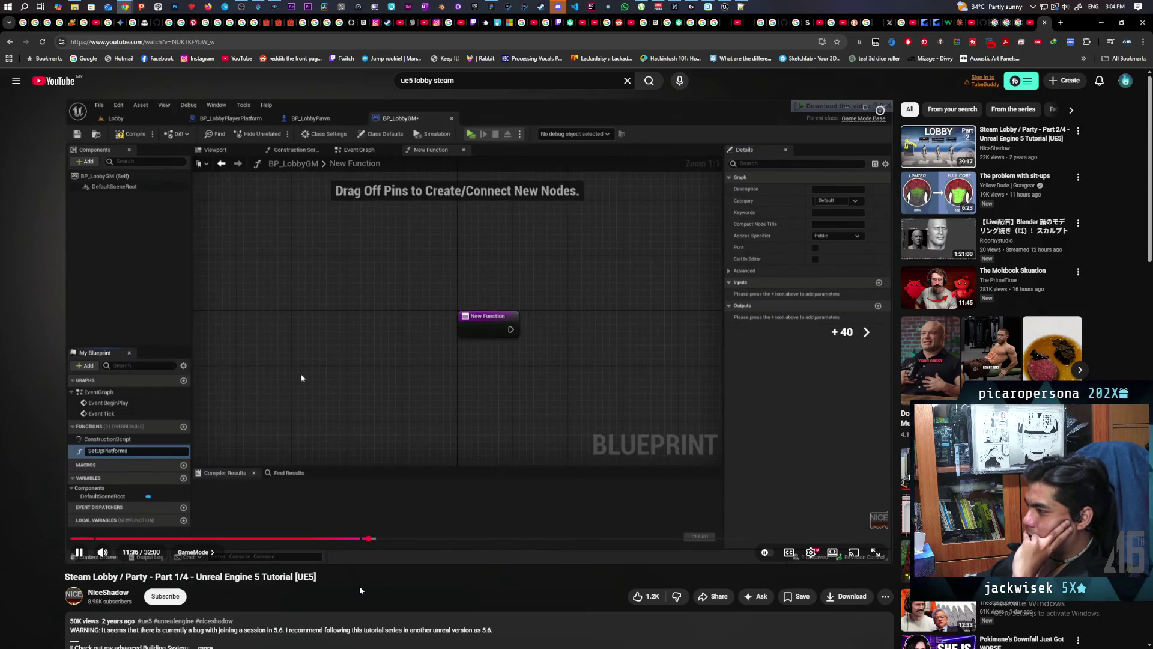
Jump the tutorial to 13:05 and pause on the Get All Actors Of Class with Tag node.
key(Right)
key(Right)
key(Right)
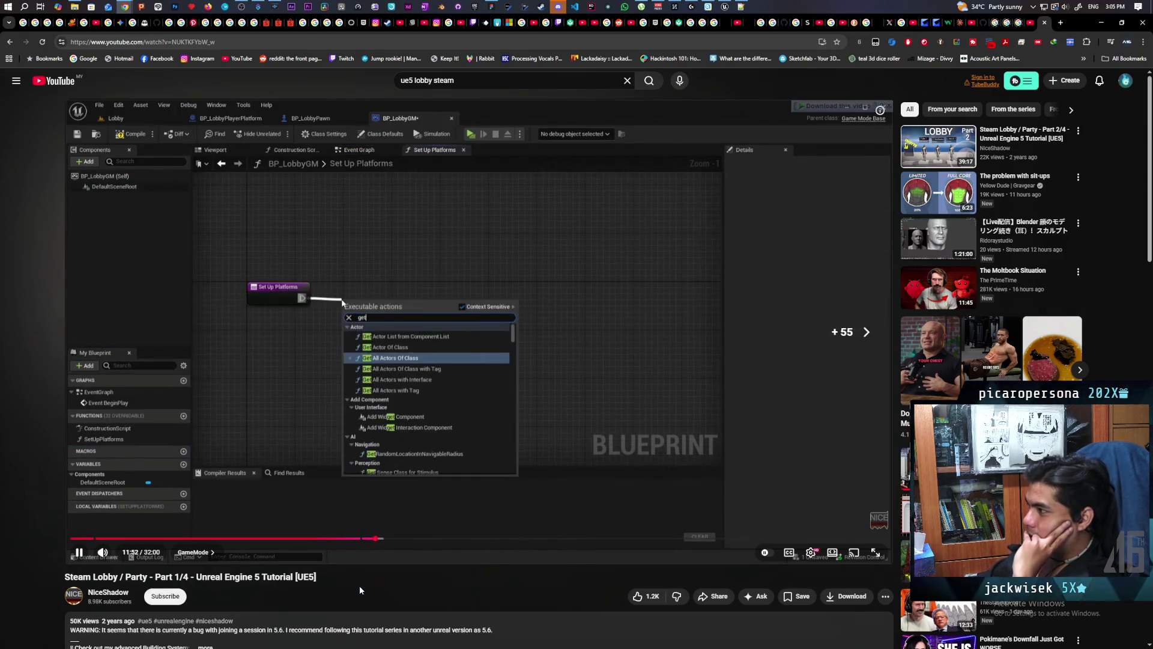
key(Left)
key(Left)
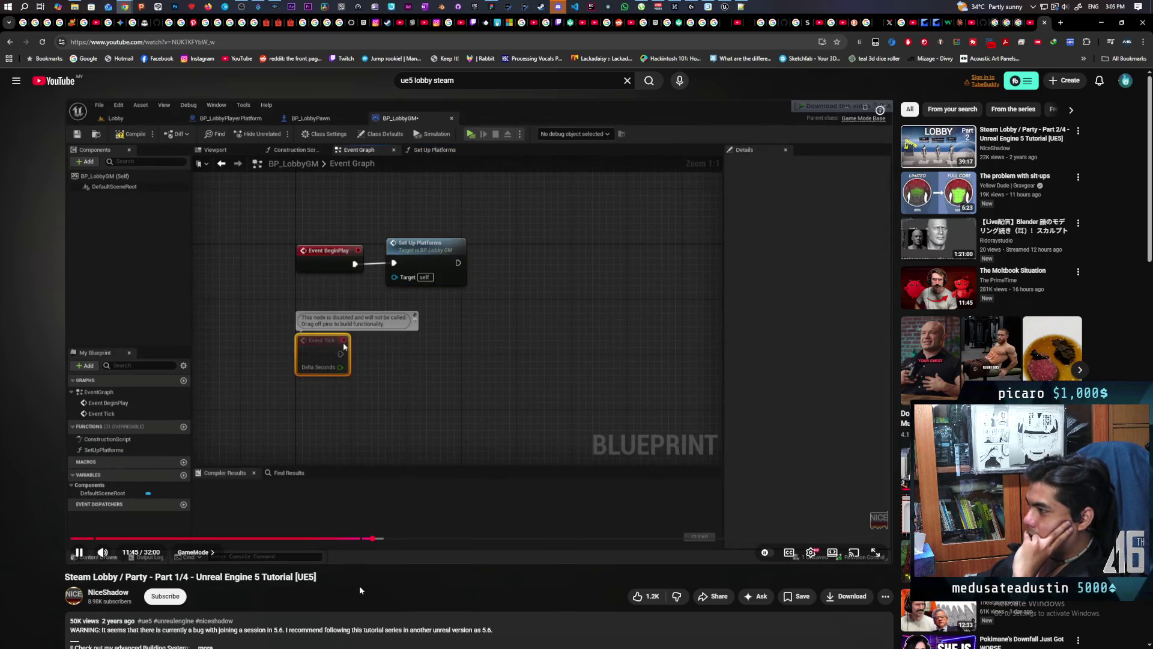
key(Right)
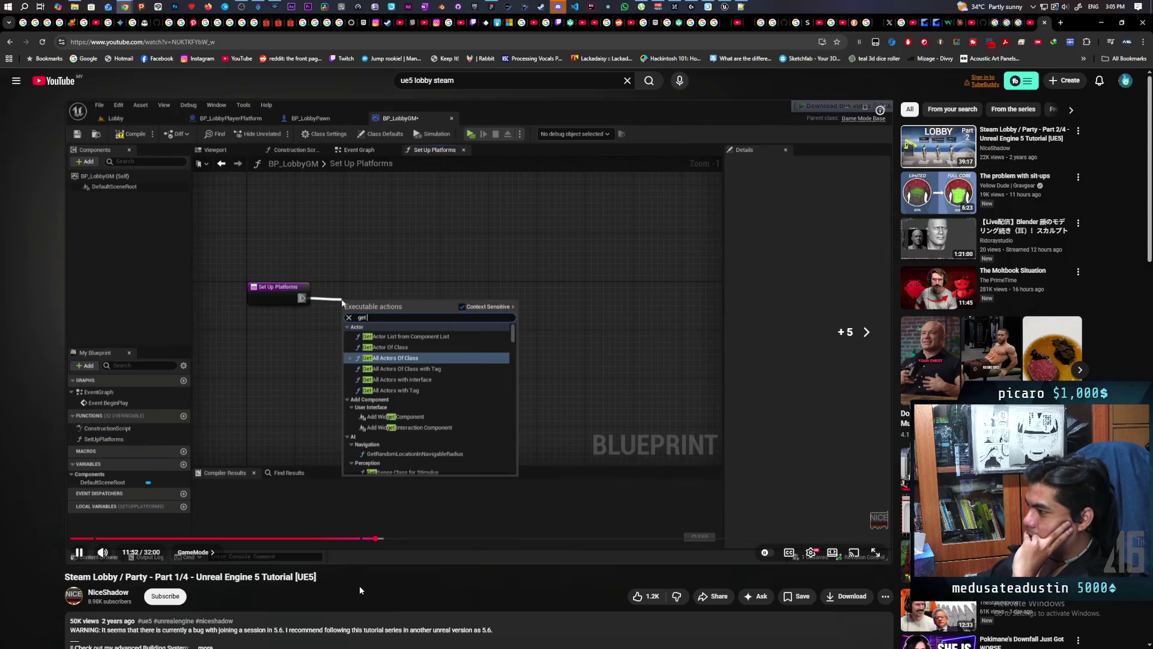
key(Right)
key(Right)
key(Right)
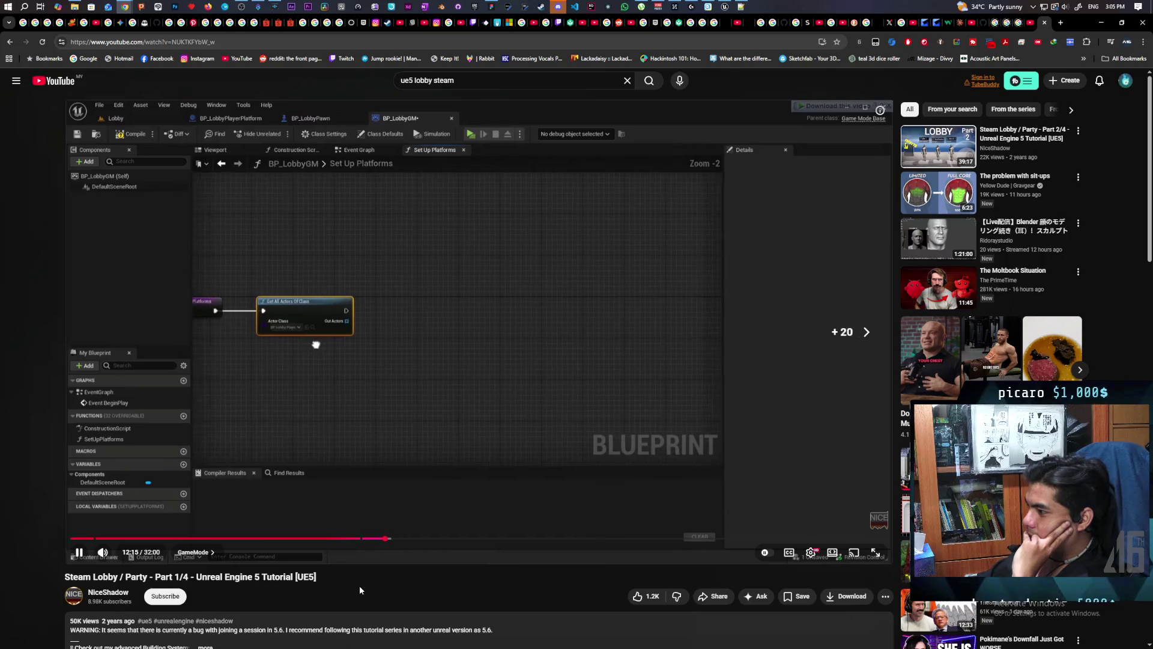
key(Right)
key(Right)
key(Right)
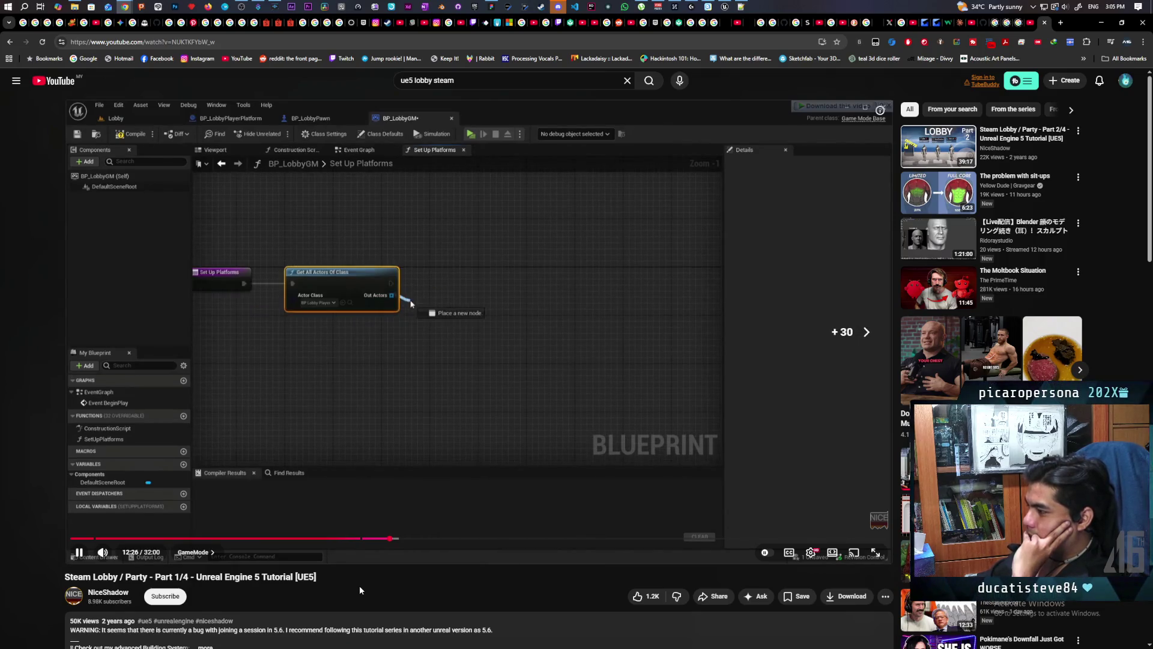
key(Right)
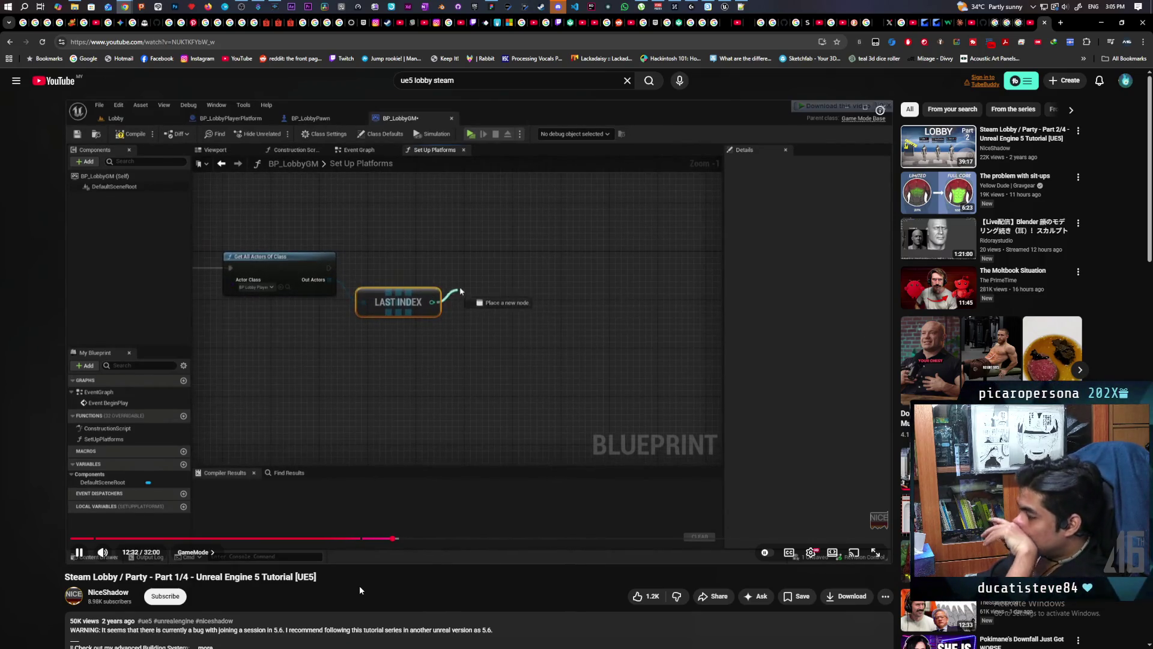
key(Right)
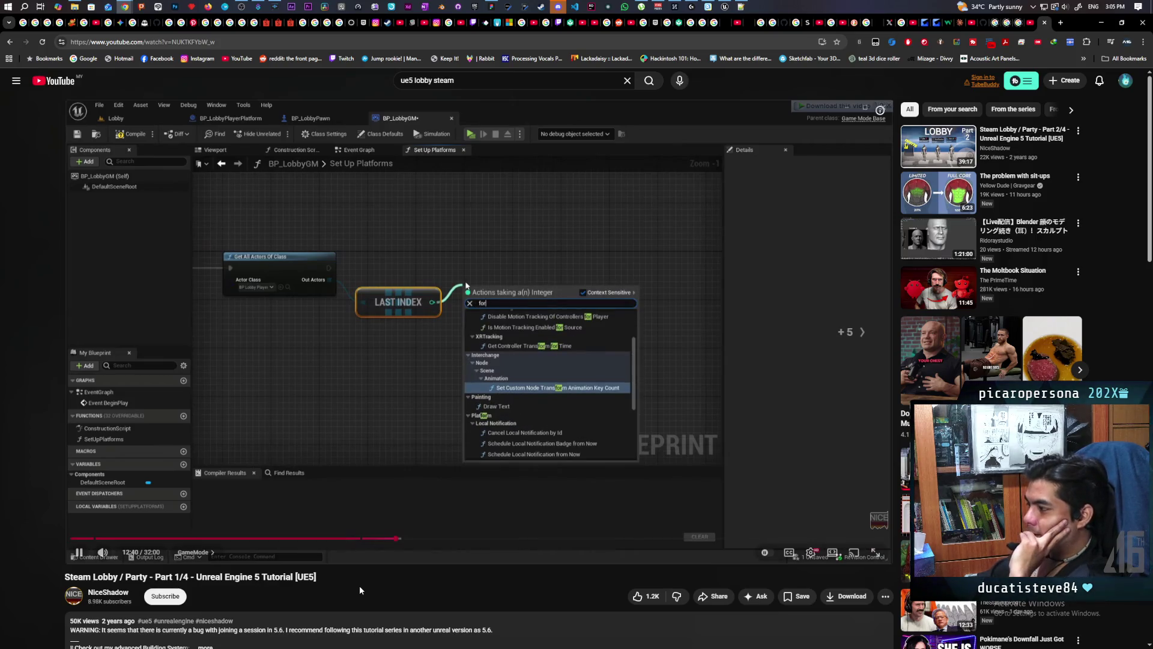
key(Right)
key(Right)
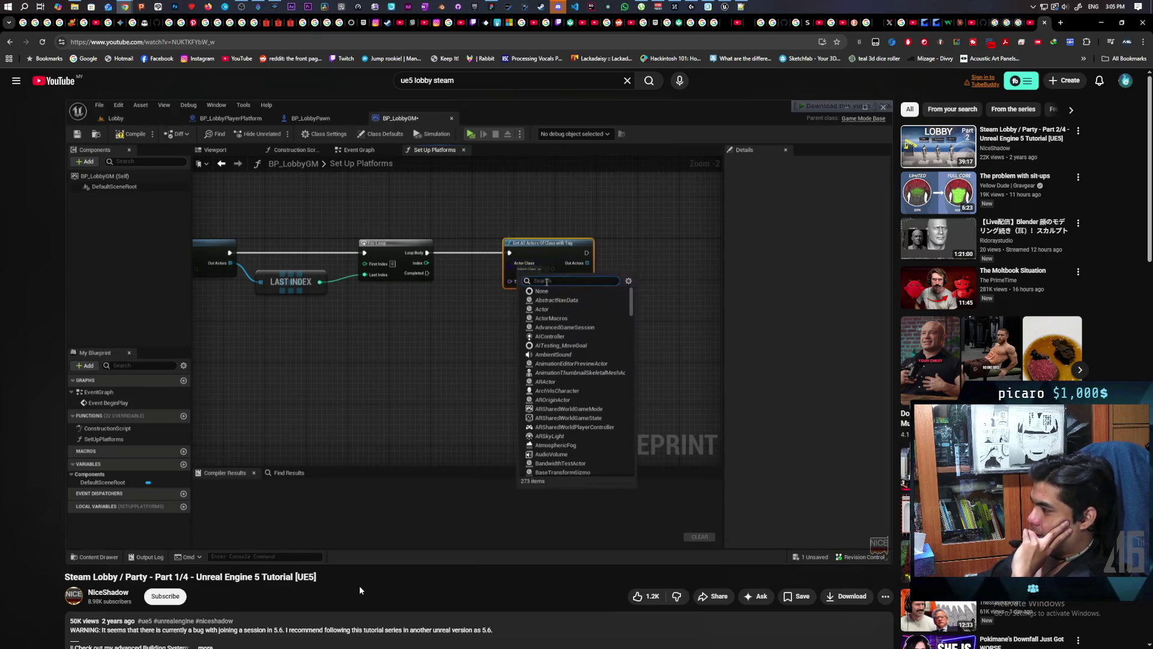
key(Right)
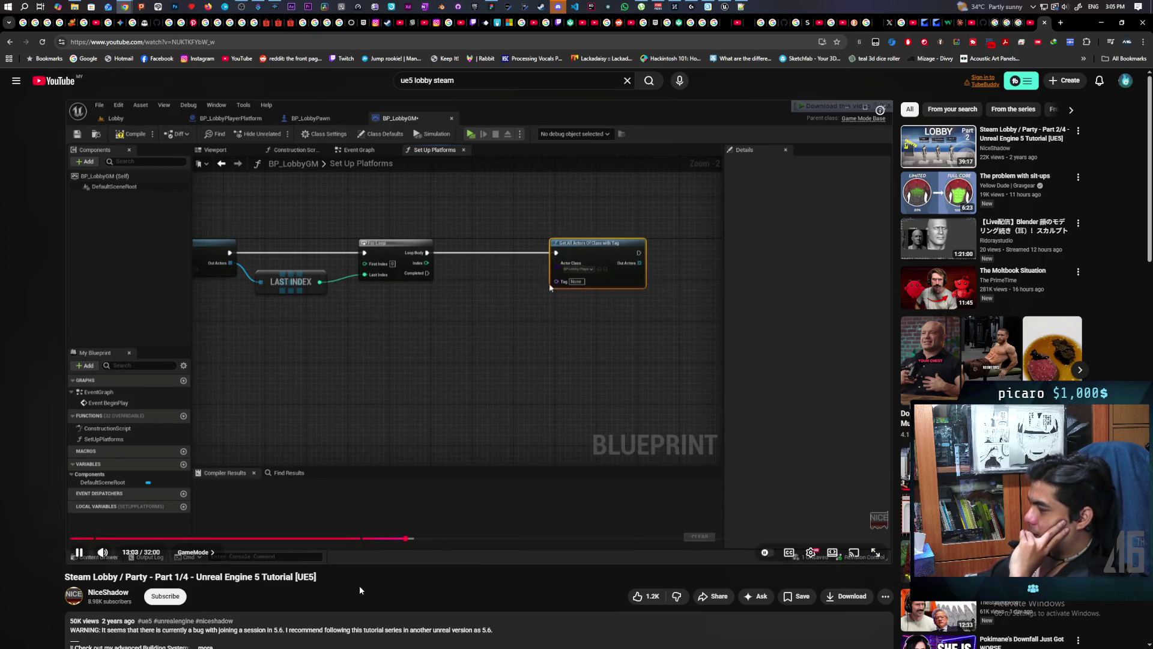
key(space)
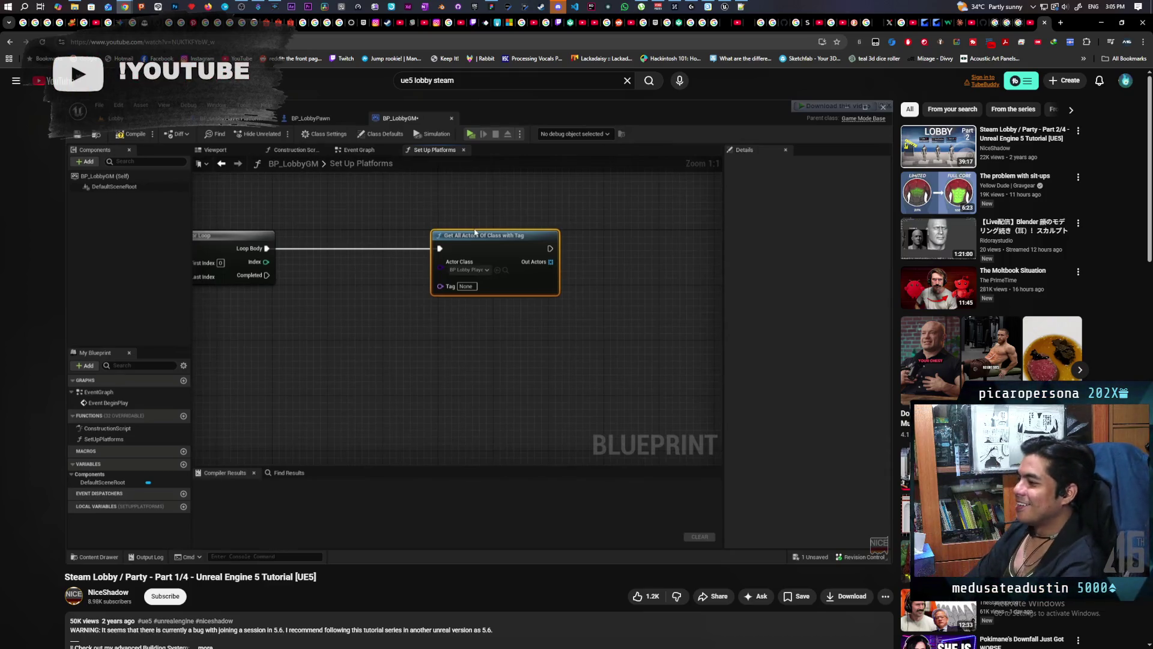
Play and pause the tutorial around 13:07 to follow the Tag pin explanation.
click(434, 491)
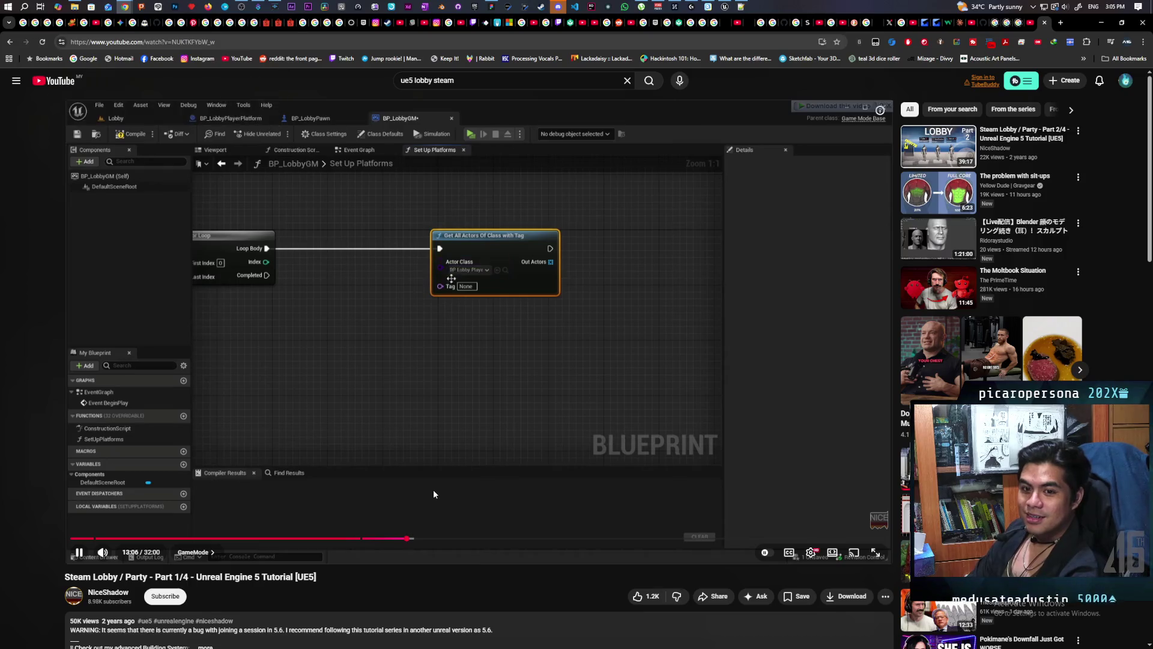
click(434, 489)
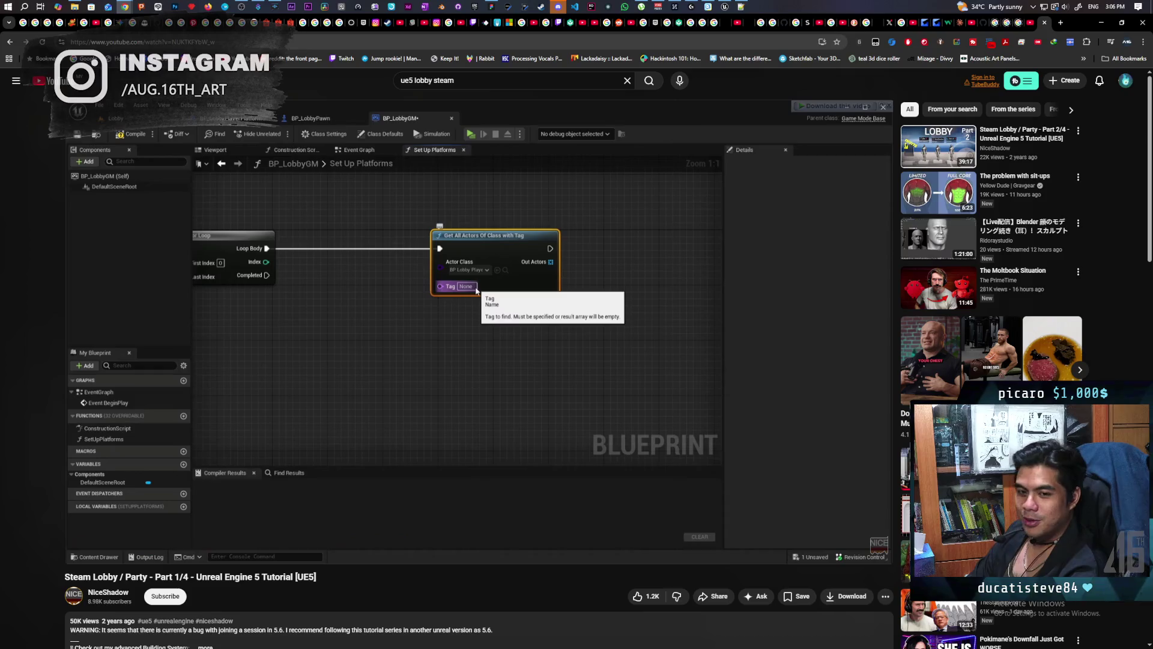
click(434, 489)
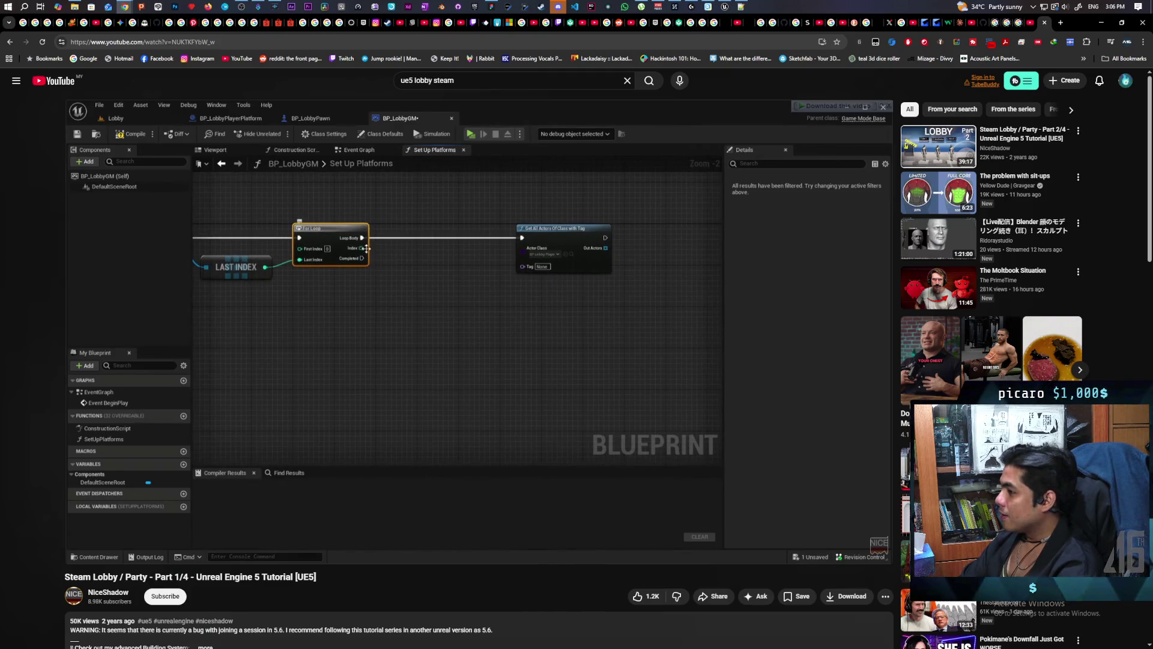
click(434, 491)
Play the tutorial on and pause it on the For Loop graph before the Index conversion.
click(433, 494)
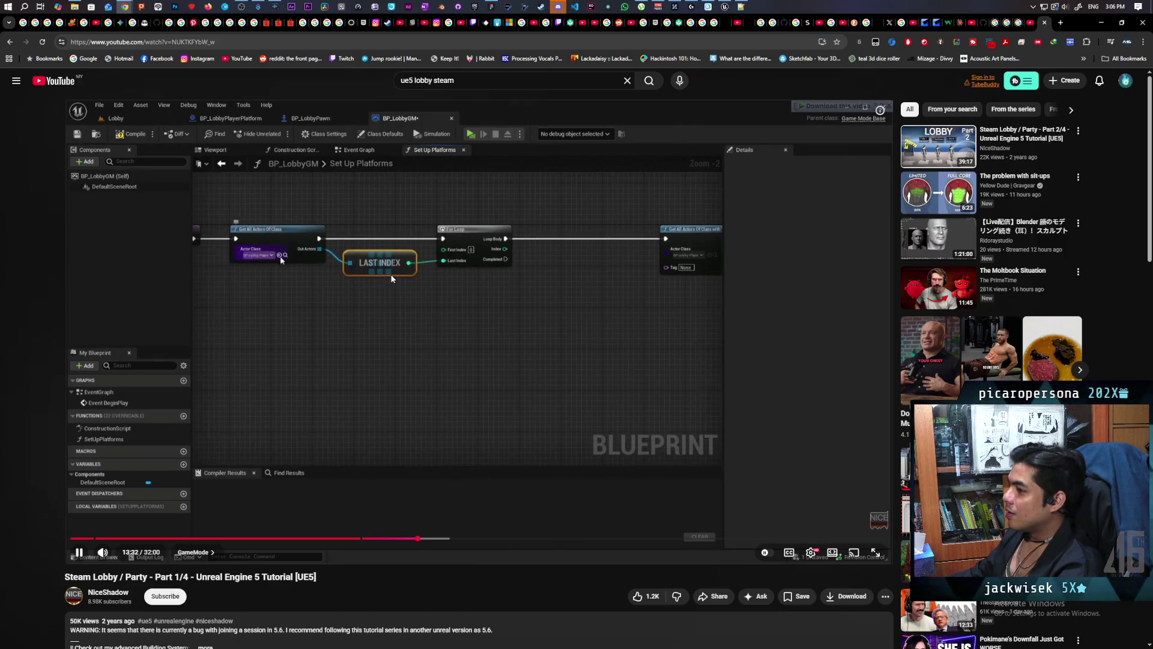
click(373, 307)
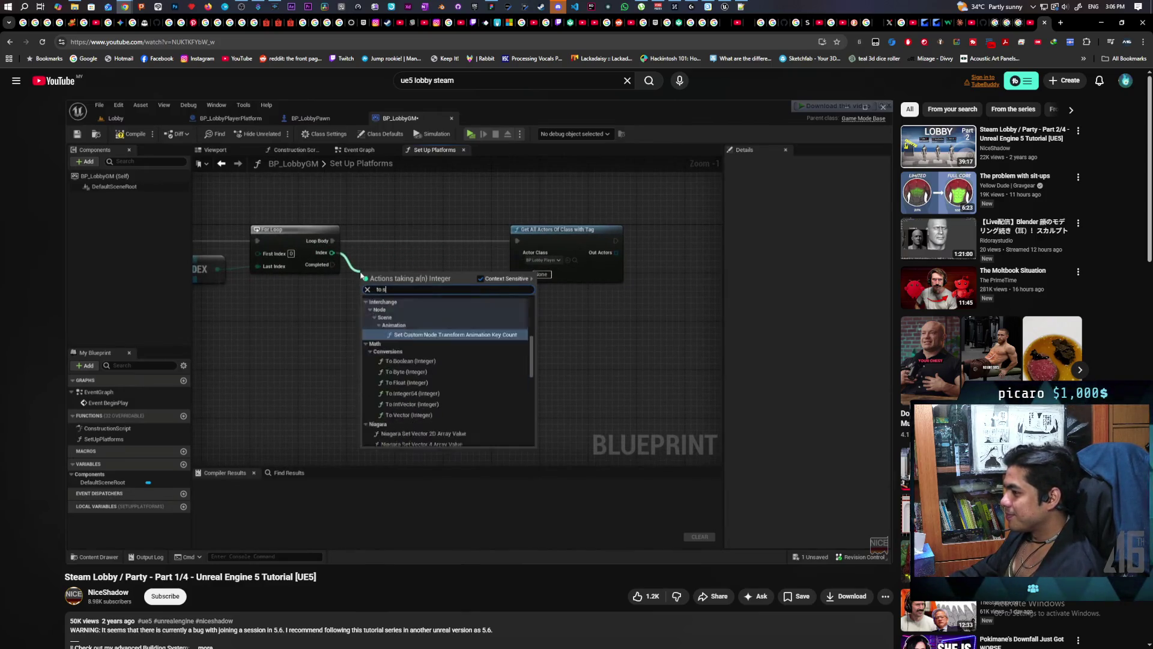
Pause and resume the tutorial around the loop Index conversion step.
click(459, 298)
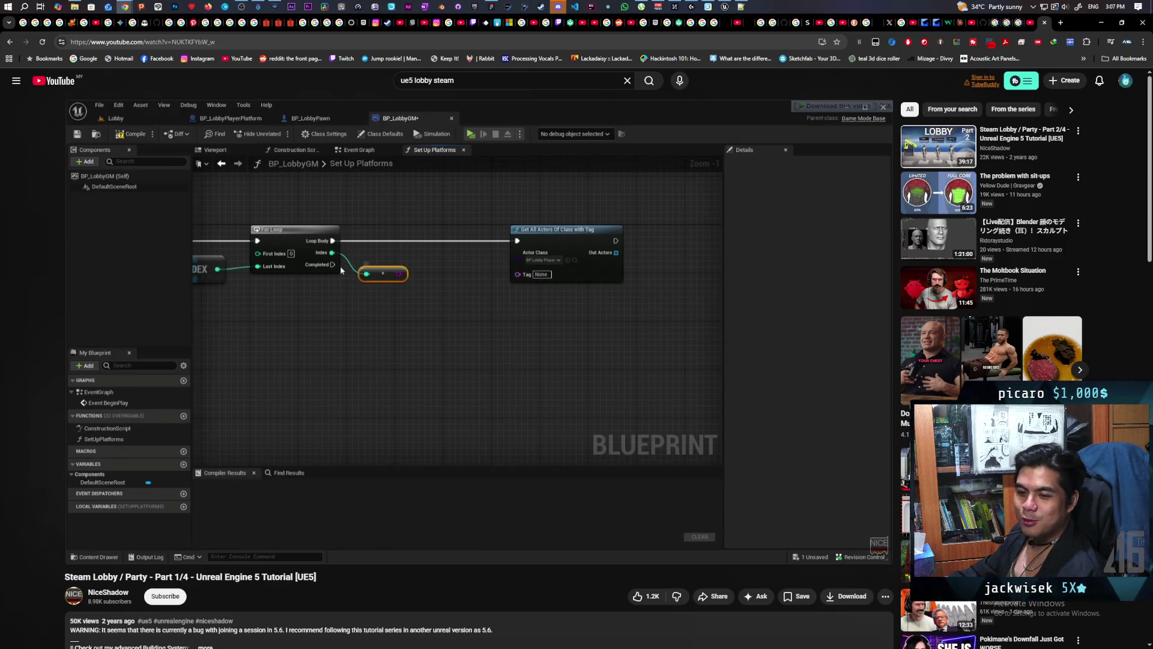
key(space)
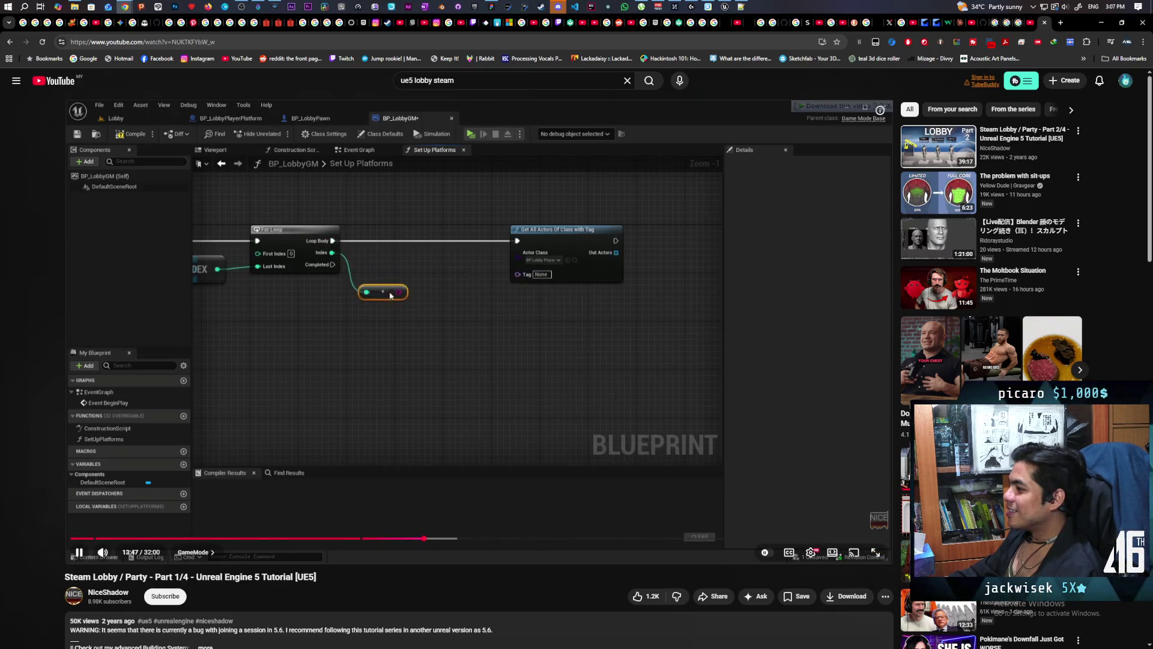
click(475, 272)
click(474, 273)
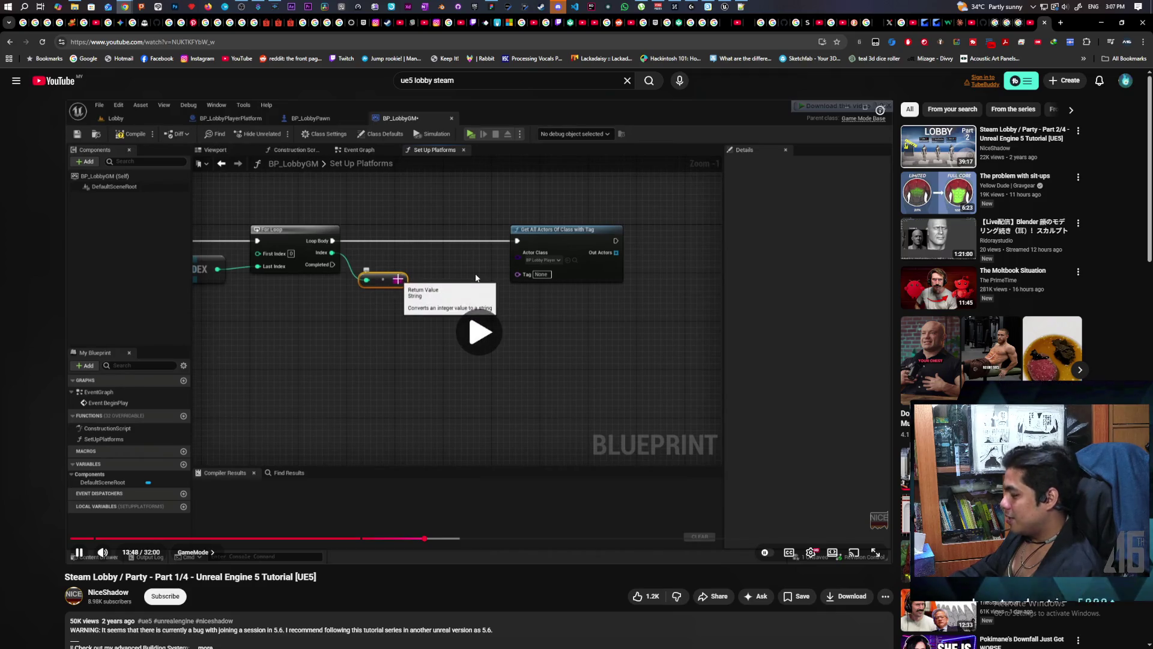
Skip past the PlayerPlatforms array setup to about 15:15 and pause.
key(l)
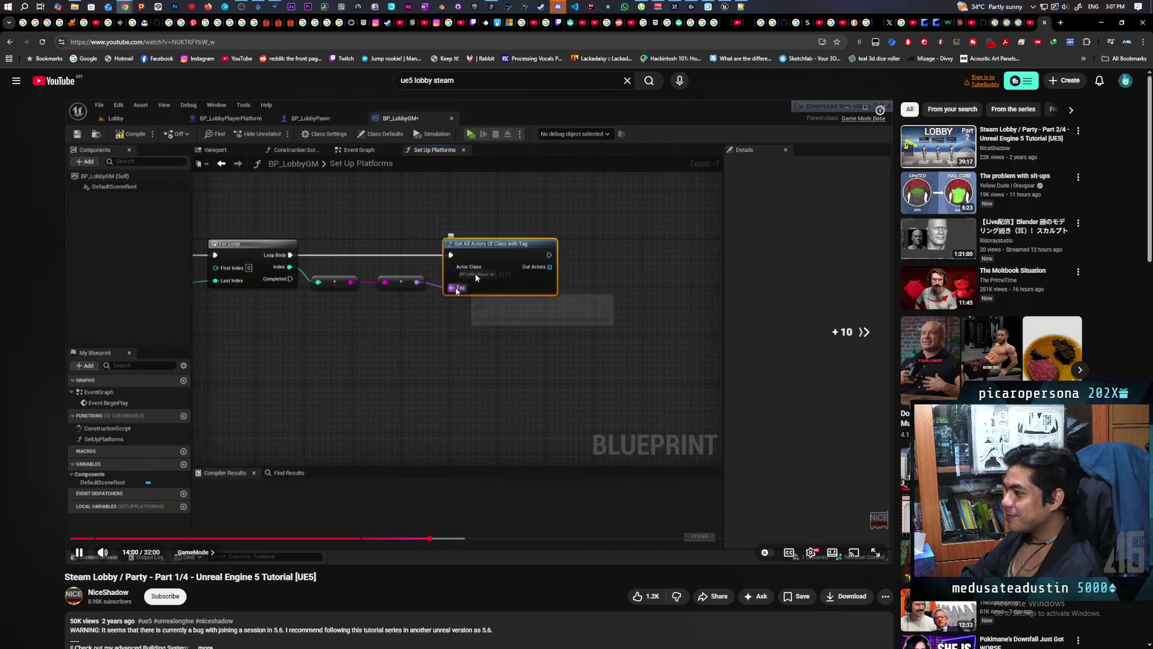
key(l)
key(Right)
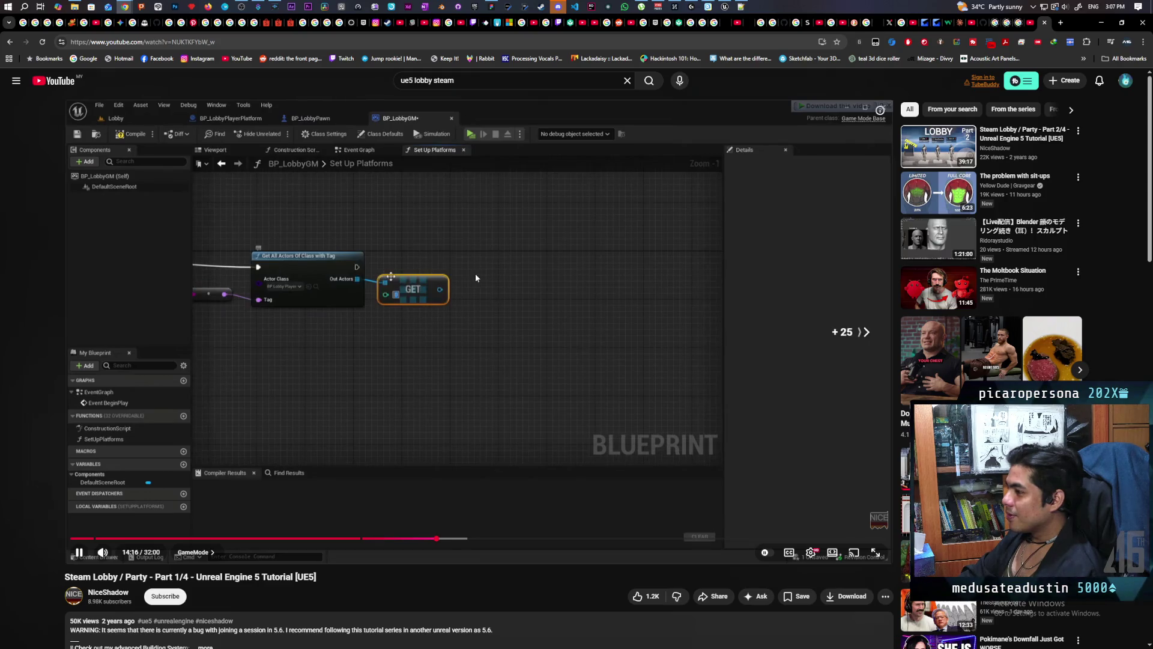
key(Right)
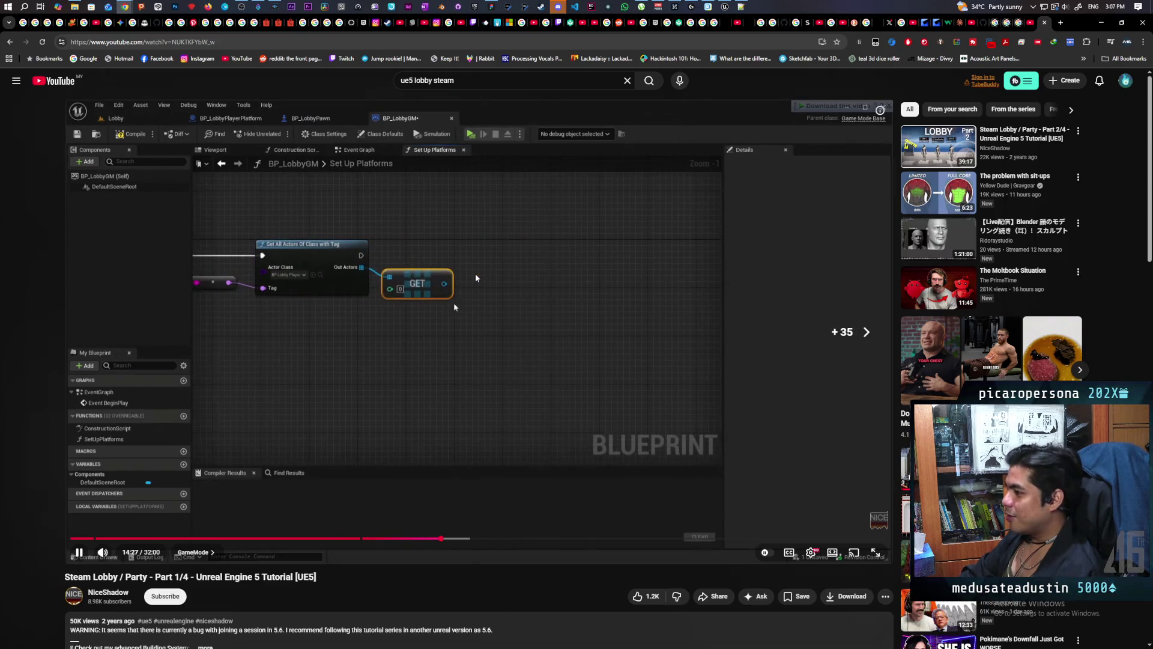
key(l)
key(Right)
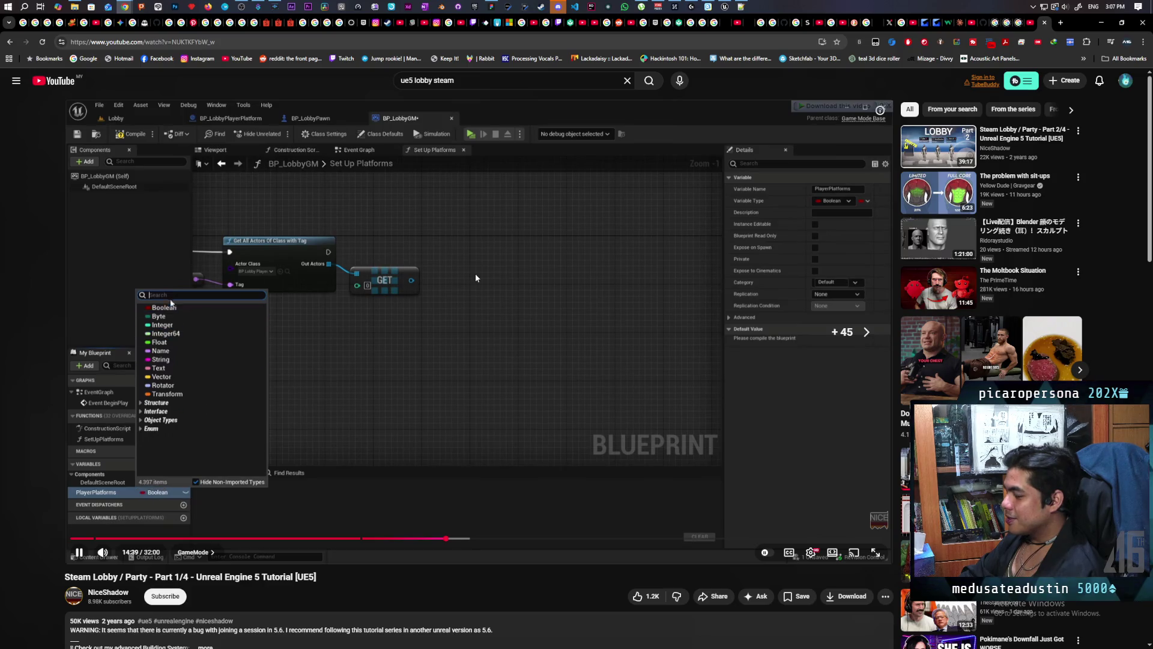
key(Right)
key(Right)
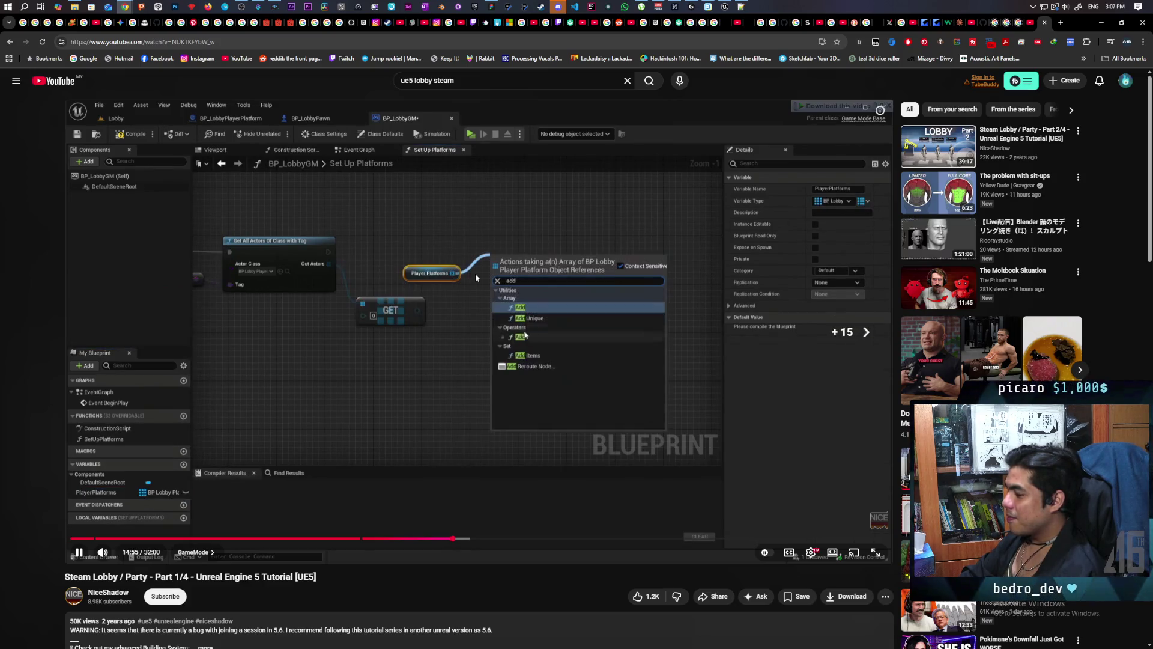
key(Right)
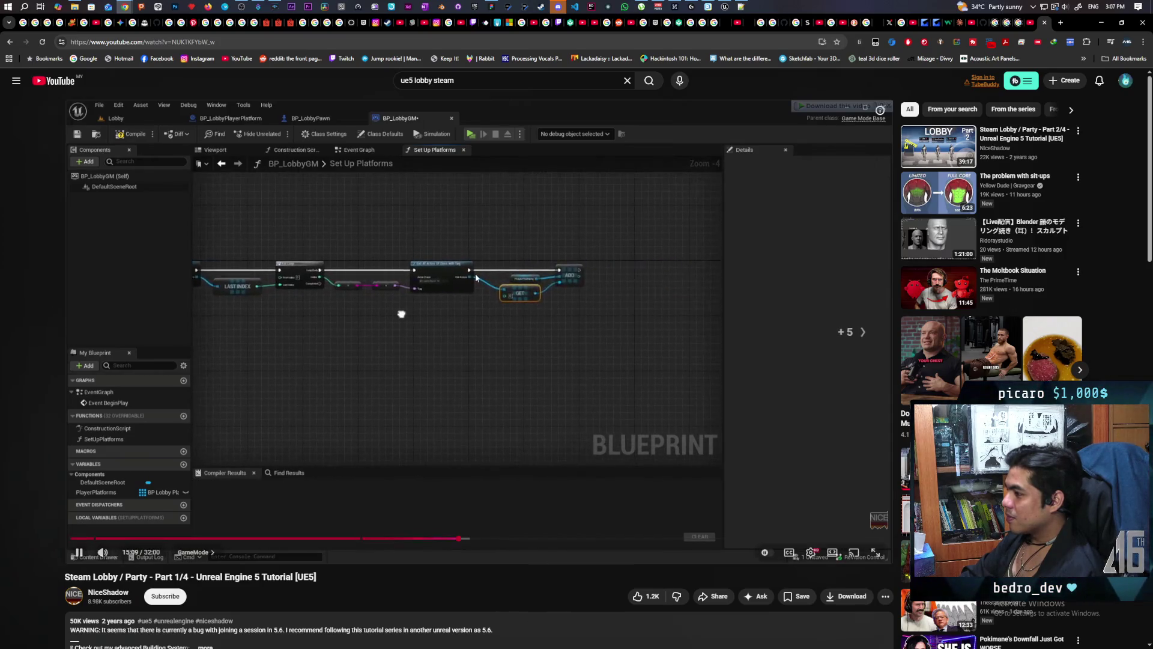
key(Right)
key(Right)
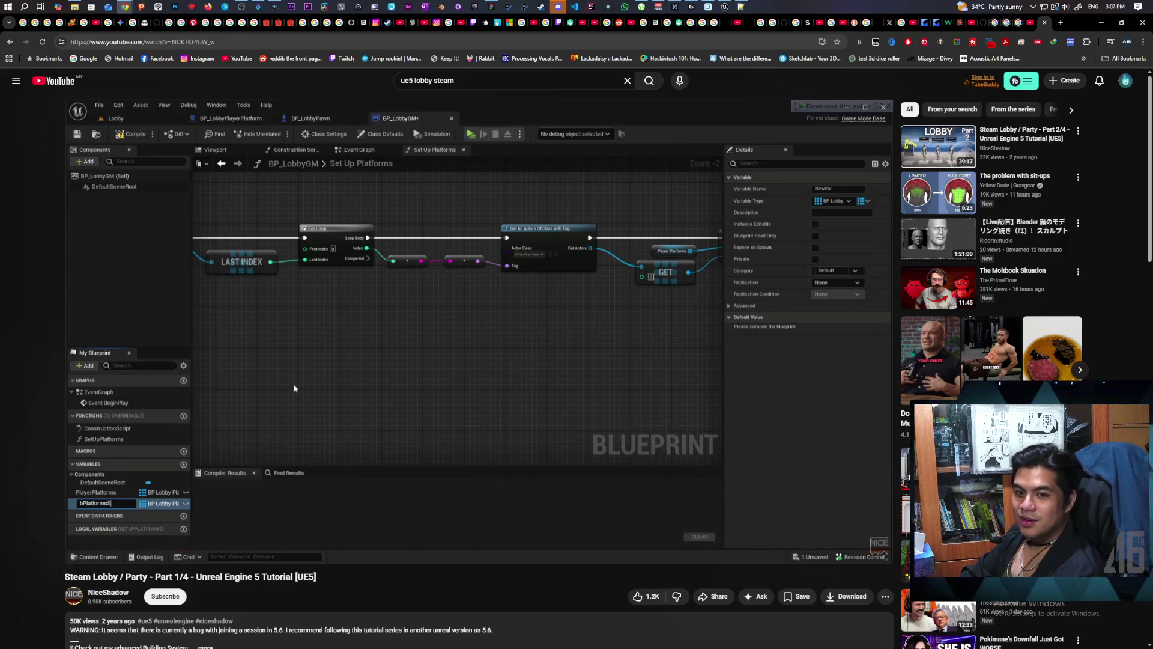
key(space)
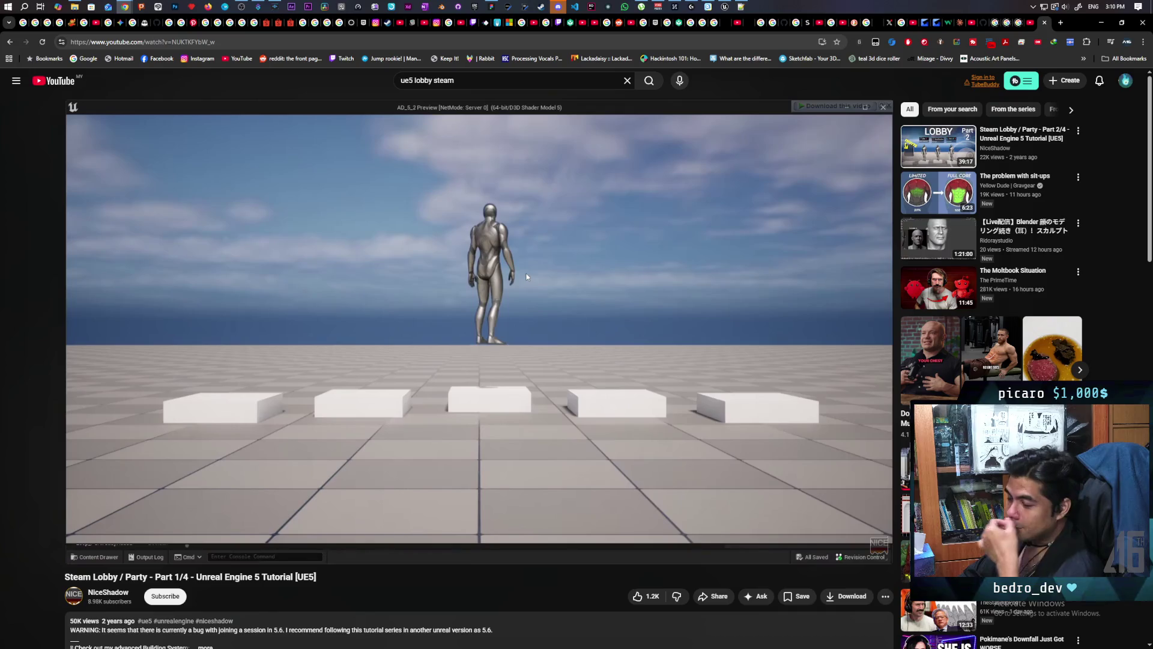
Watch the rest of Part 1's play-test, then move on to Steam Lobby / Party Part 2/4.
key(space)
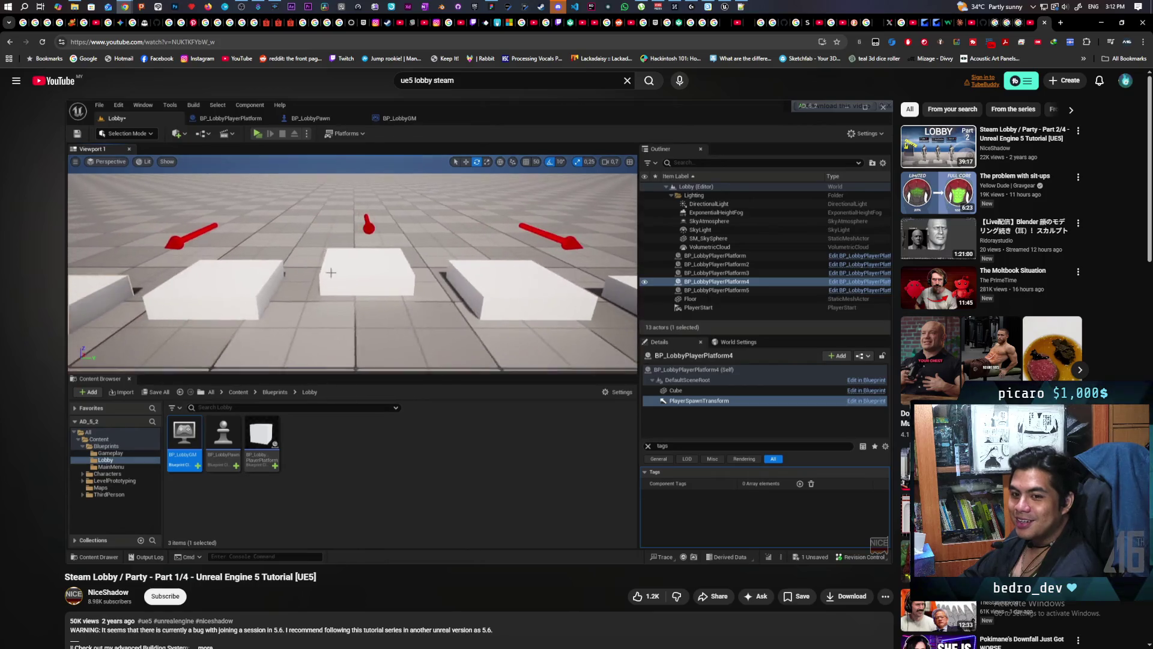
click(535, 371)
click(534, 371)
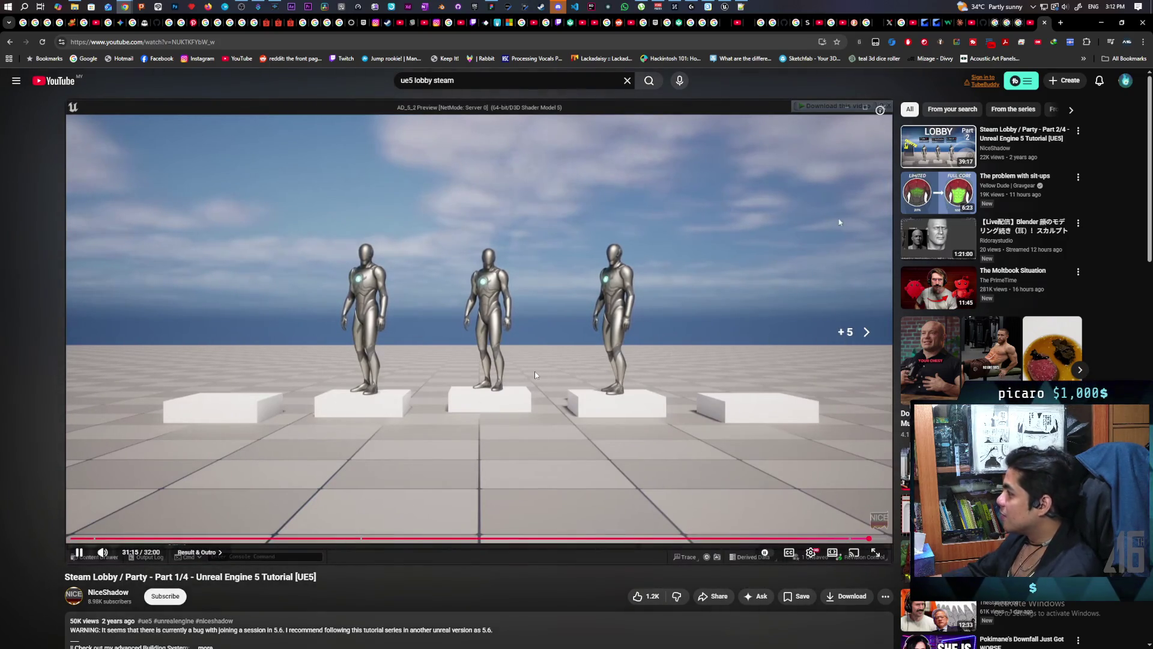
key(shift+n)
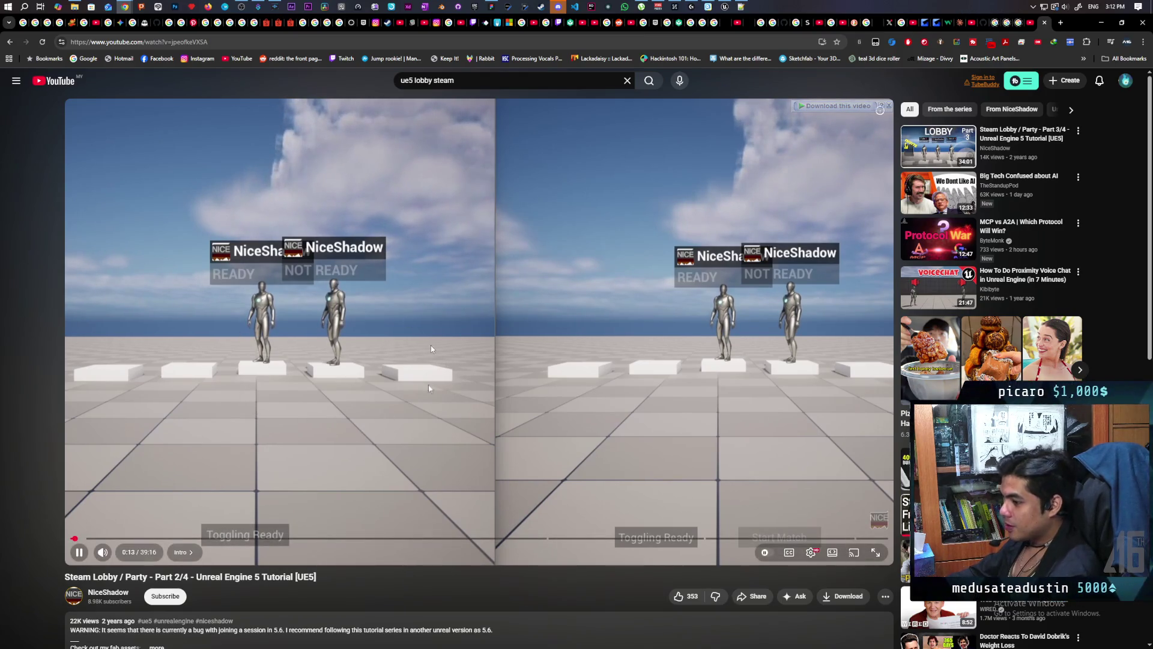
Pause Part 2/4 and load Steam Lobby / Party Part 3/4 from its description link.
scroll(354, 359, down, 3)
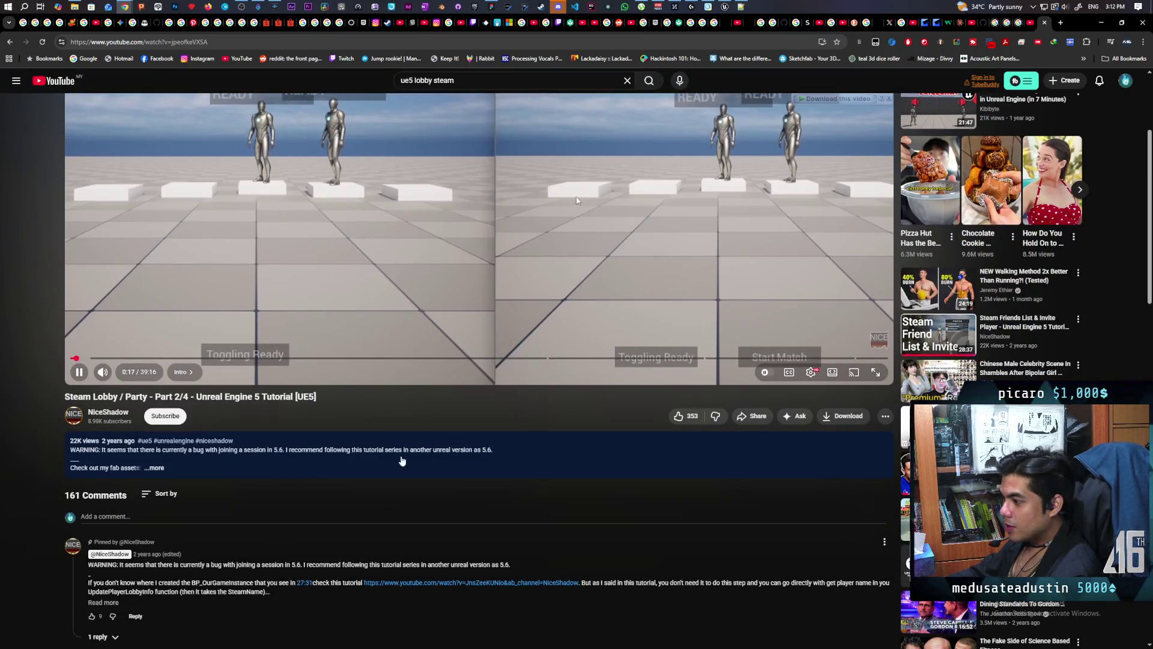
click(155, 468)
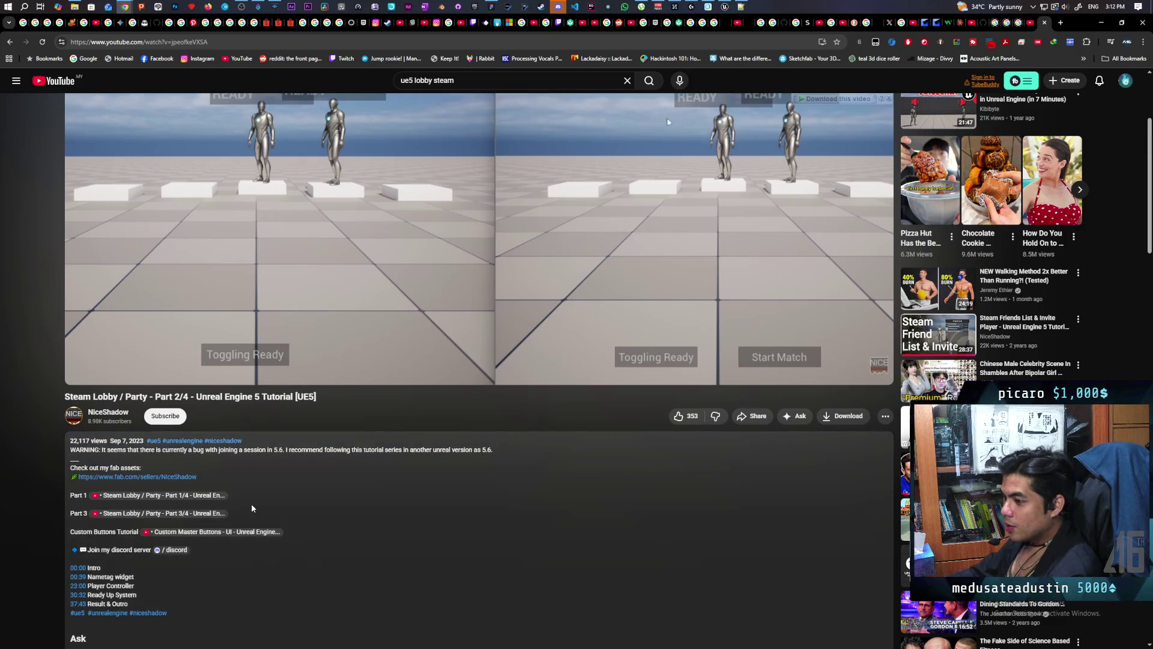
click(307, 238)
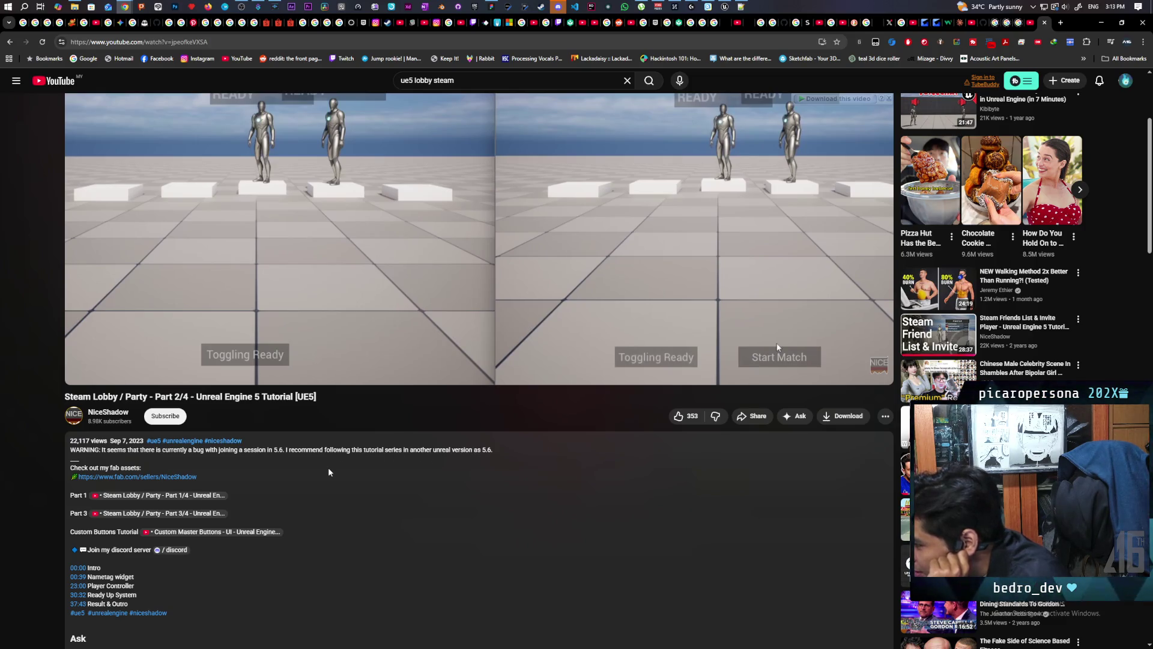
scroll(328, 472, down, 2)
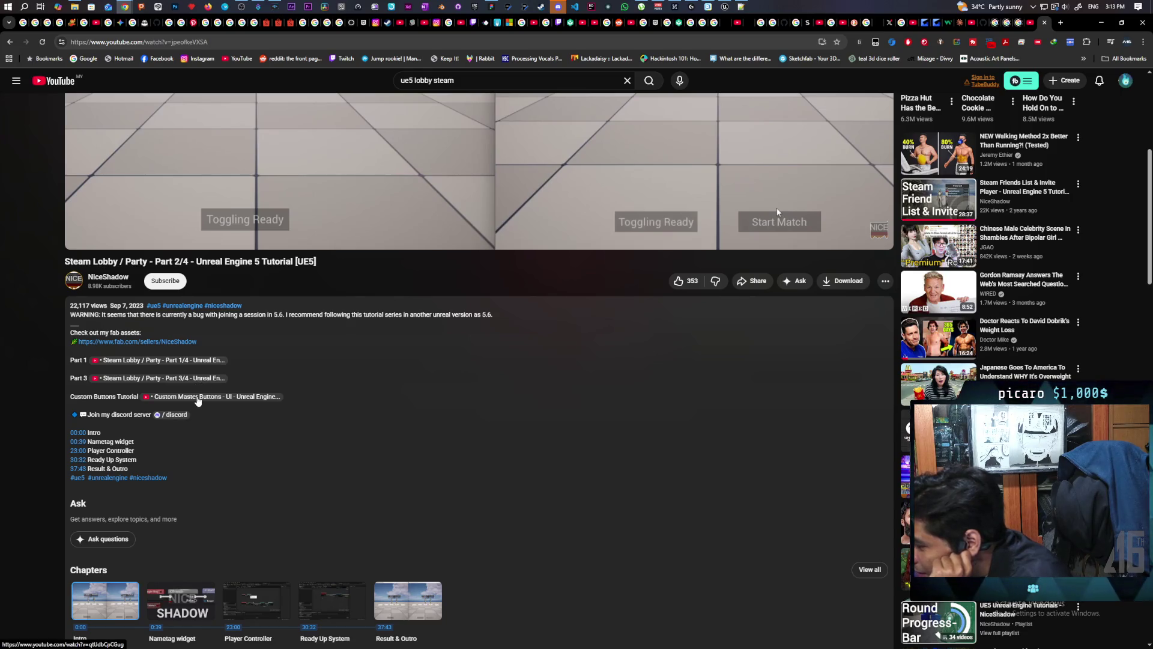
scroll(239, 442, down, 8)
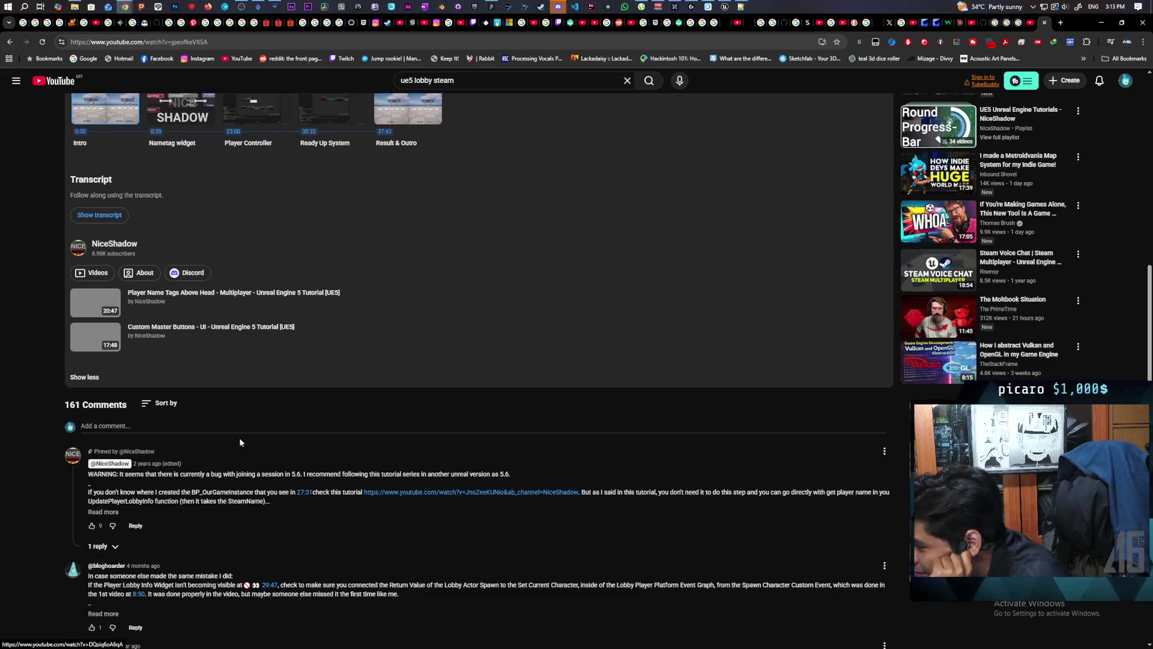
scroll(239, 442, up, 9)
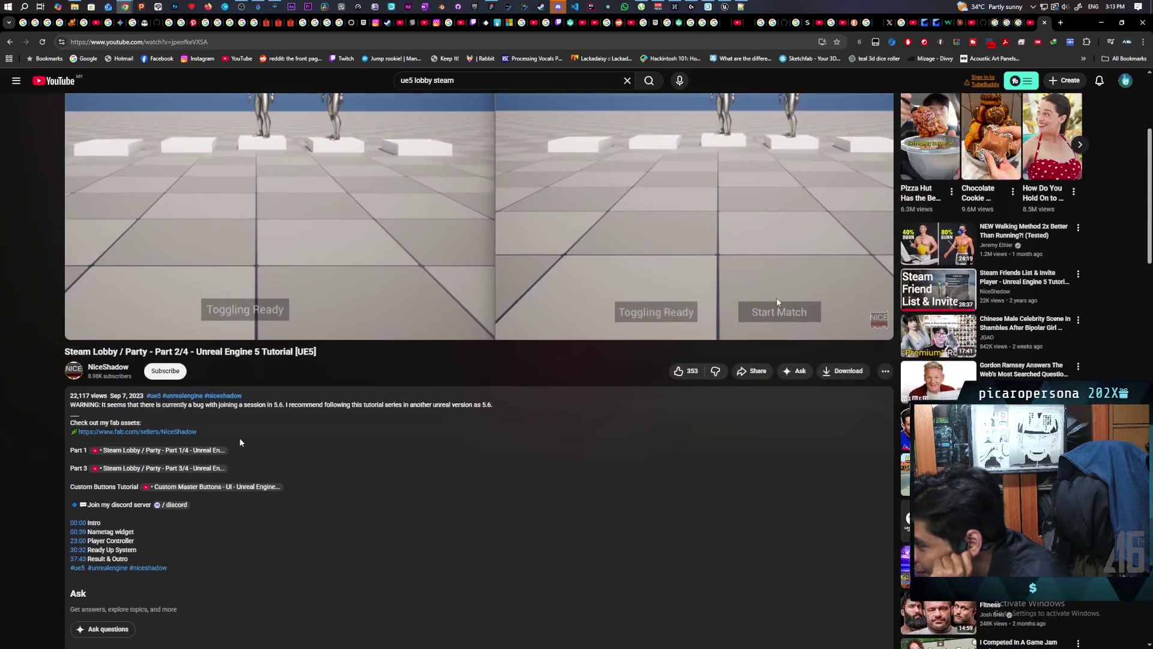
click(204, 469)
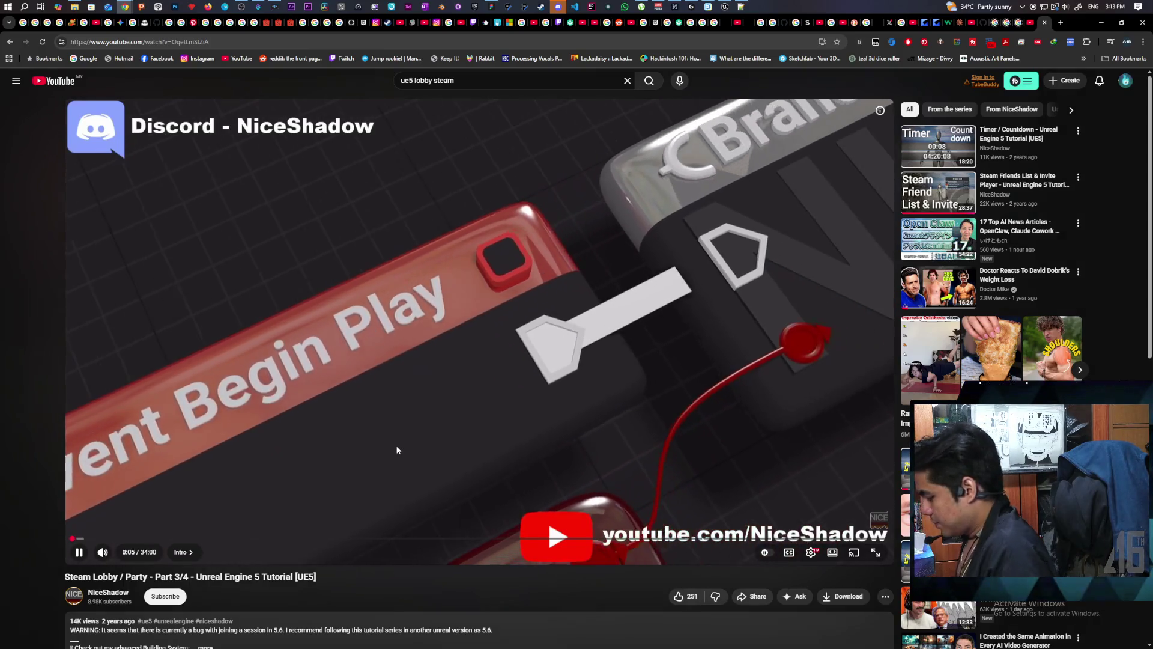
Skip through Part 3 to the Show function and Show Friend List graph sections.
key(l)
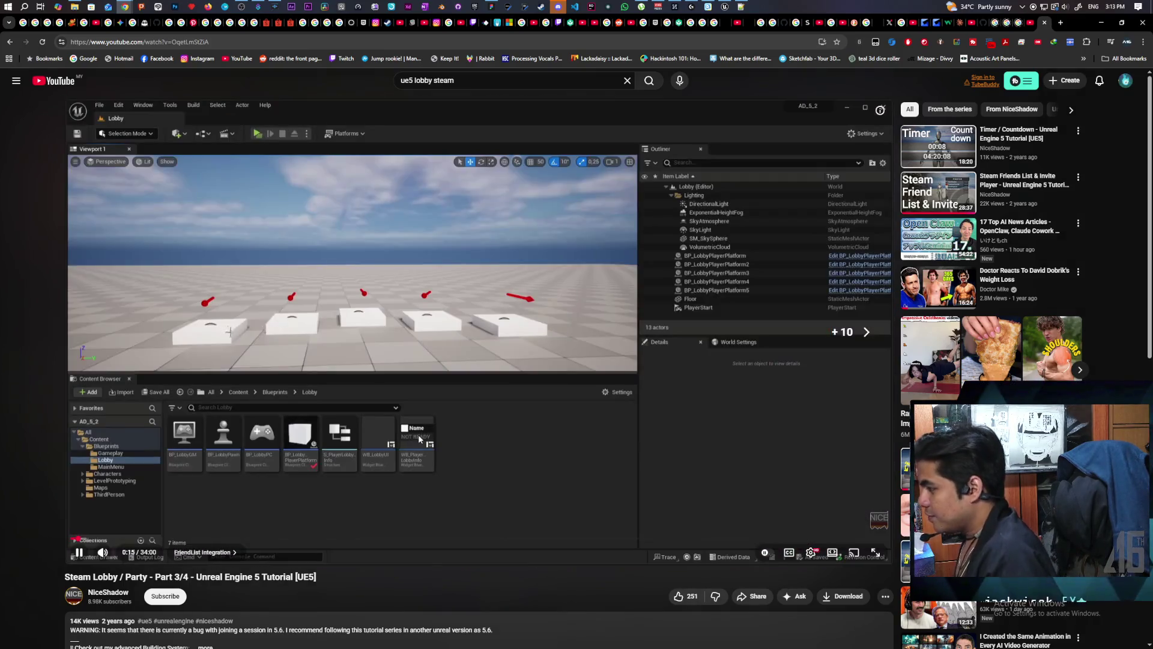
key(l)
key(l)
key(l)
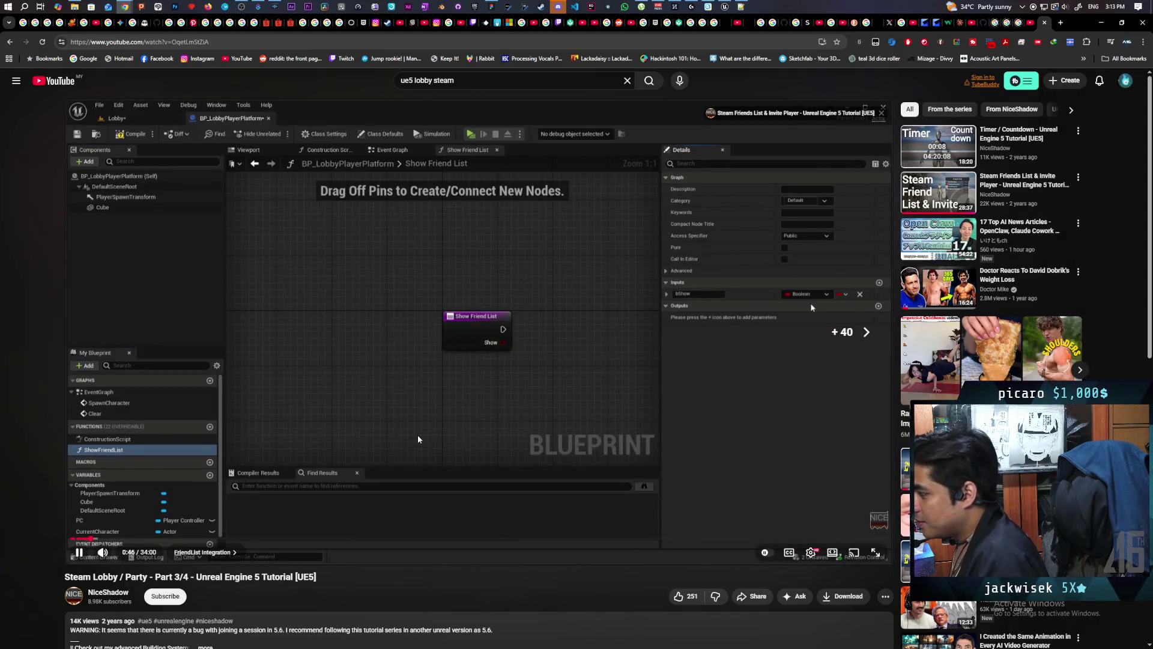
key(l)
key(l)
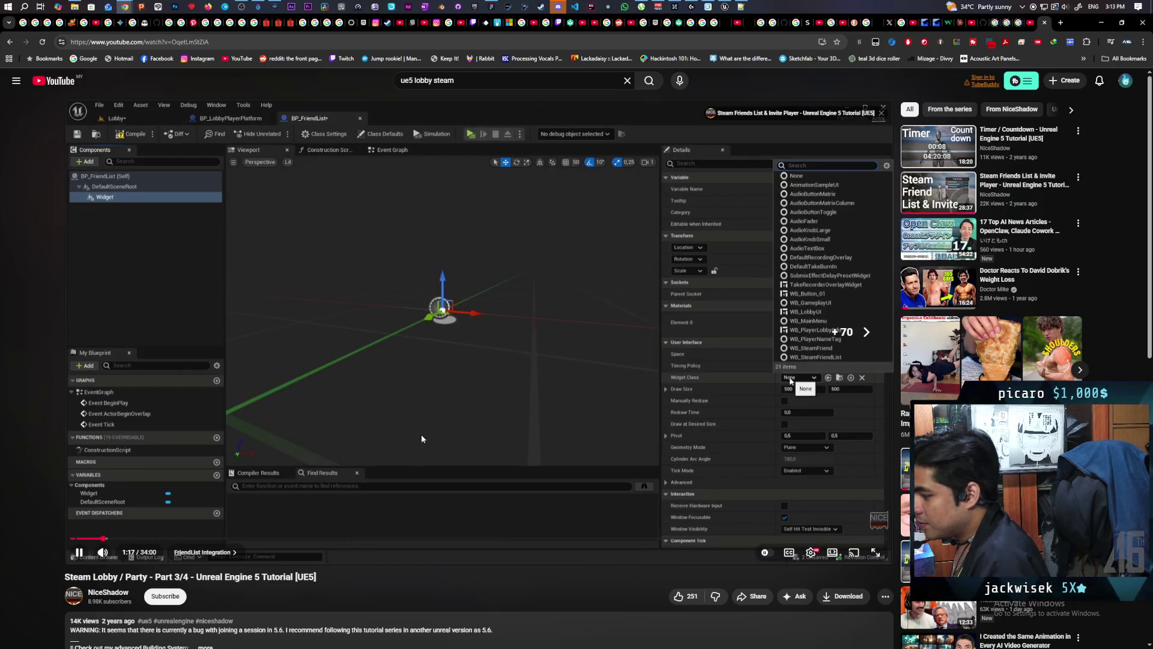
key(l)
click(151, 538)
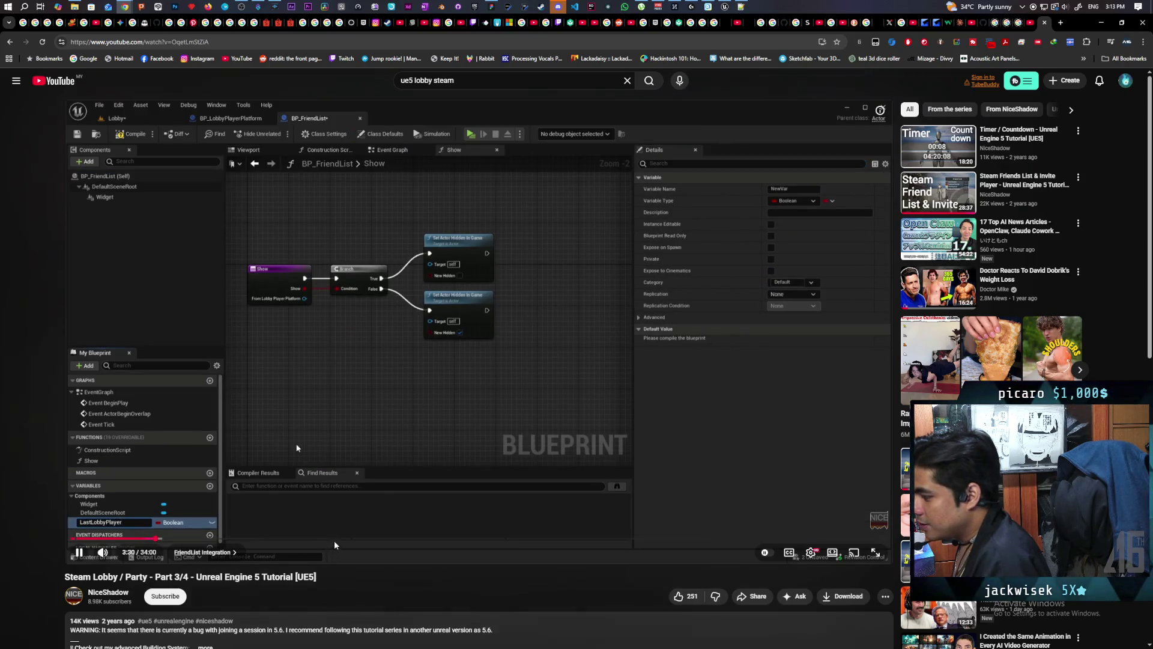
click(336, 539)
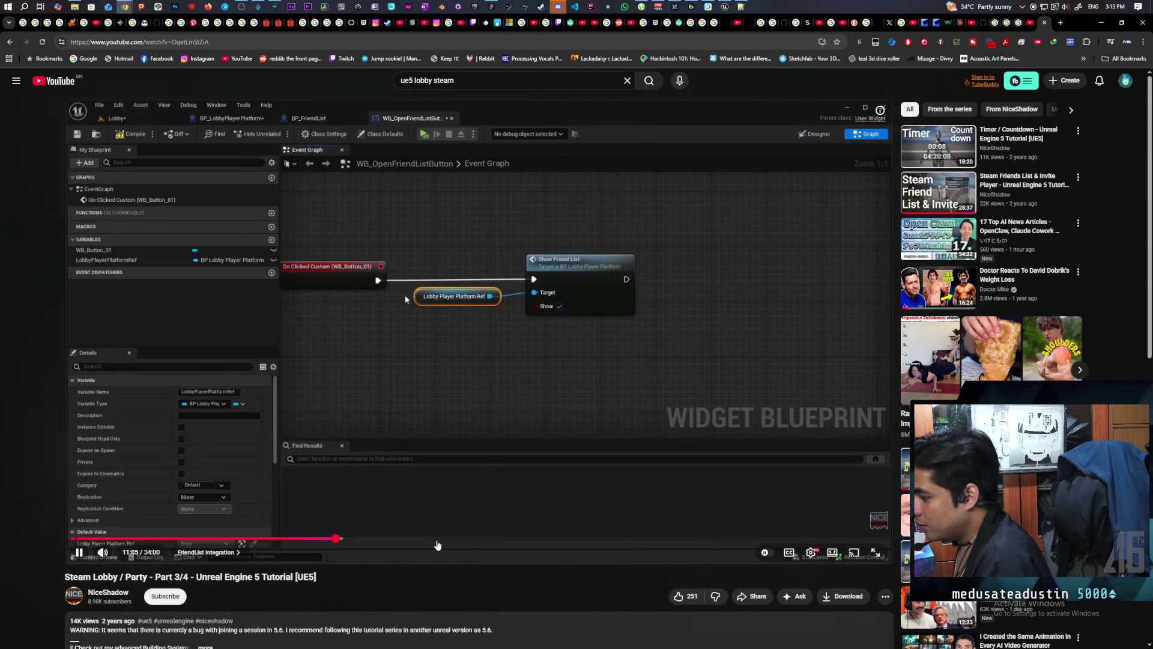
click(438, 539)
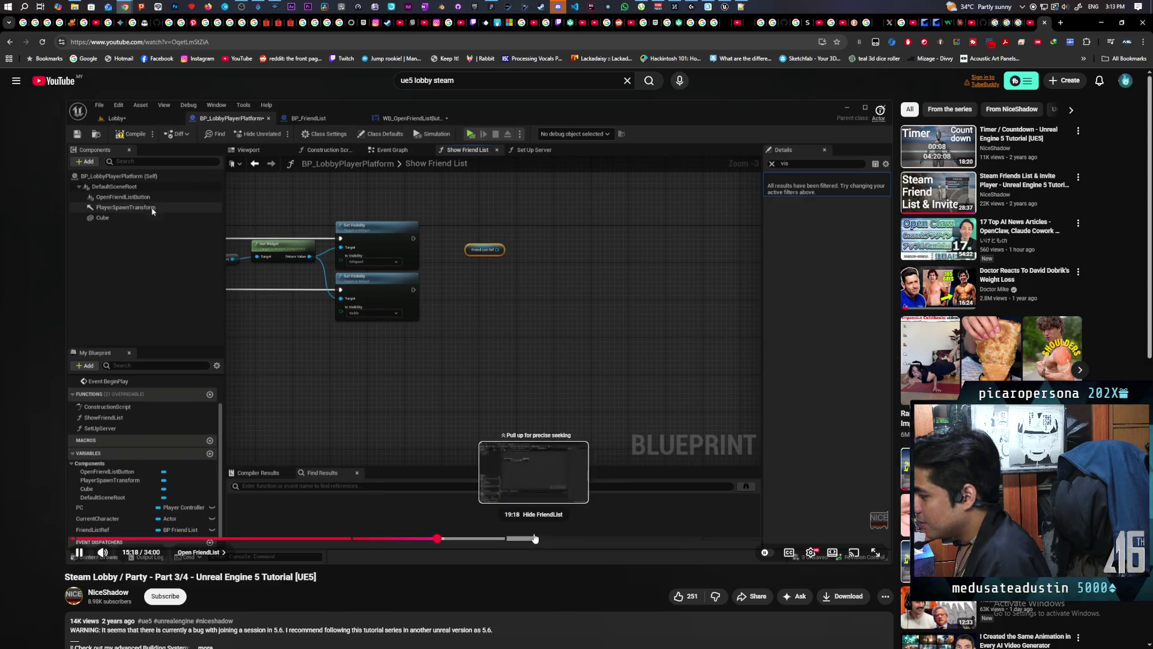
Jump ahead to the Update Kick Button section near 31:51, pause it, and minimise the browser.
click(534, 539)
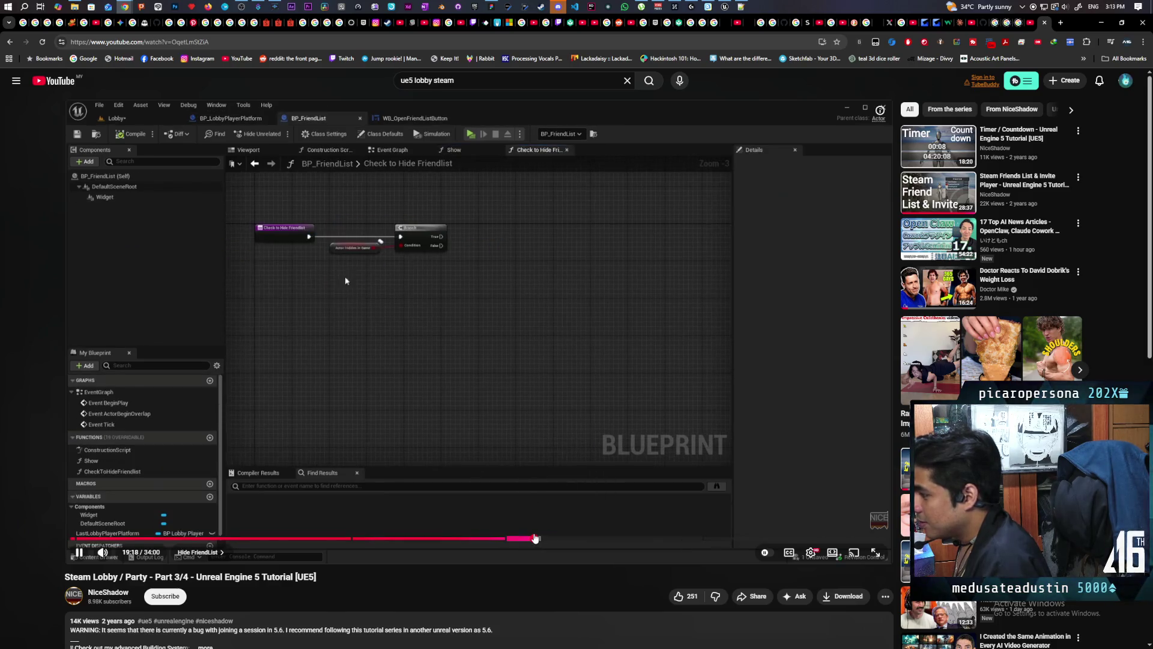
click(638, 540)
click(709, 539)
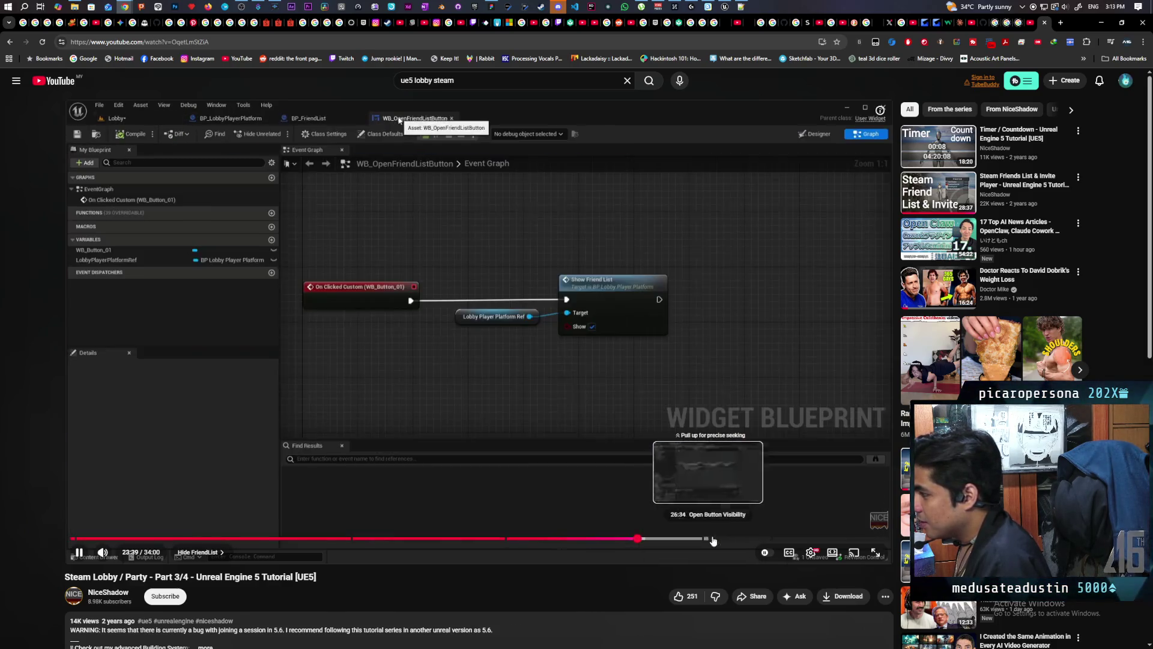
click(718, 540)
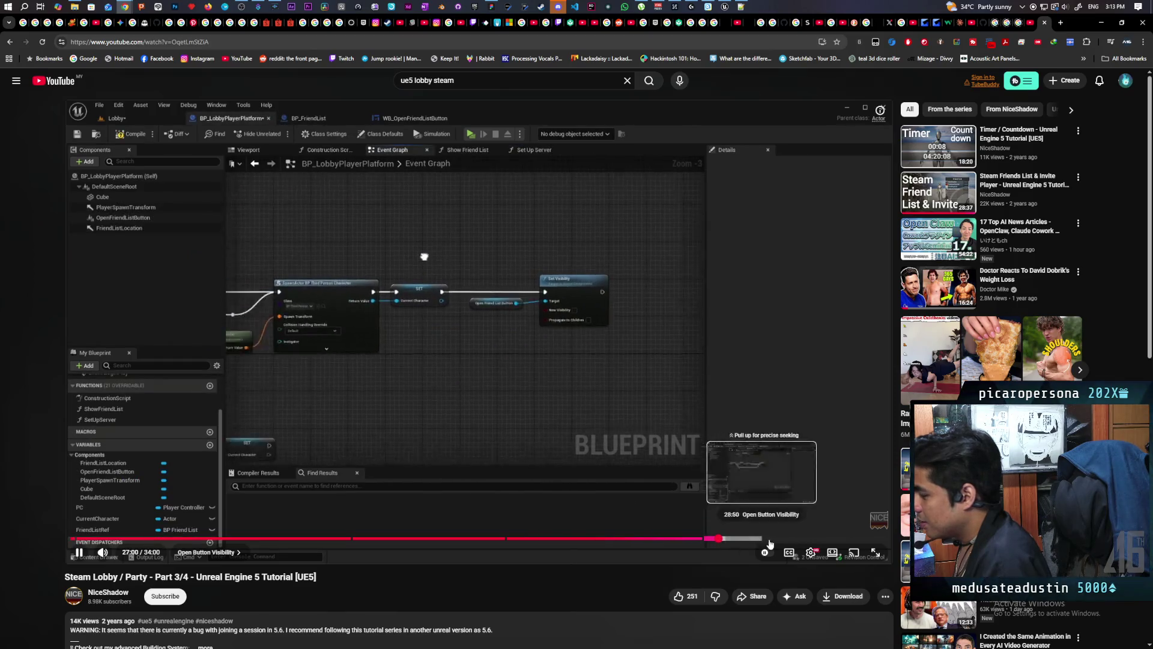
click(788, 540)
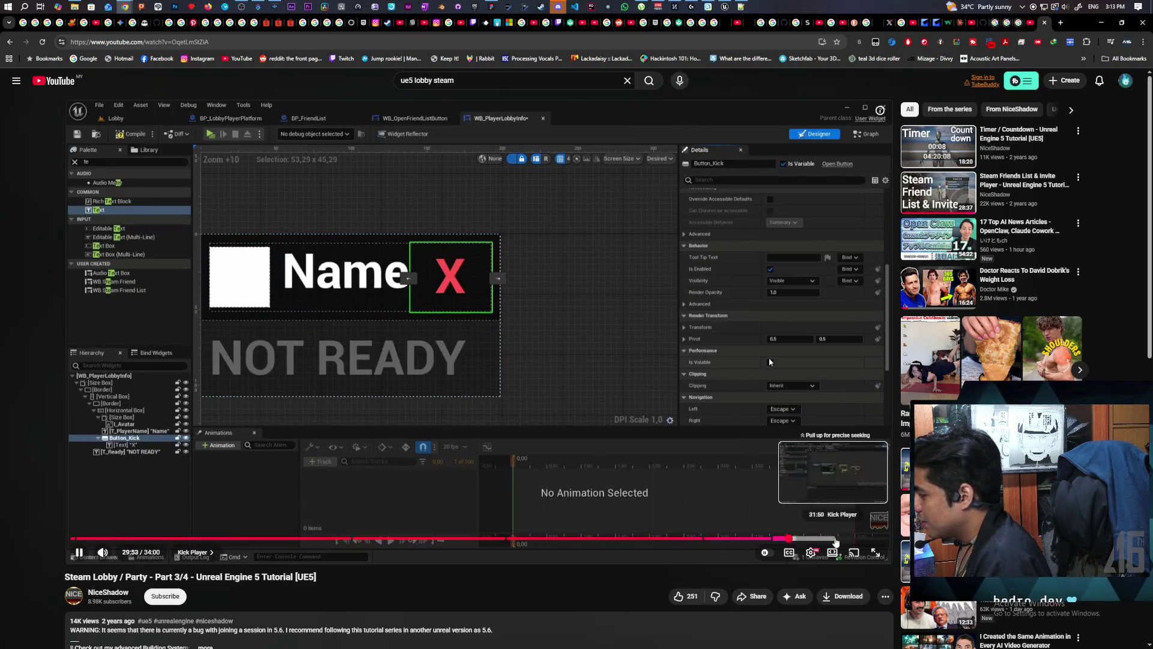
click(832, 539)
click(532, 377)
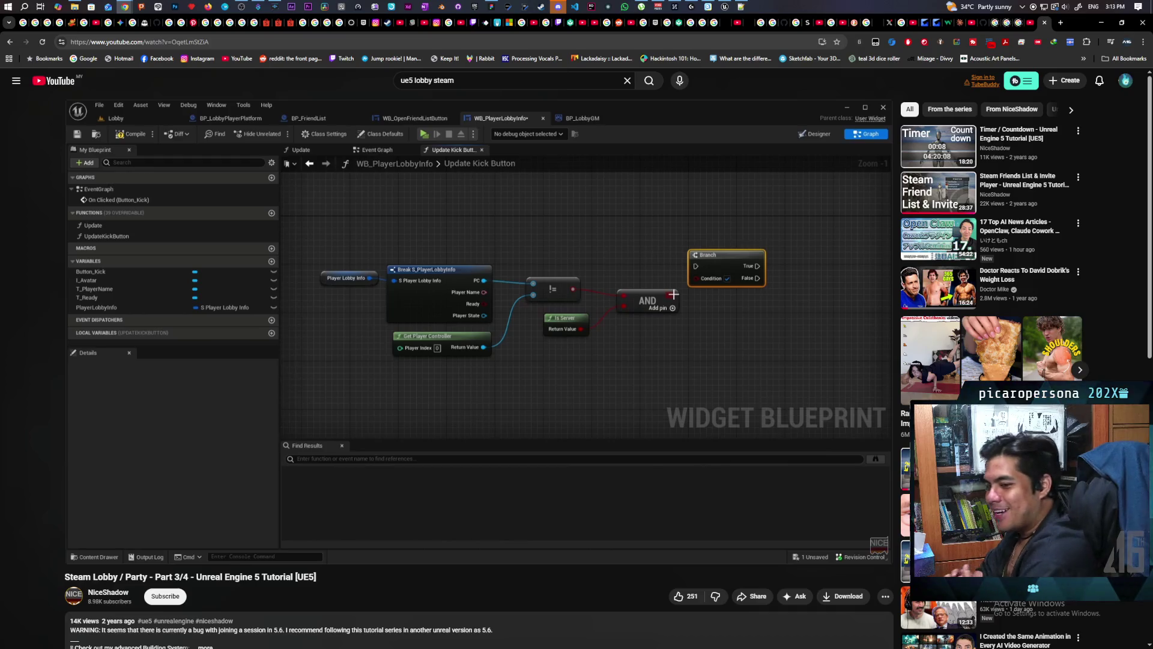
click(1101, 26)
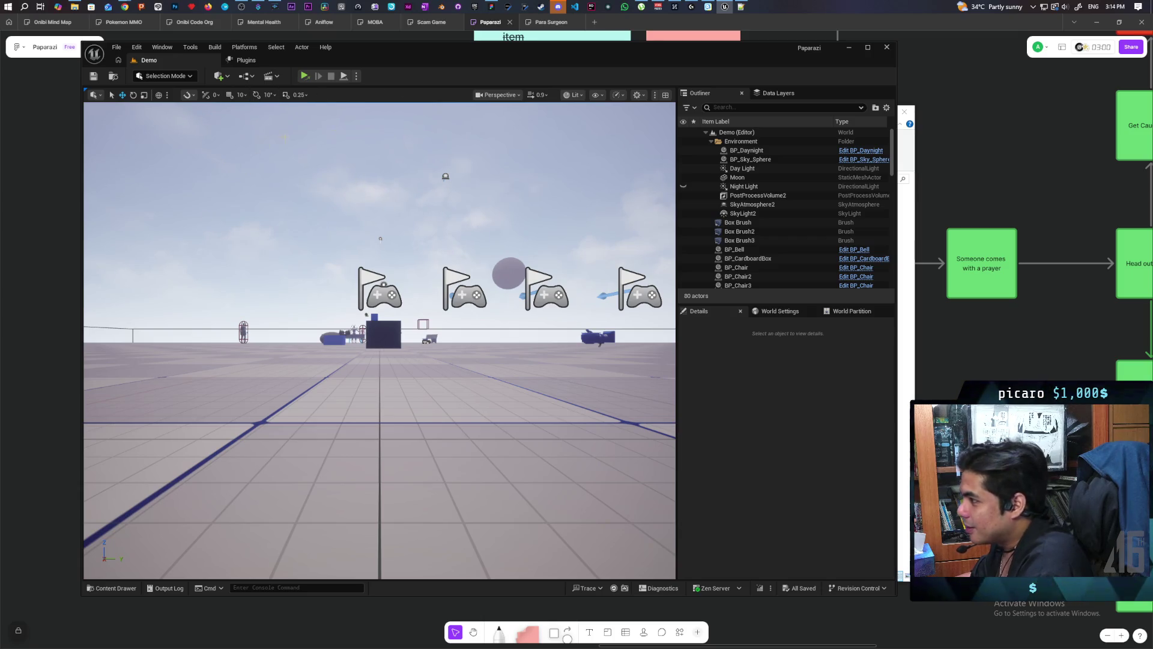
Maximise the editor, browse the top-level Content folder, and frame BP_Sky_Sphere in the viewport.
double_click(584, 54)
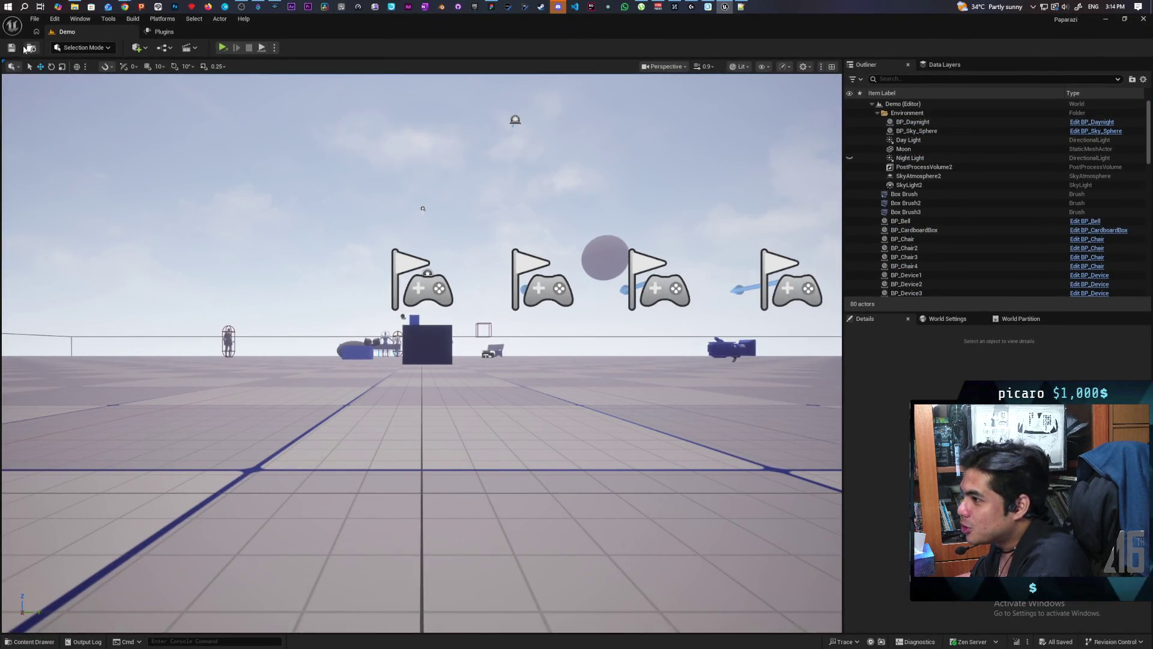
click(27, 48)
click(413, 426)
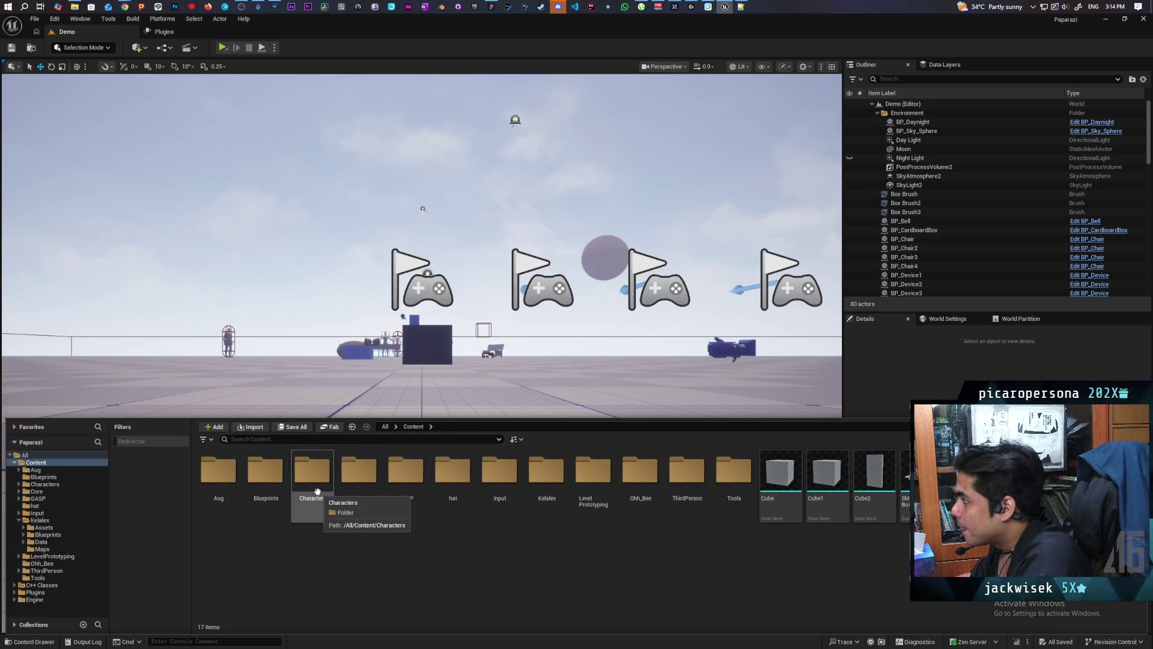
double_click(917, 131)
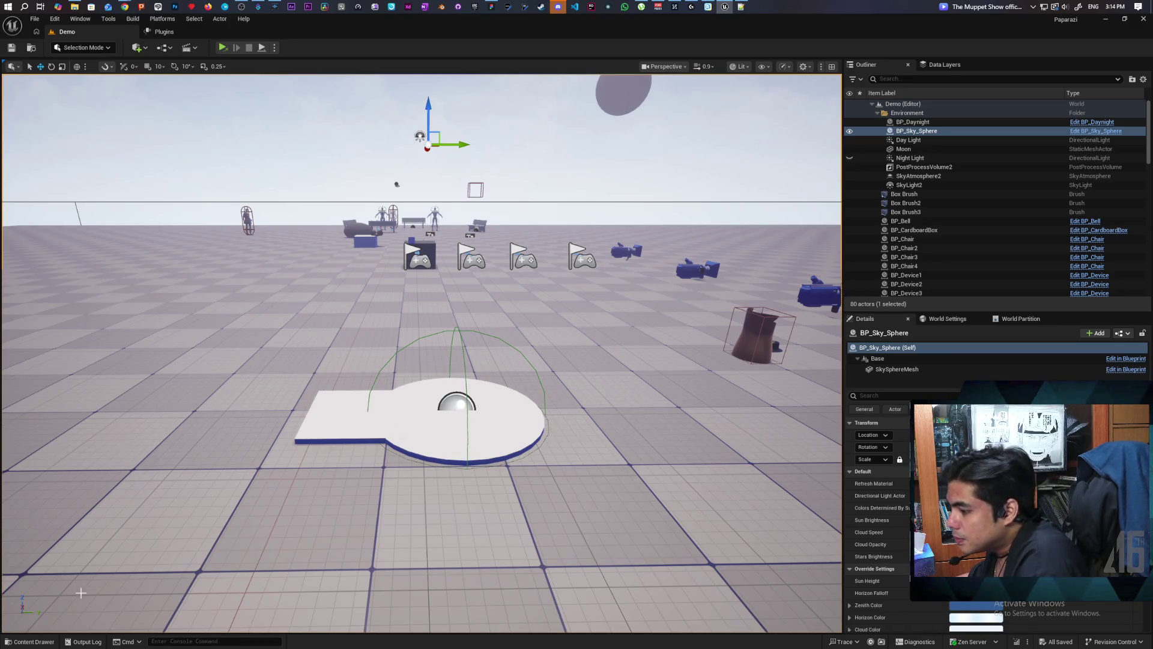
click(44, 642)
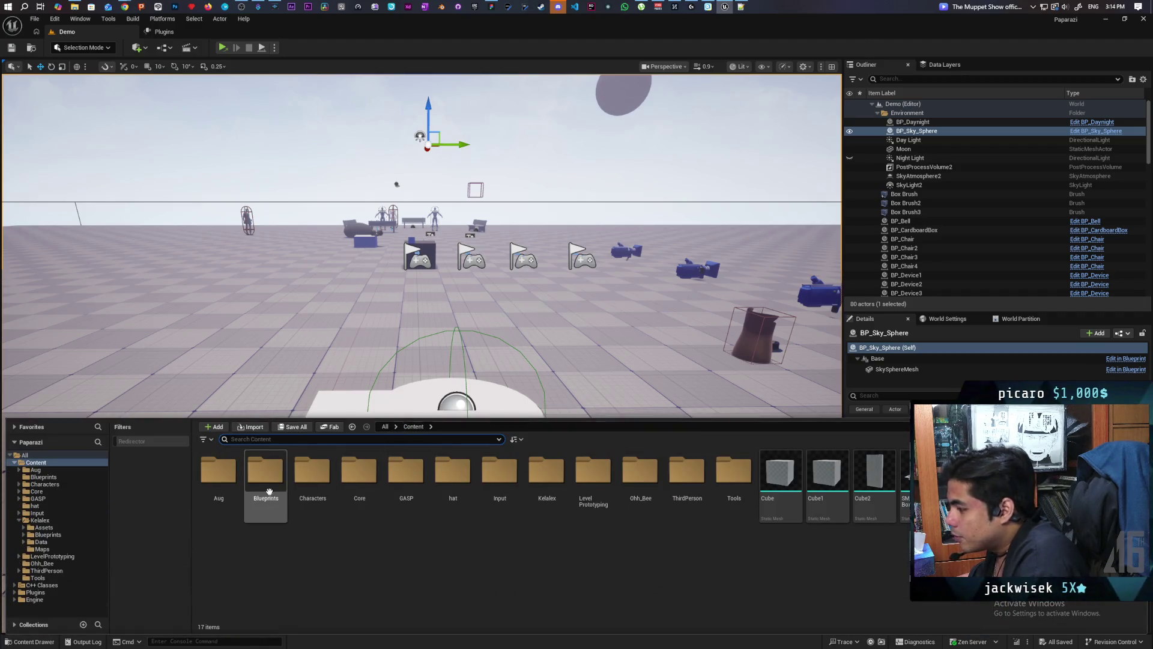
Create a new level named Lobby in the Aug folder and open it.
right_click(394, 559)
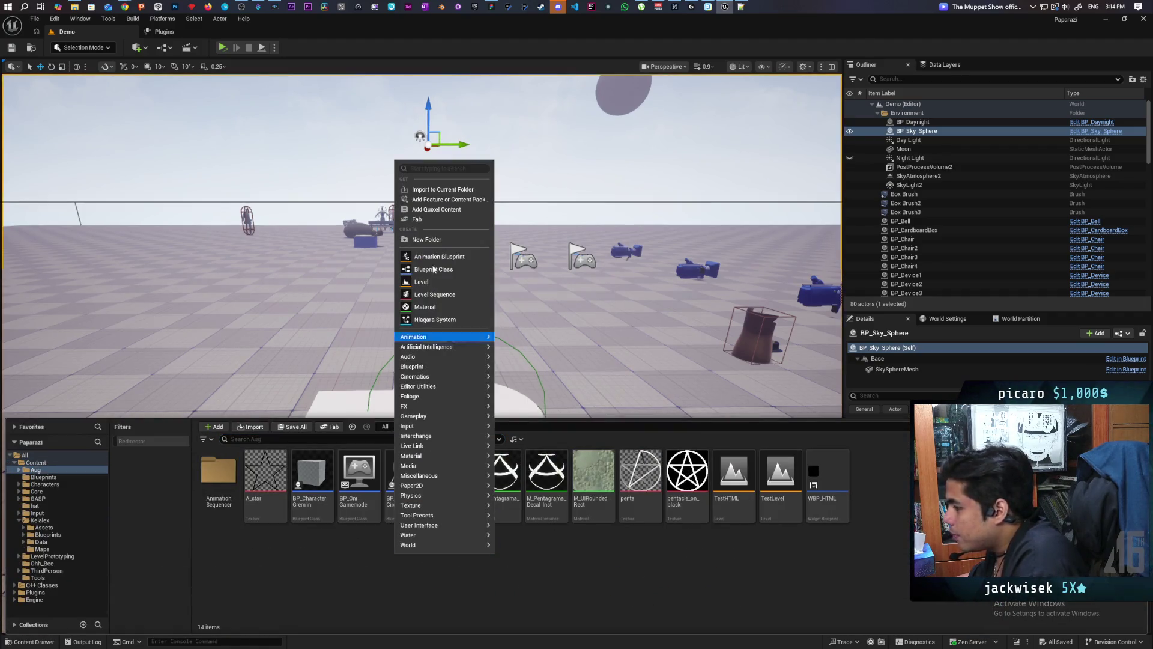
click(464, 281)
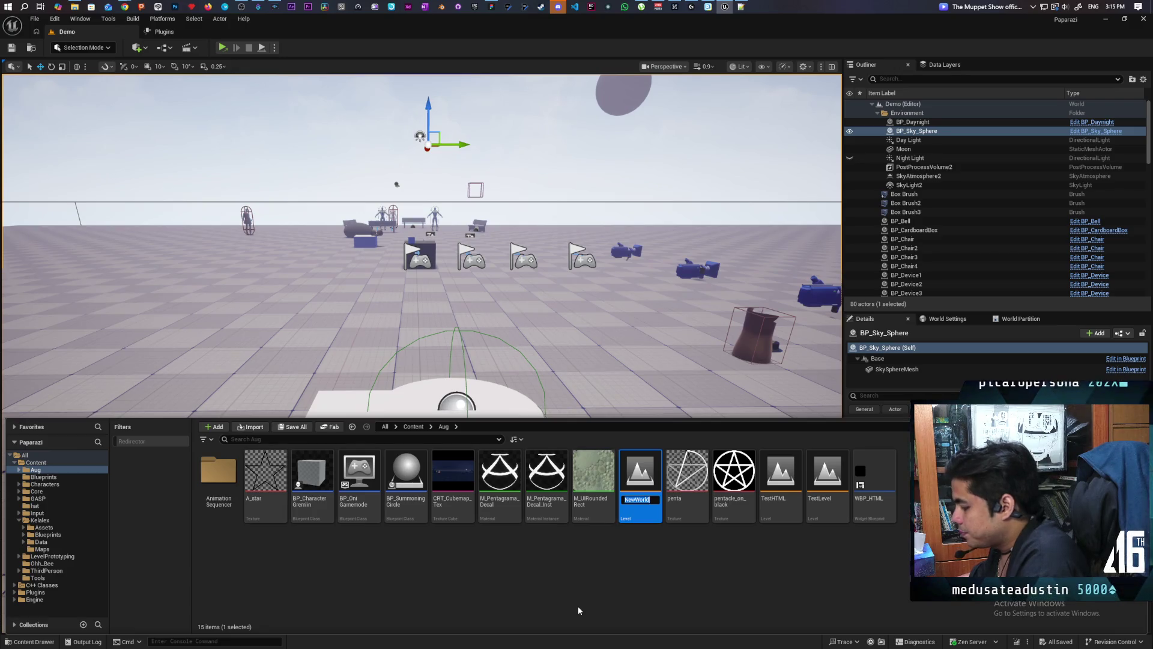
text(Lobby)
key(Return)
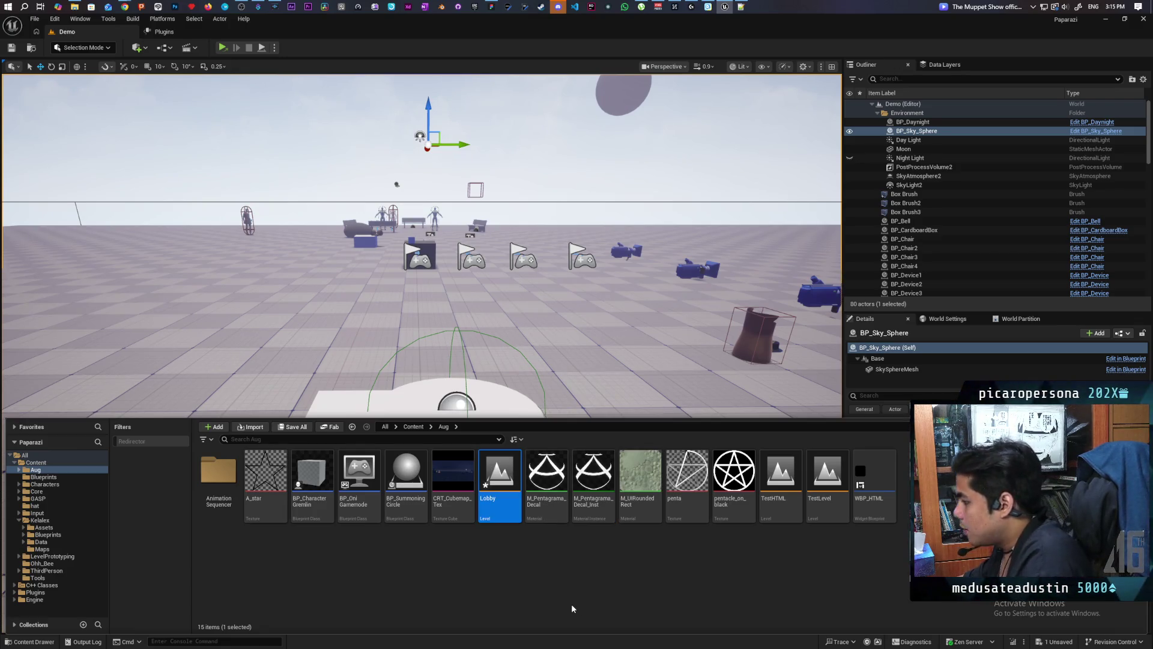
double_click(500, 477)
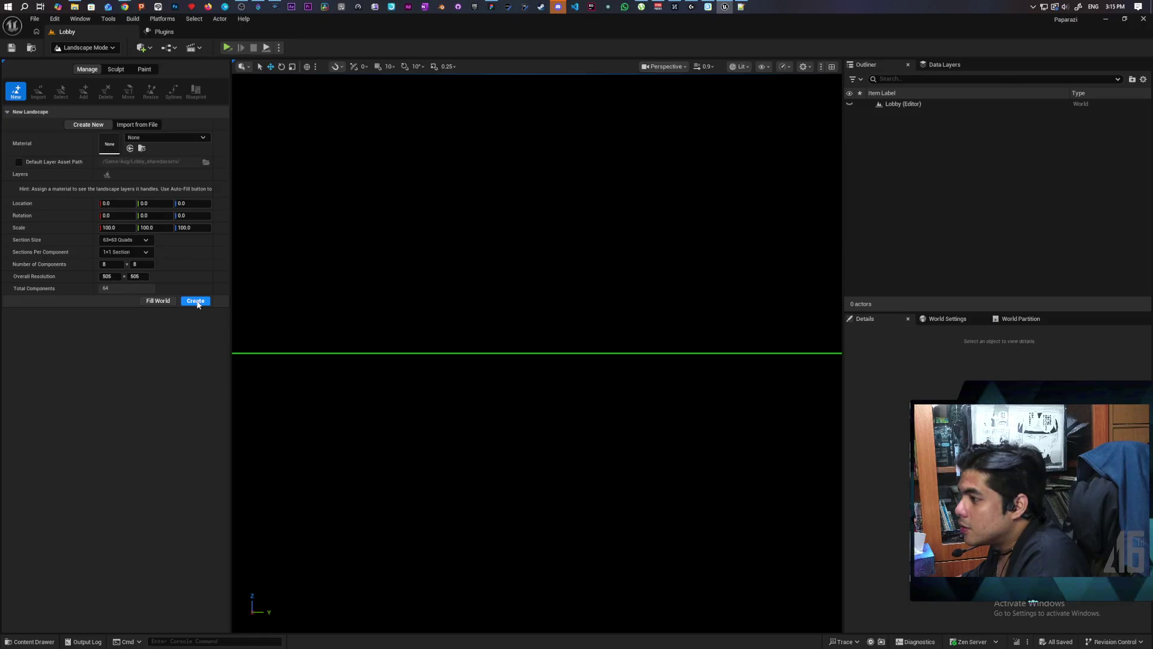
Create a default landscape in the Lobby level and return to Selection Mode.
click(197, 303)
click(84, 48)
click(75, 63)
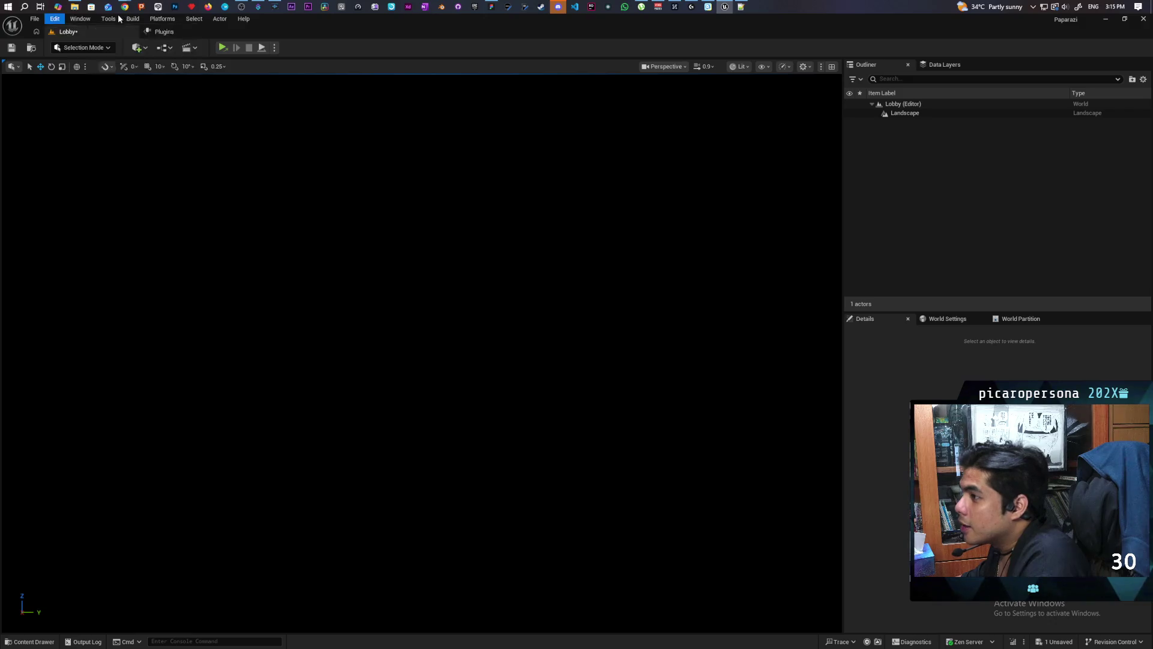
click(108, 19)
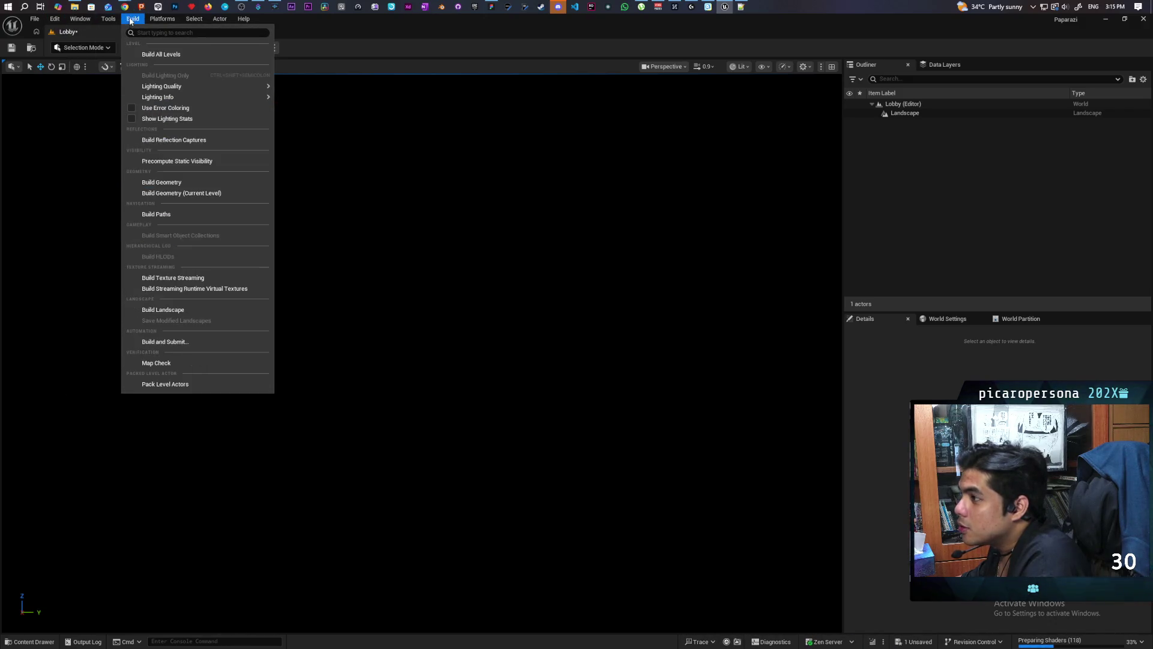
click(132, 18)
click(80, 21)
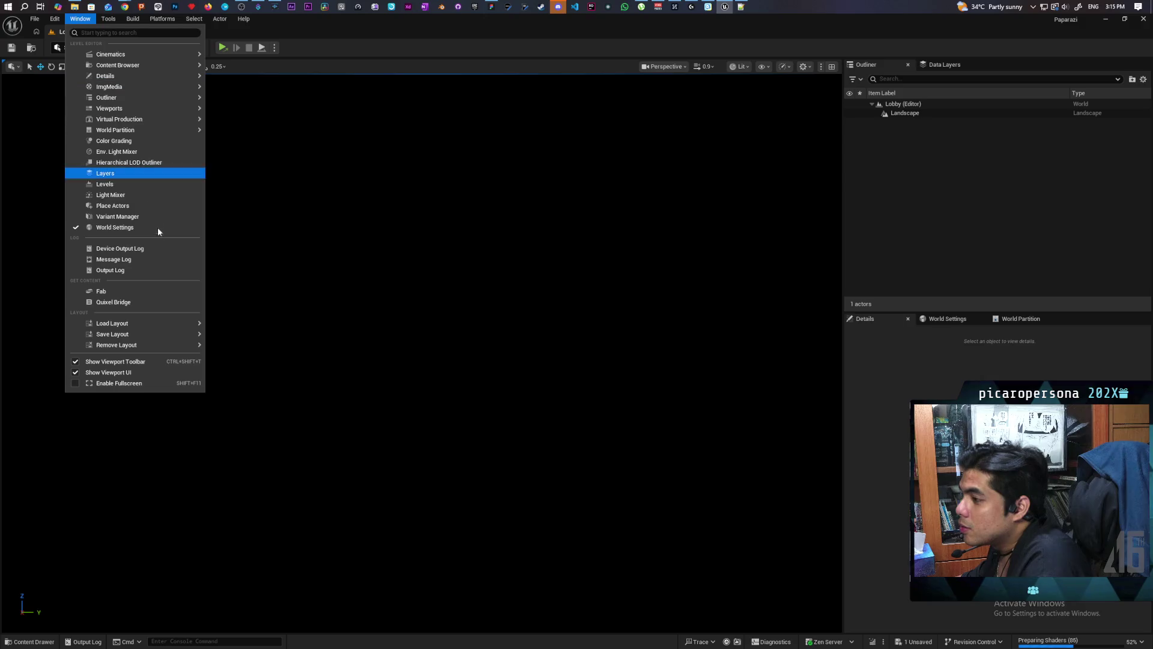
Use the Env. Light Mixer to add sky light, atmosphere, height fog, directional light and volumetric clouds.
click(138, 150)
click(520, 220)
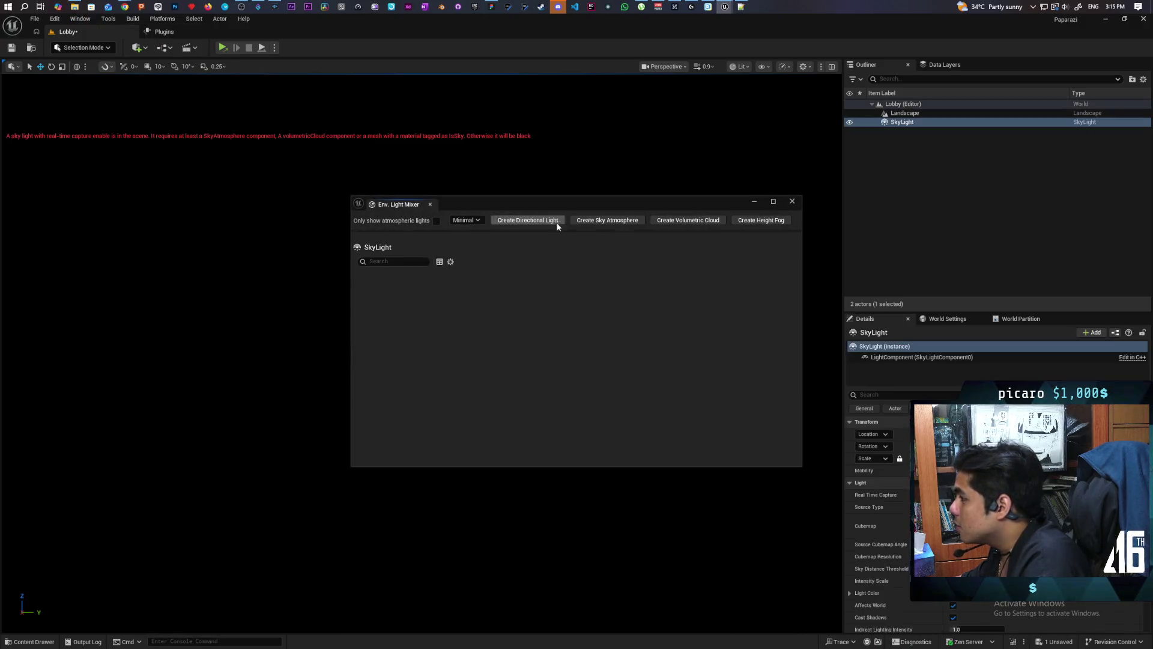
click(609, 220)
click(681, 219)
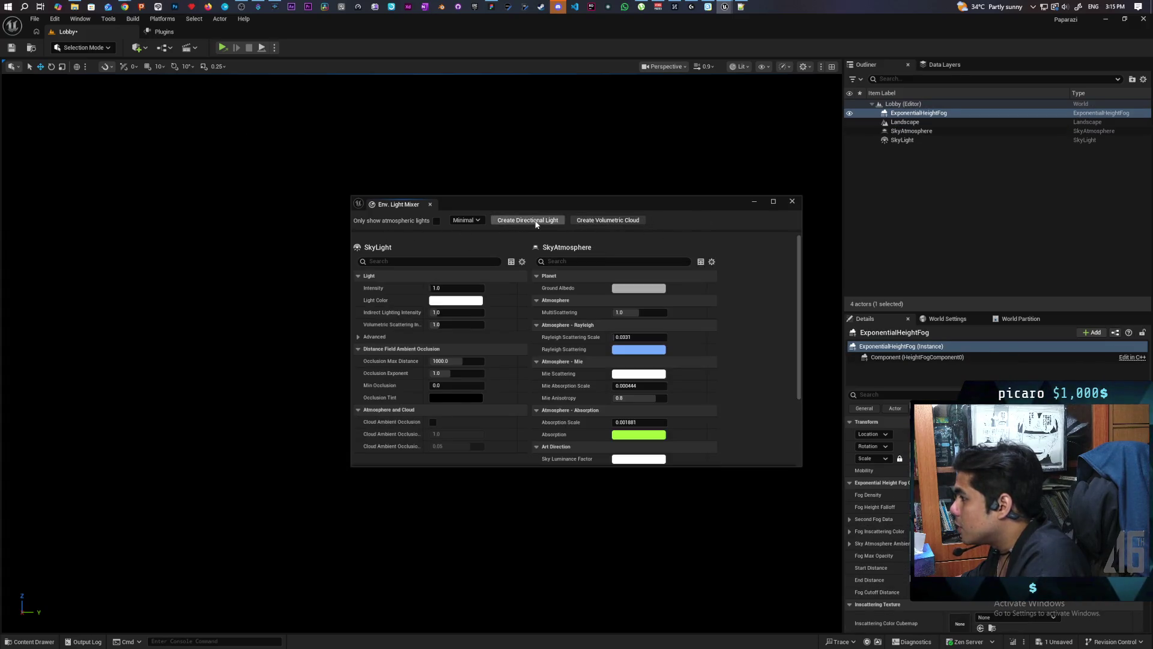
click(536, 220)
click(536, 220)
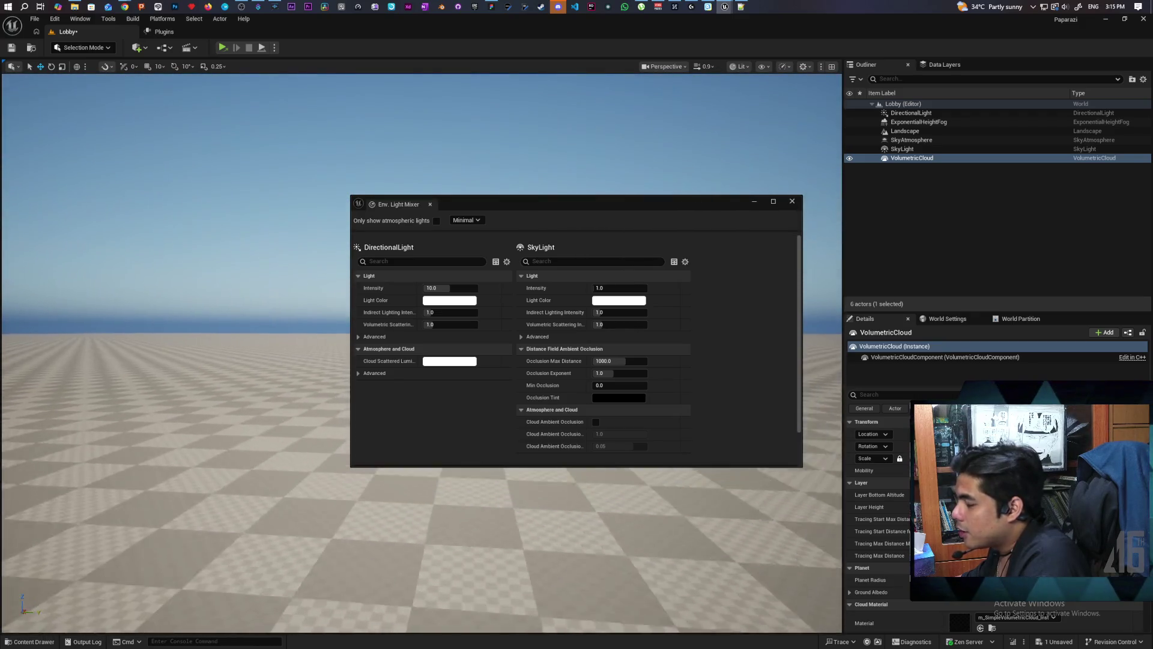
click(792, 201)
mouse_move(365, 338)
mouse_down()
mouse_move(360, 312)
mouse_move(360, 360)
mouse_move(360, 300)
mouse_move(361, 345)
mouse_move(361, 309)
mouse_move(360, 327)
mouse_move(195, 91)
mouse_up()
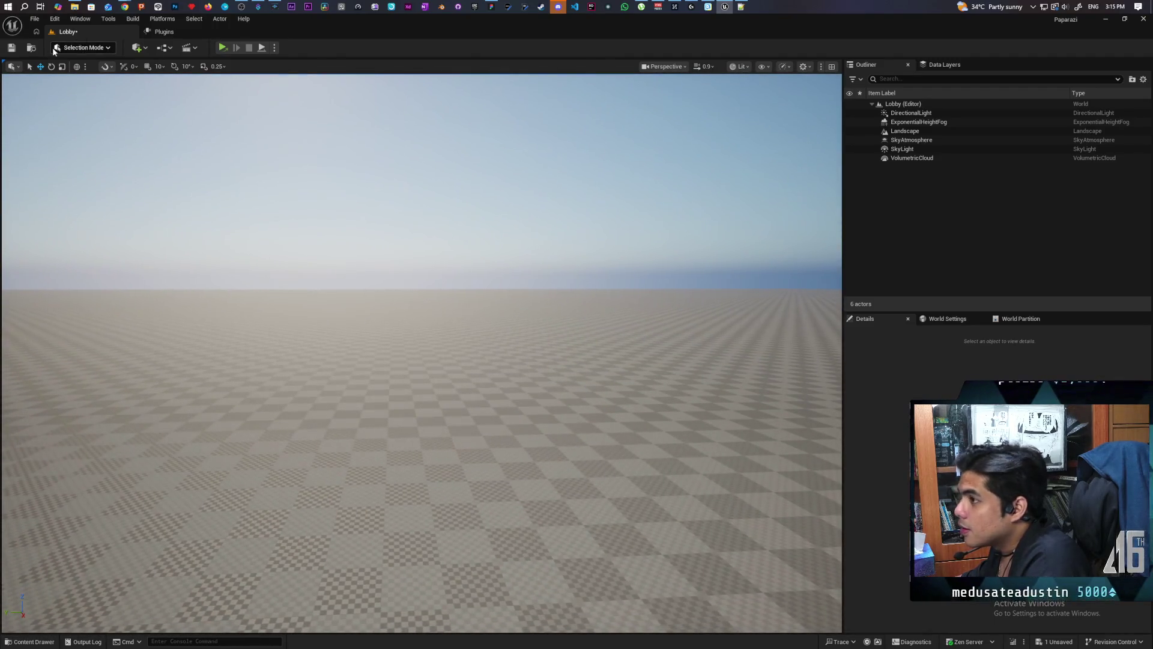
Save the Lobby level and look over its landscape and sky.
key(ctrl+s)
mouse_move(466, 296)
mouse_down()
mouse_move(466, 337)
mouse_move(466, 297)
mouse_up()
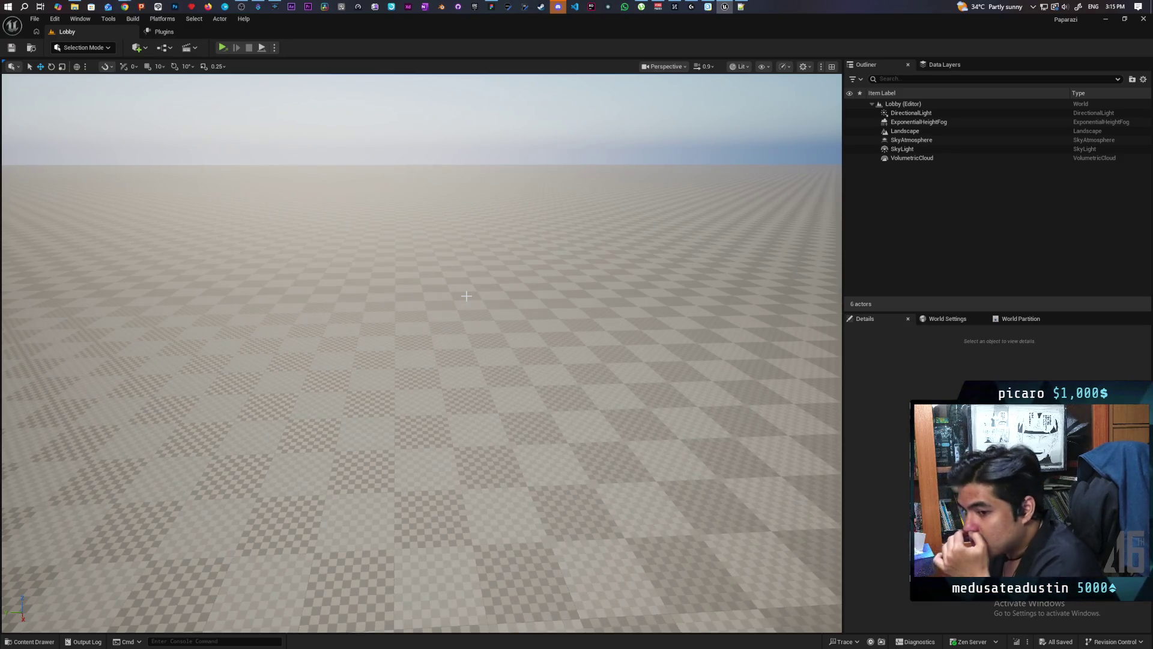
mouse_move(376, 288)
mouse_down()
mouse_move(377, 264)
mouse_move(384, 306)
mouse_up()
mouse_move(188, 490)
mouse_down()
mouse_move(174, 511)
mouse_move(188, 490)
mouse_up()
Show the Aug folder's assets with the Lobby asset deselected.
click(26, 643)
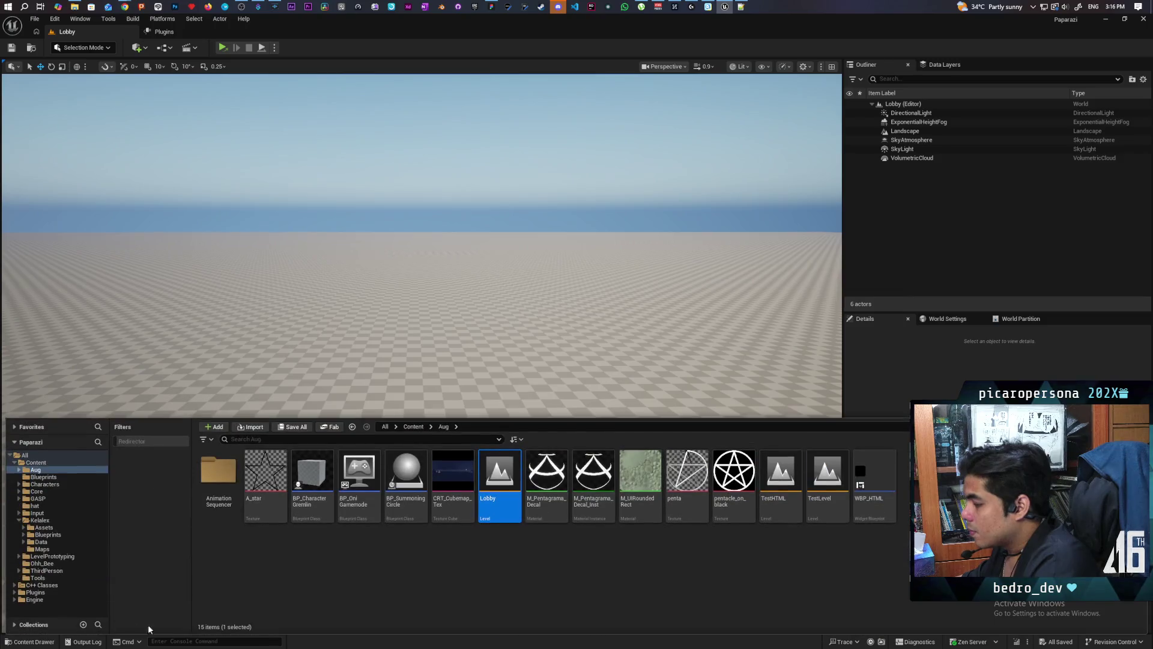
click(377, 609)
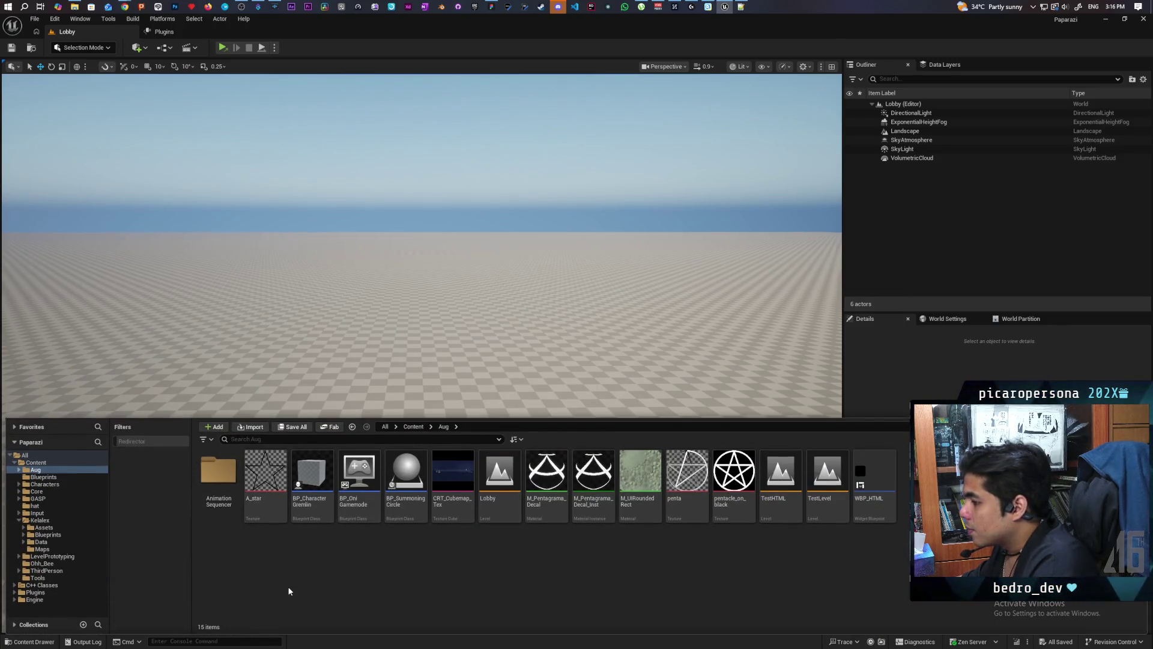
right_click(326, 573)
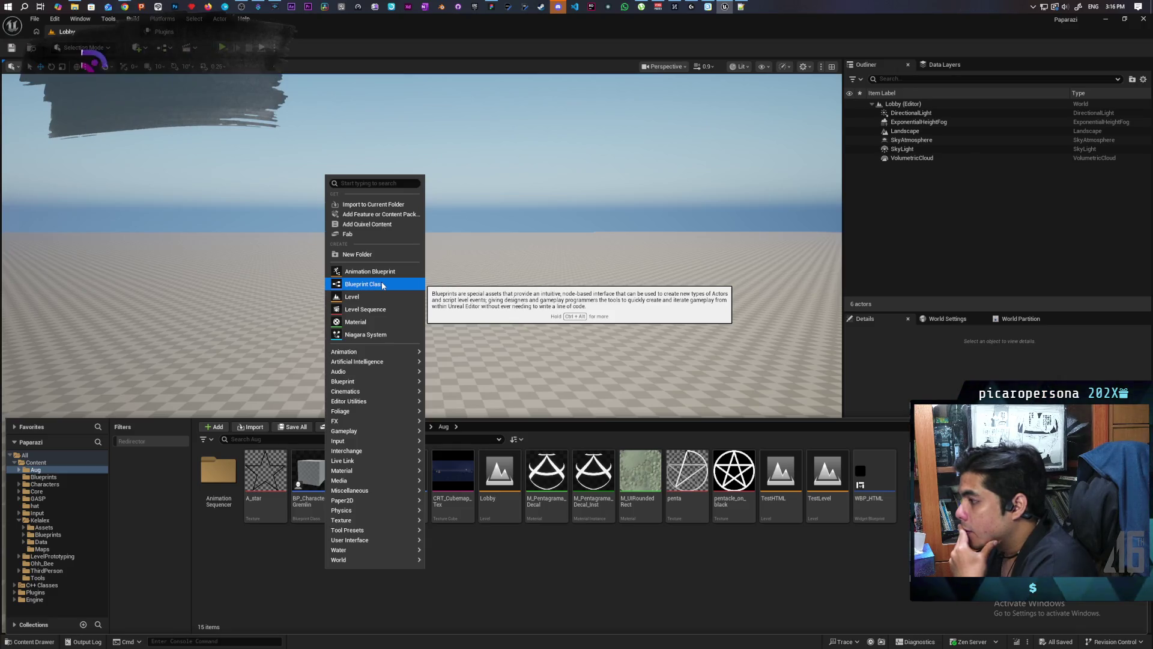
Create an Actor Blueprint Class in the Aug folder named BP_LobbySlot.
click(382, 285)
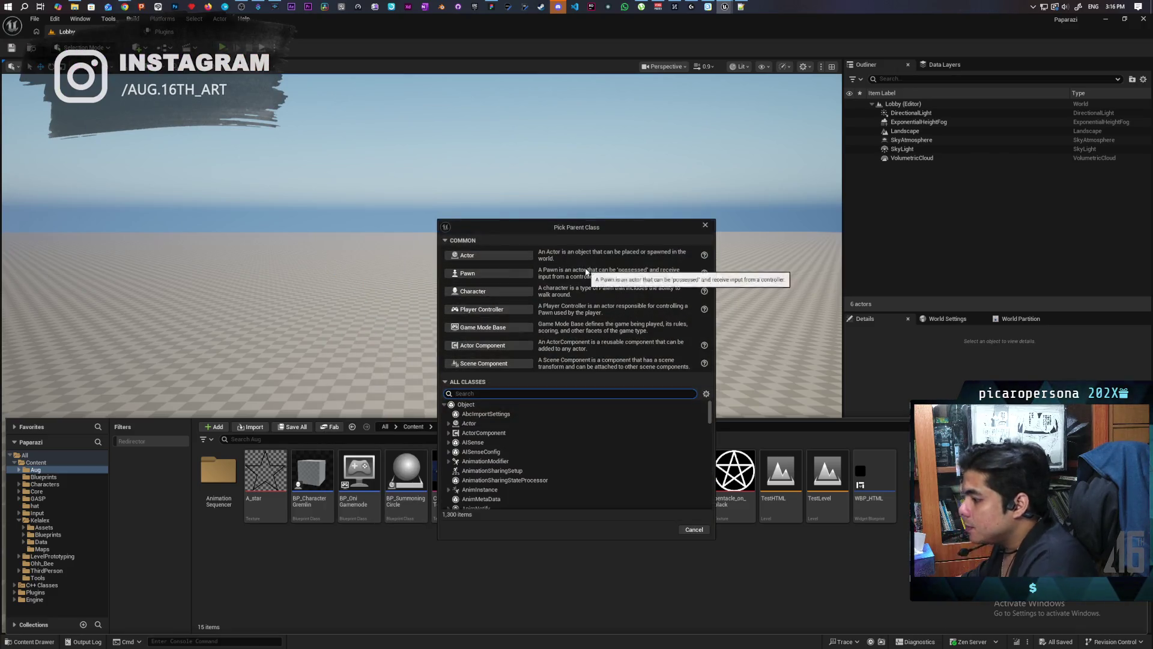
click(485, 255)
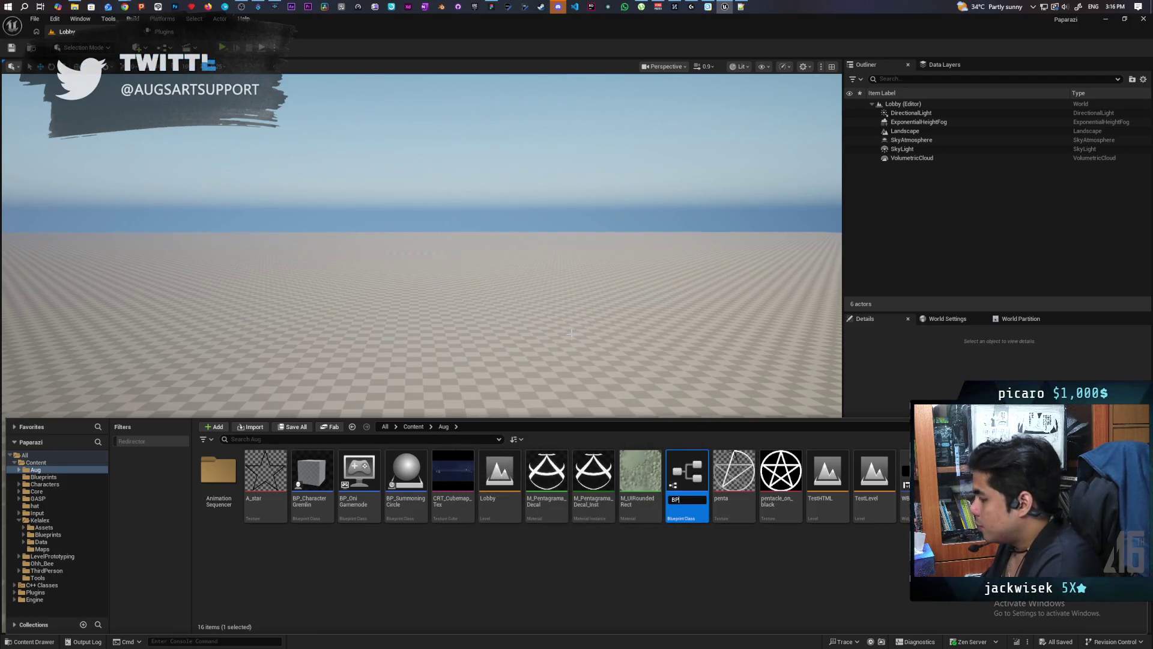
text(BP_Lobbhy)
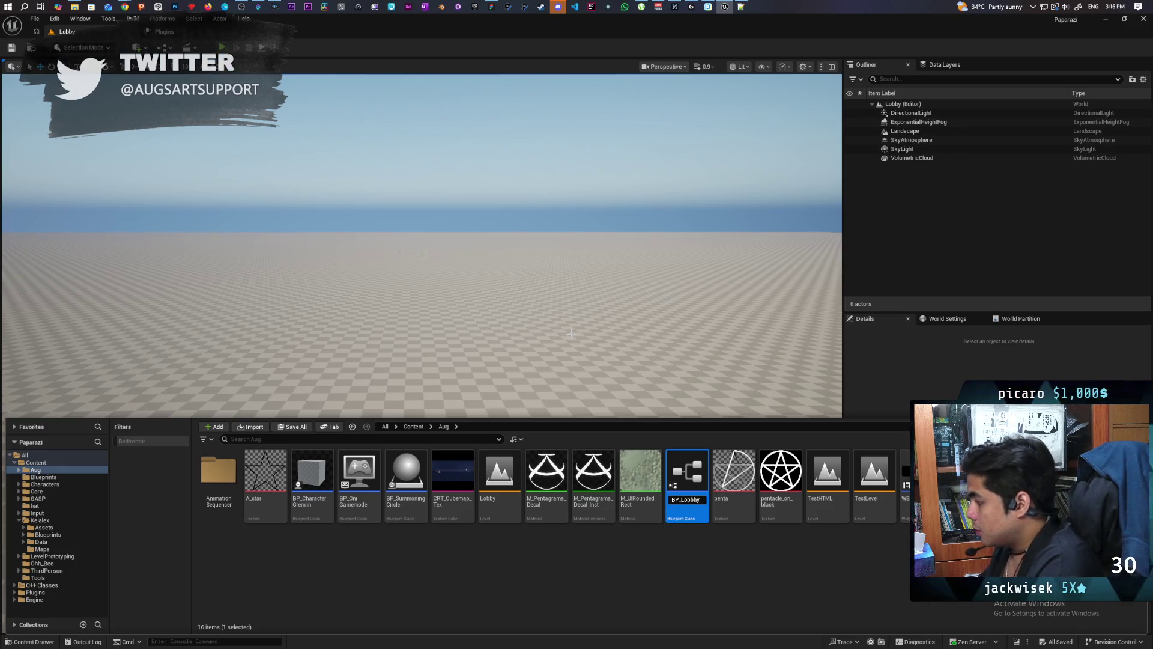
text(_S)
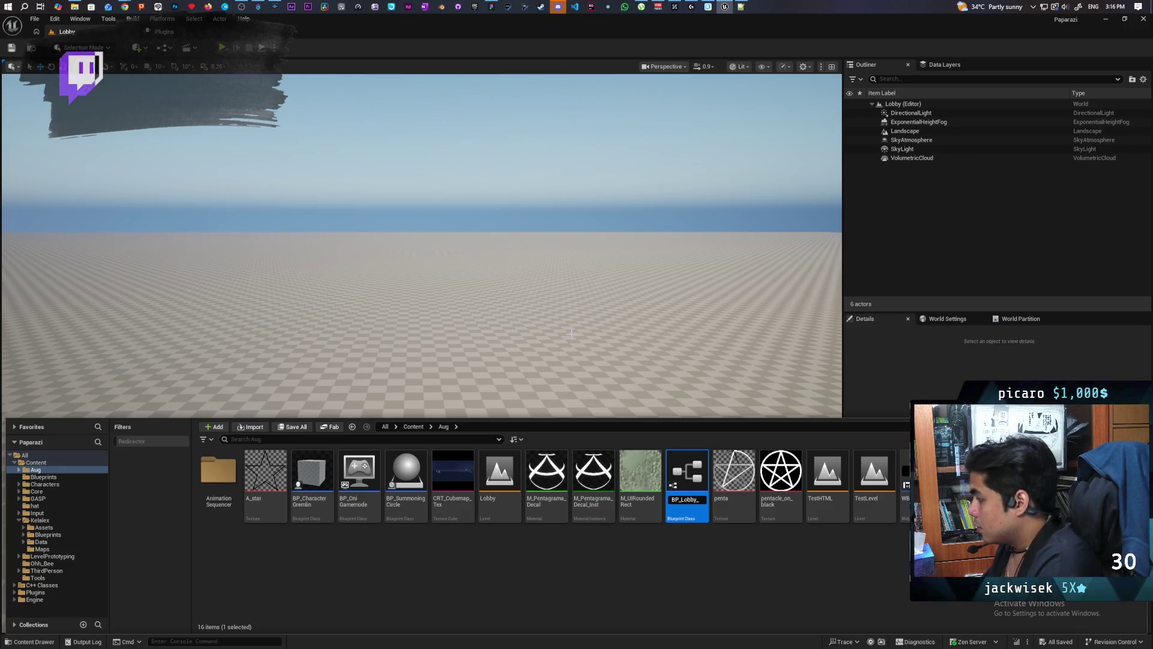
text(lot)
key(BackSpace)
key(BackSpace)
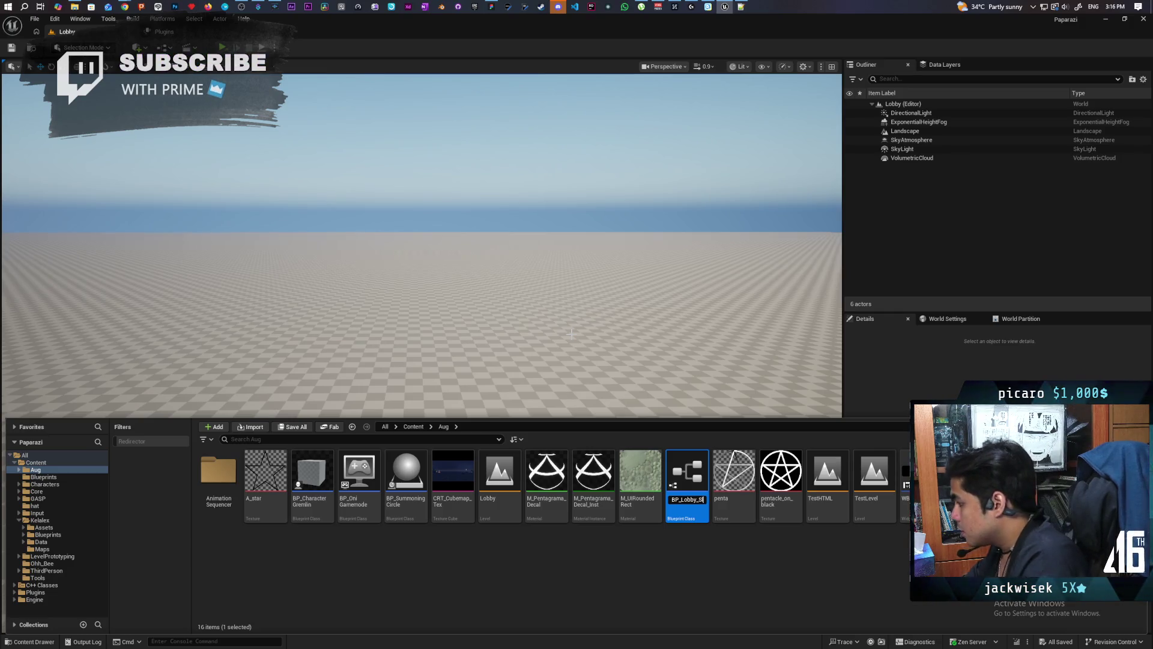
text(Slot)
key(Return)
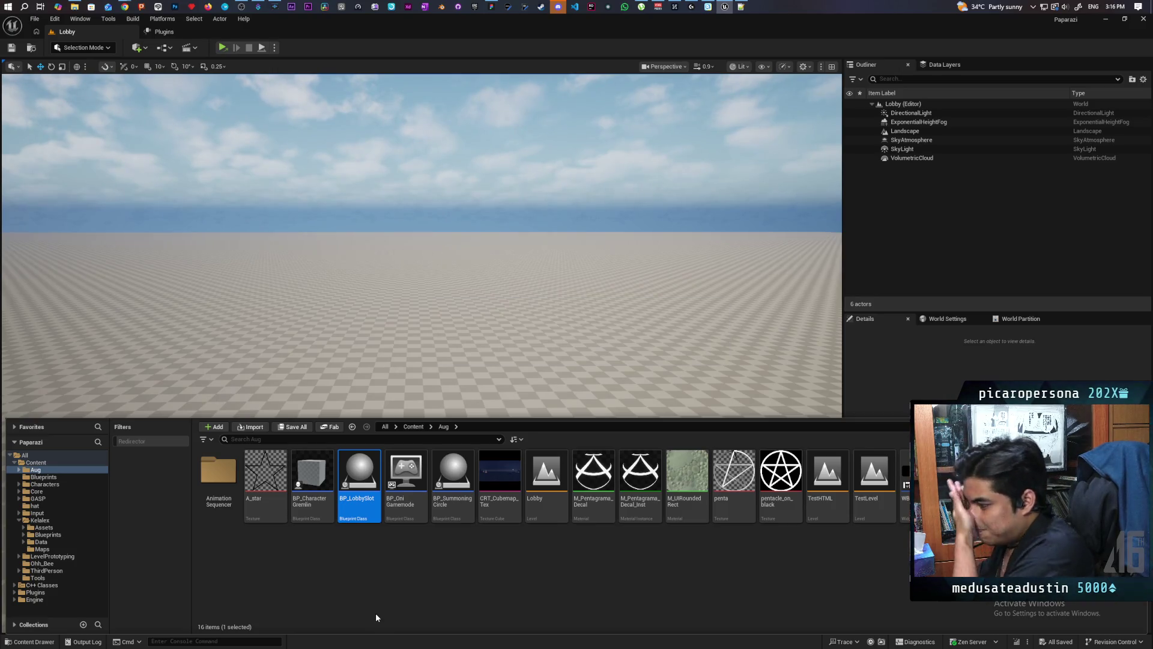
mouse_move(361, 476)
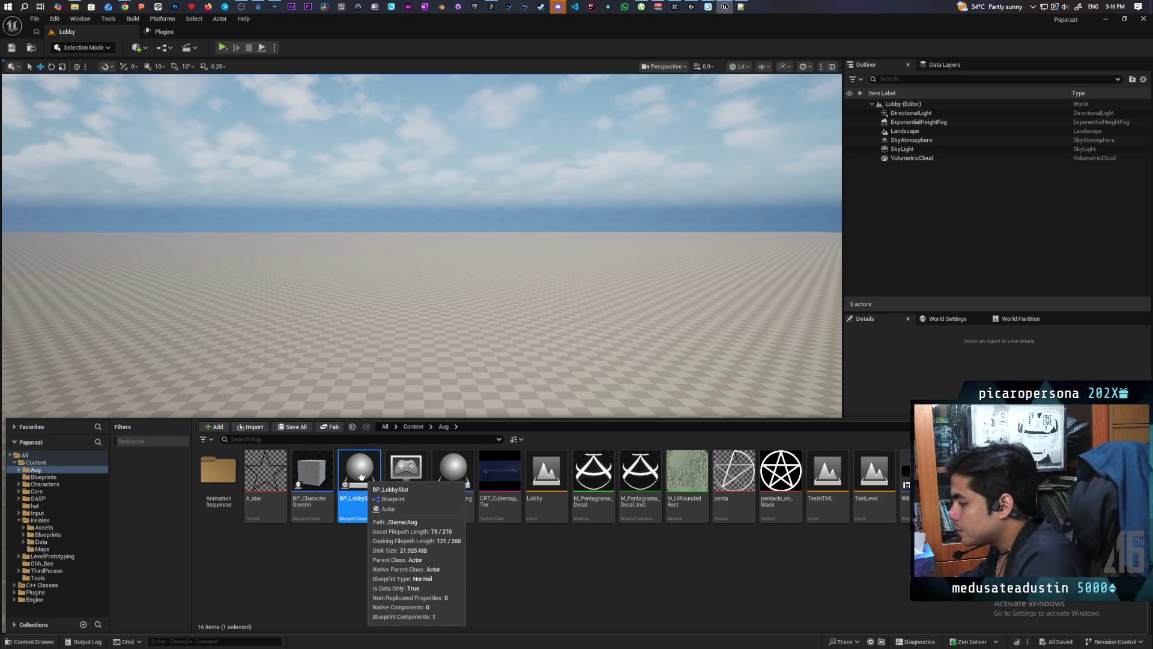
Place a BP_LobbySlot actor in the Lobby level with grid snapping enabled.
drag(359, 476, 386, 440)
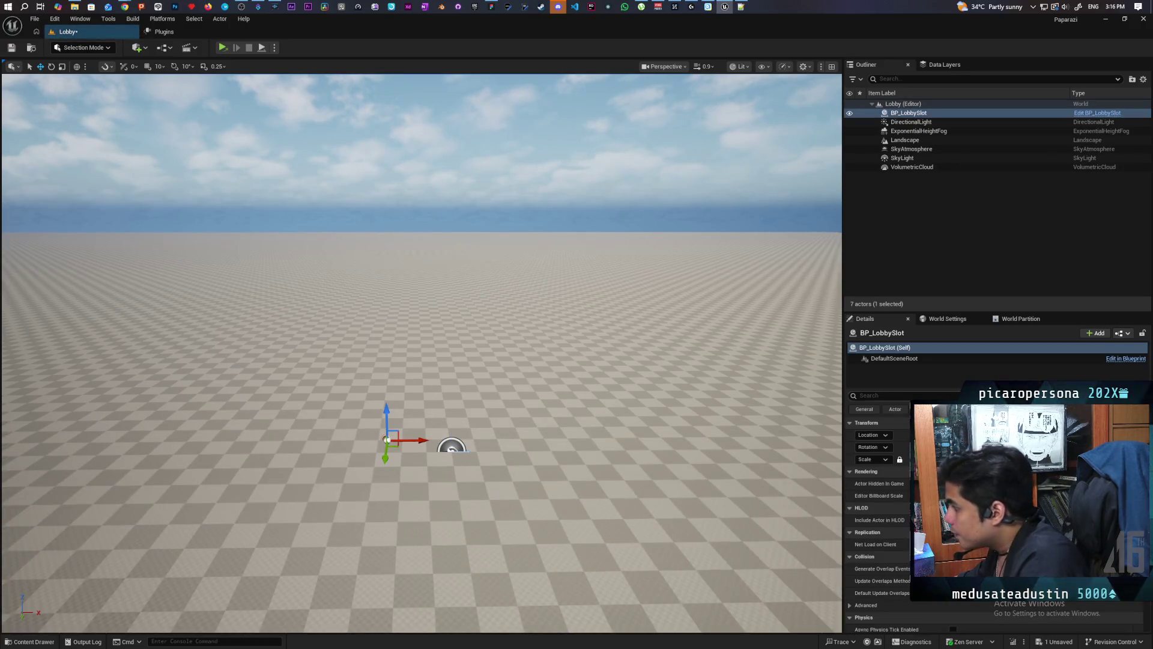
click(451, 449)
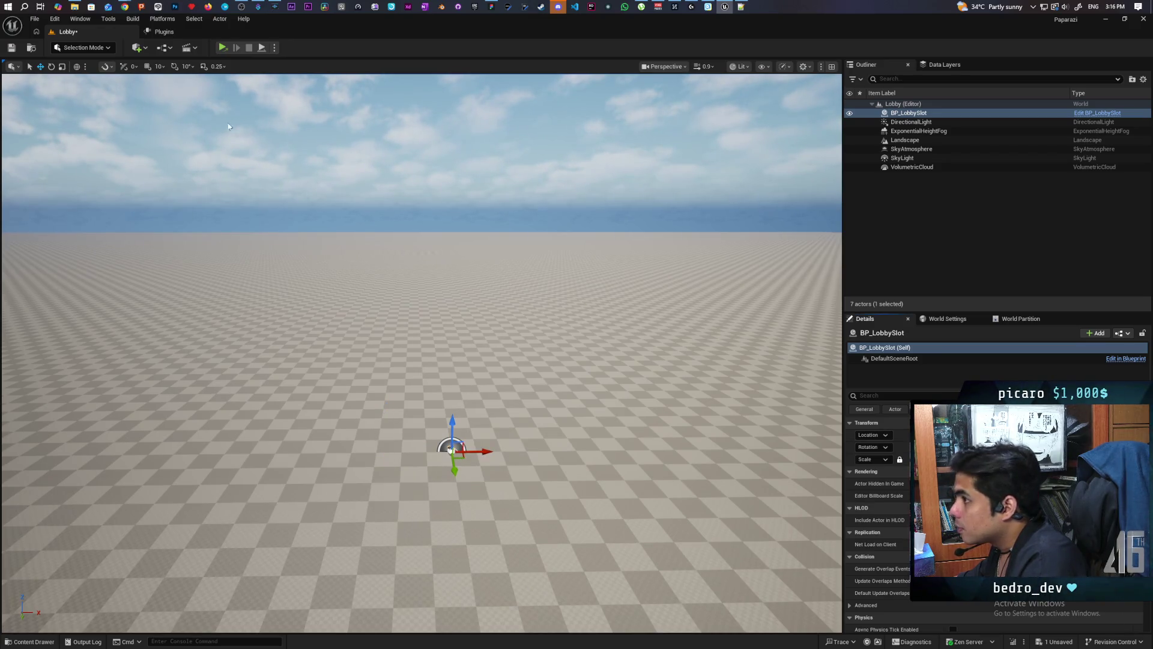
click(147, 66)
drag(153, 82, 153, 174)
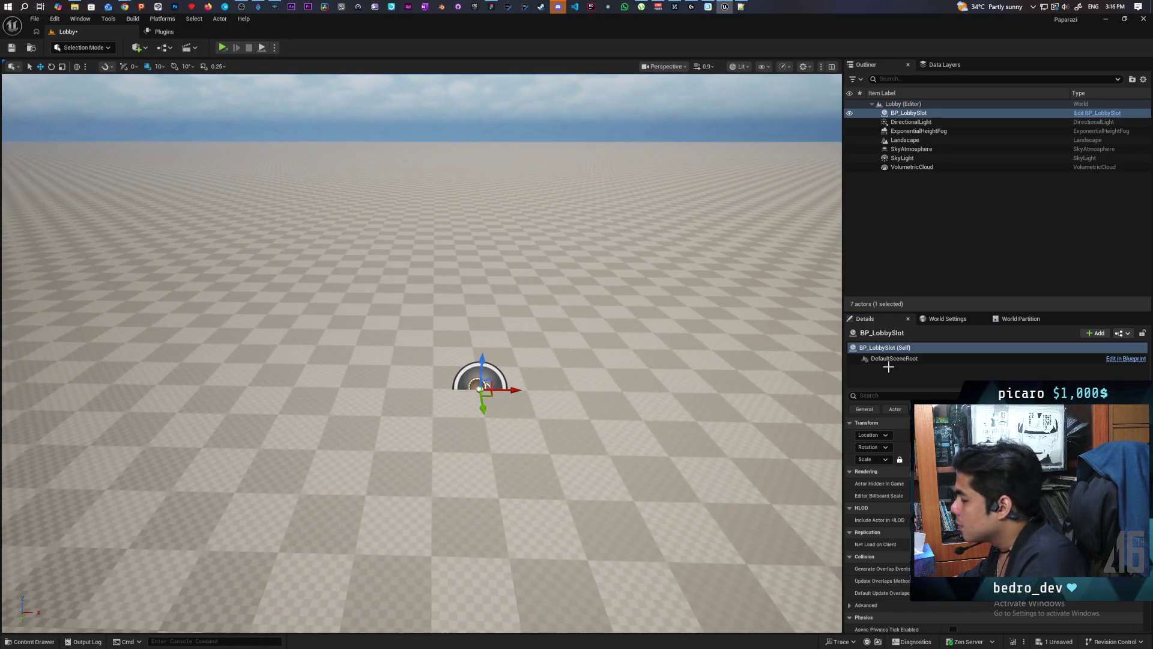
Add an Arrow component under DefaultSceneRoot and raise it slightly.
click(950, 359)
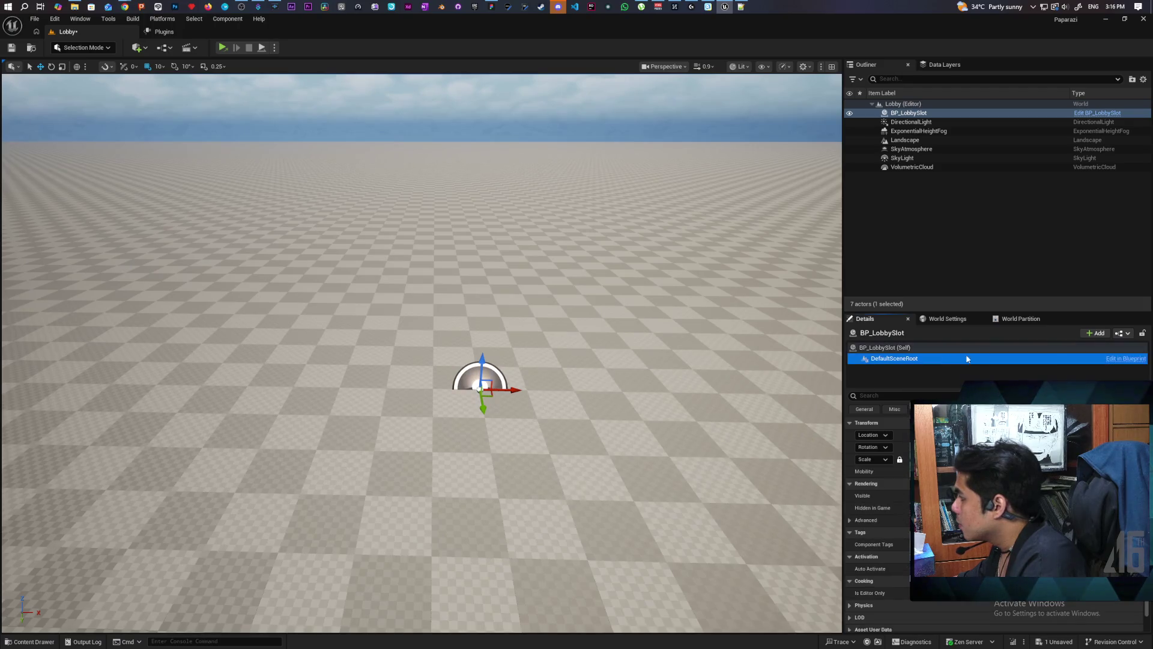
click(1095, 333)
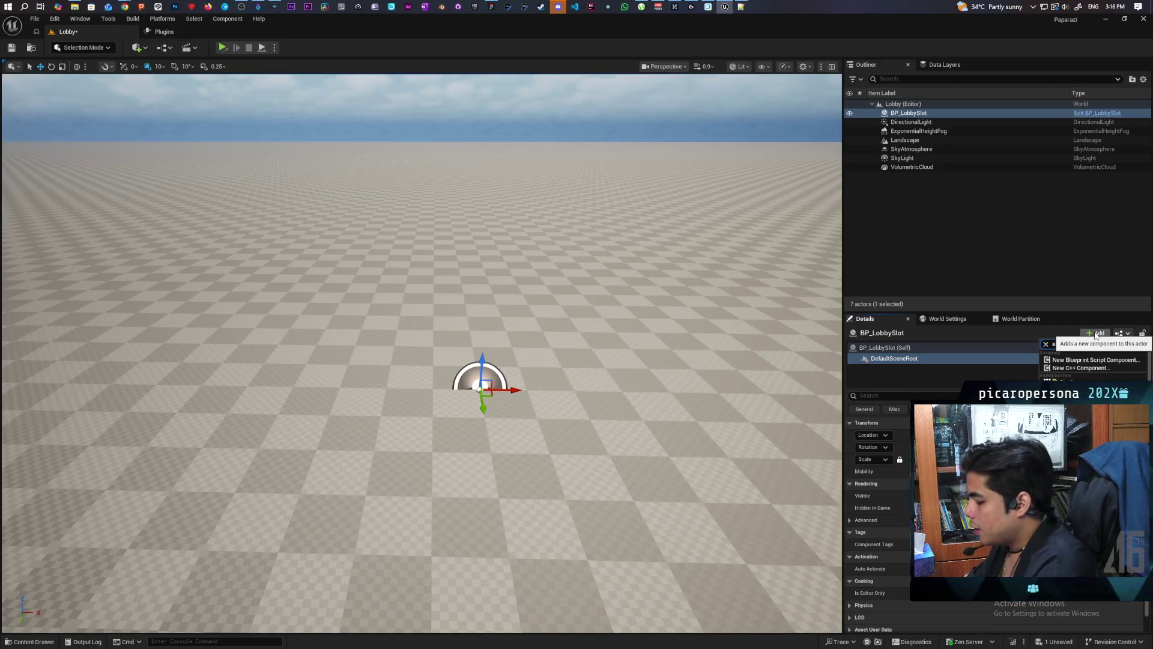
text(rrow)
key(Return)
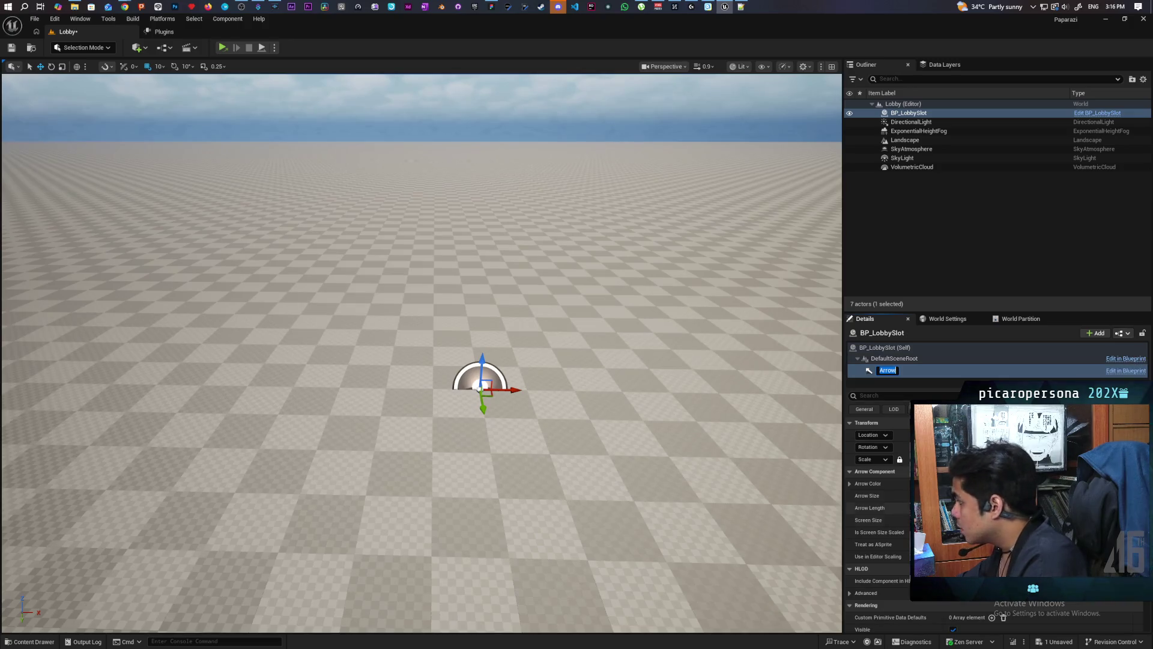
key(Return)
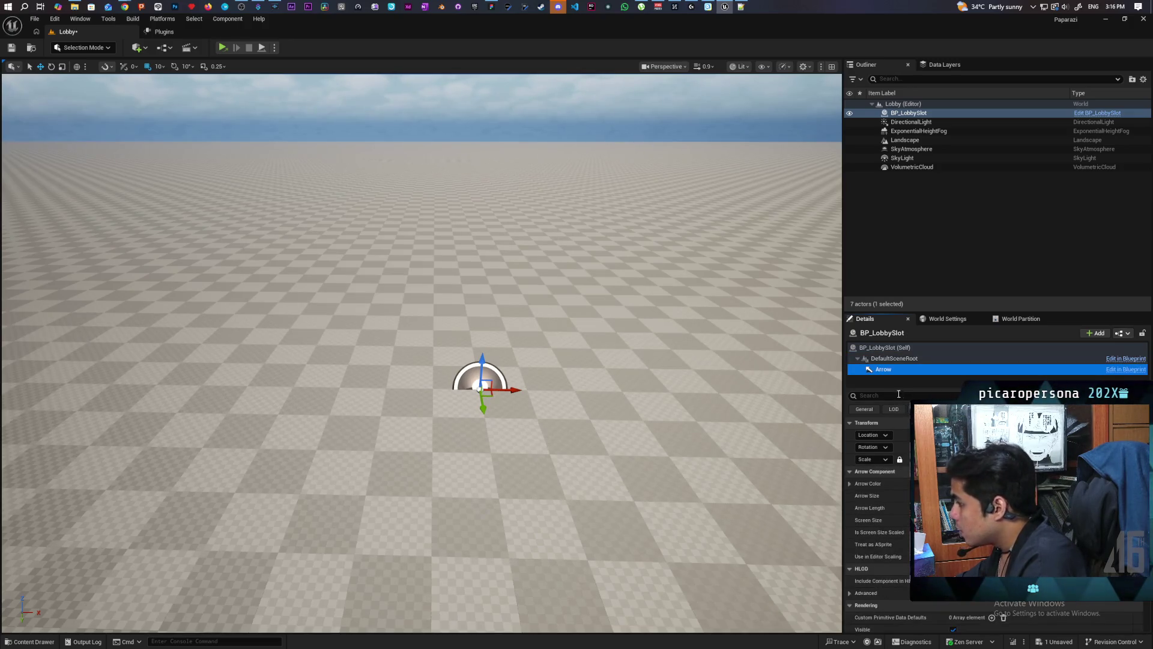
drag(482, 367, 483, 347)
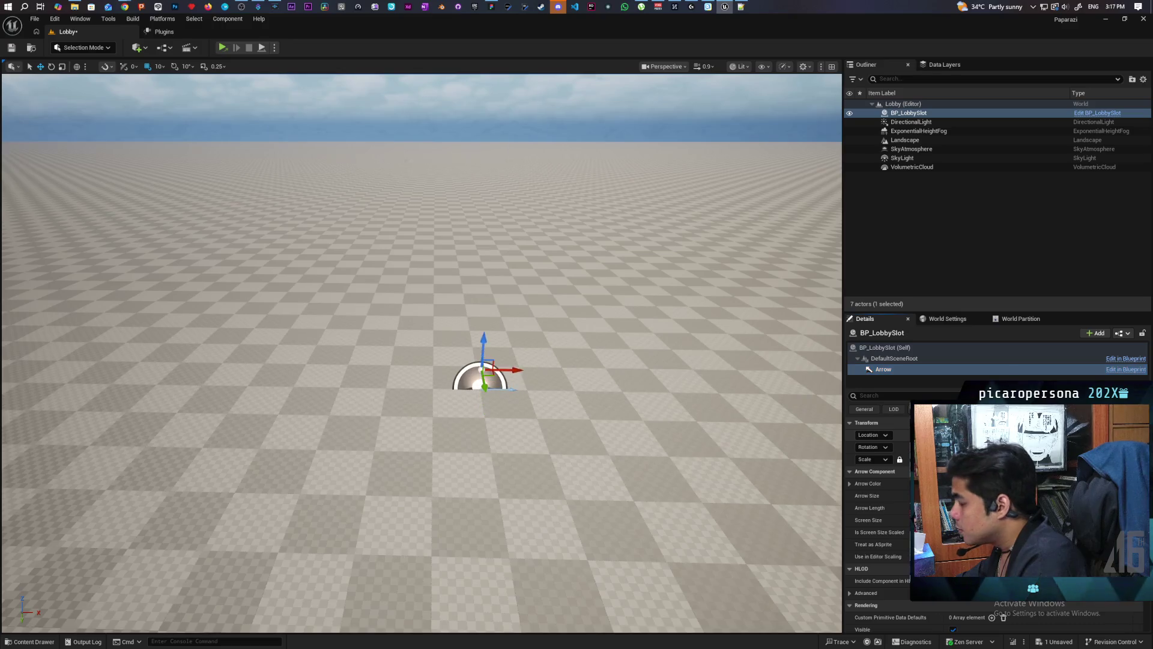
Save the Lobby level with the raised downward Arrow and bring back the Aug folder's assets.
key(Right)
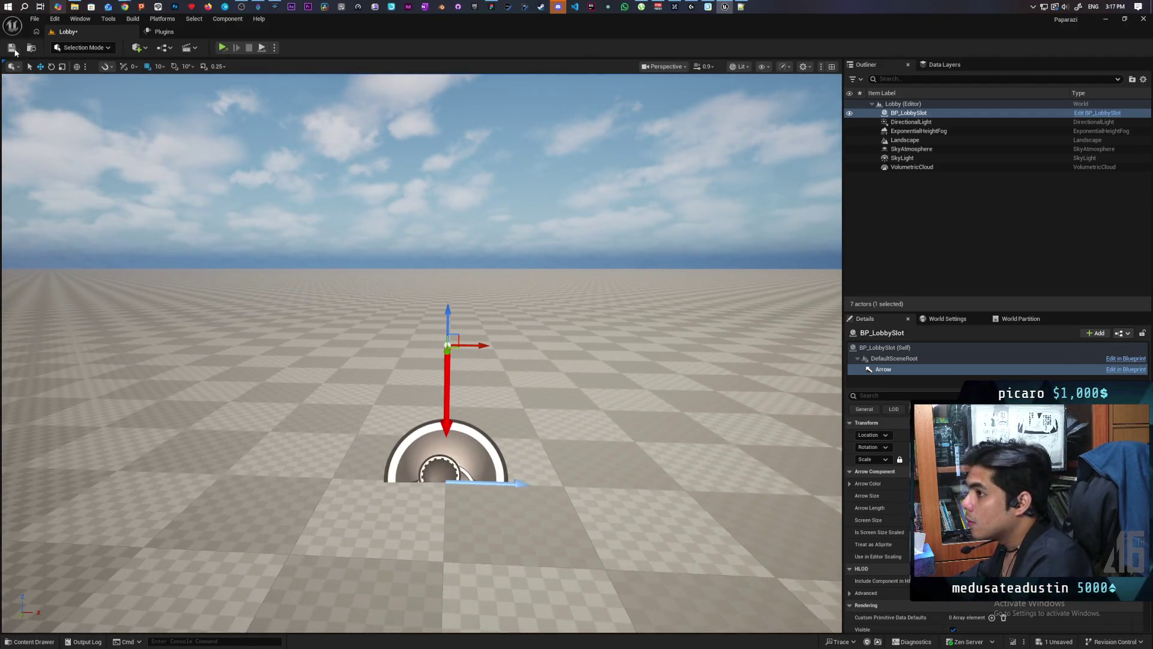
key(ctrl+s)
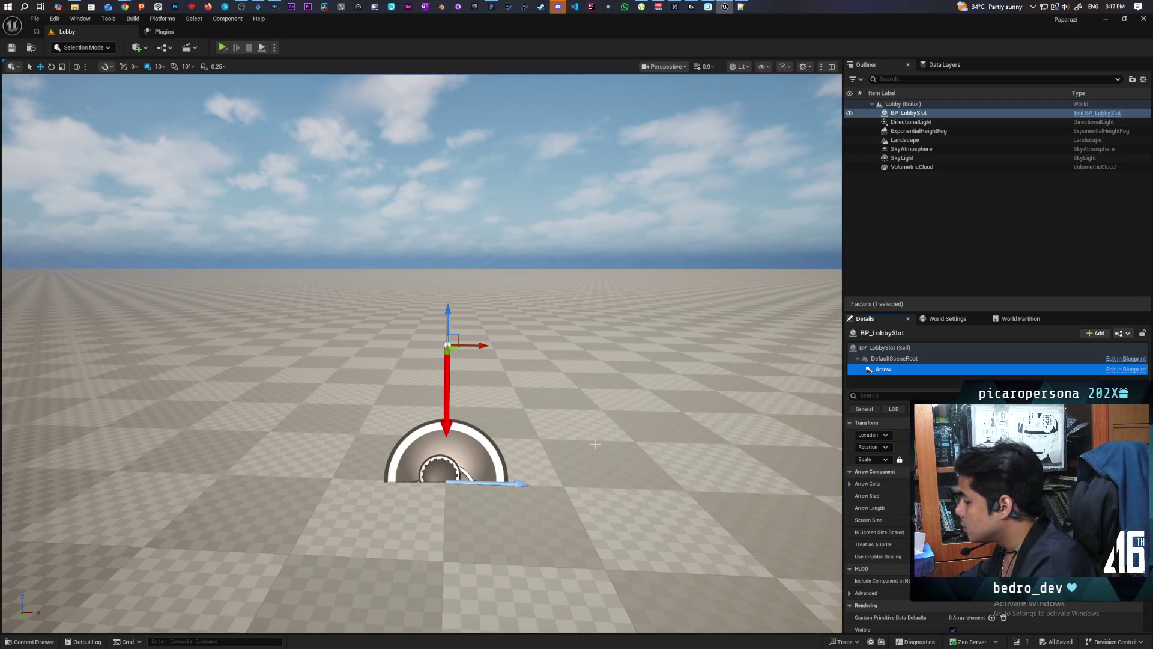
click(5, 51)
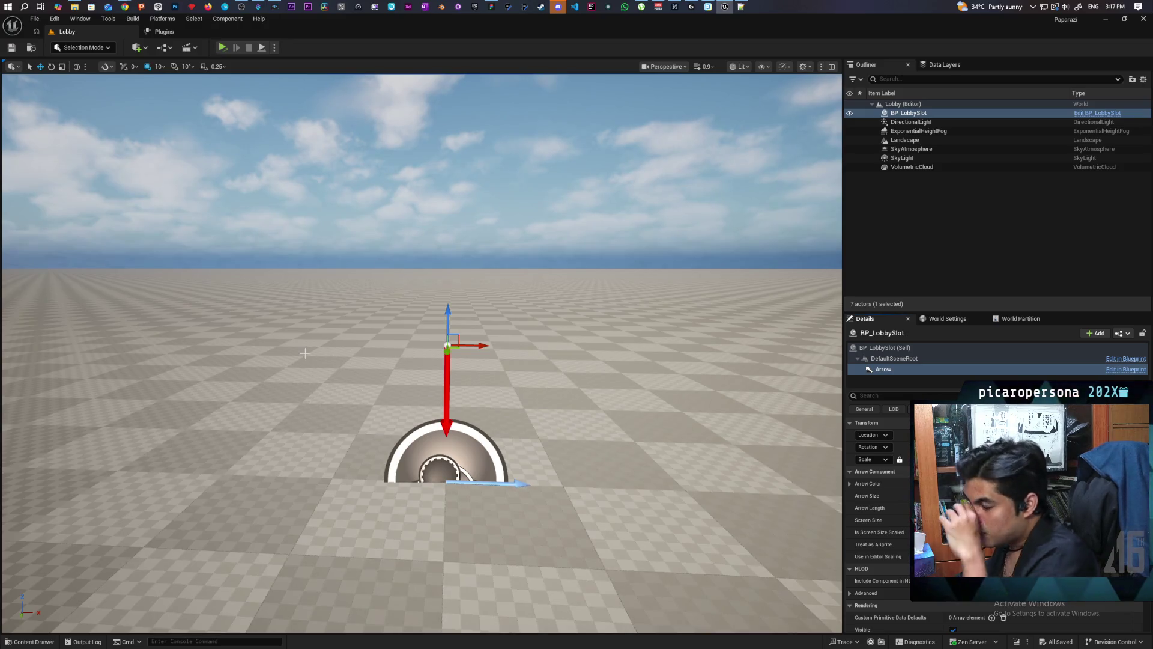
click(30, 641)
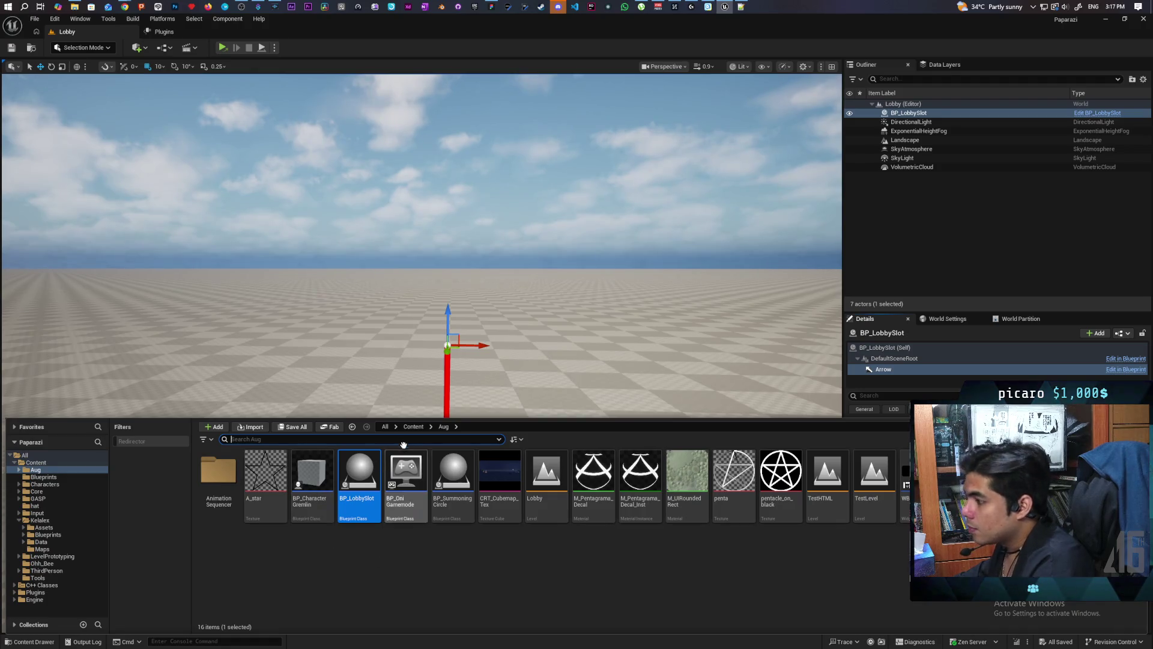
Navigate up to the Content root showing its 17 items, including Core and GASP.
click(413, 426)
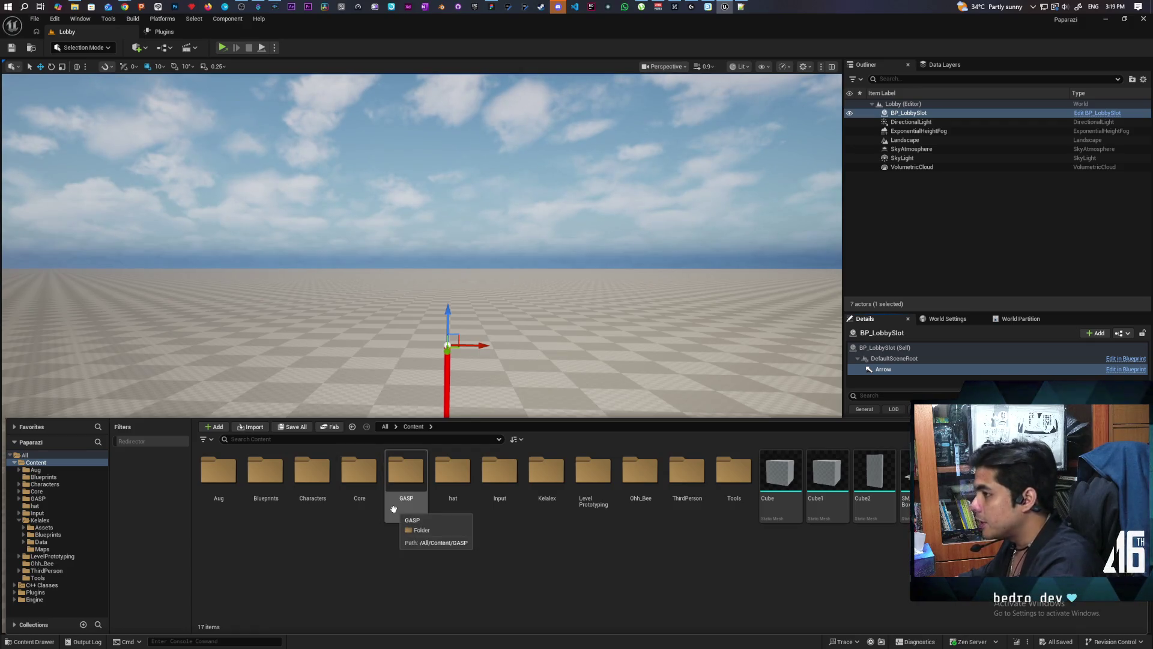
Fly toward the lobby slot in Unreal, then switch to the Paparazi FigJam board in the browser.
mouse_move(410, 397)
mouse_down()
mouse_move(411, 285)
mouse_move(410, 348)
mouse_move(411, 333)
mouse_up()
key(ctrl+space)
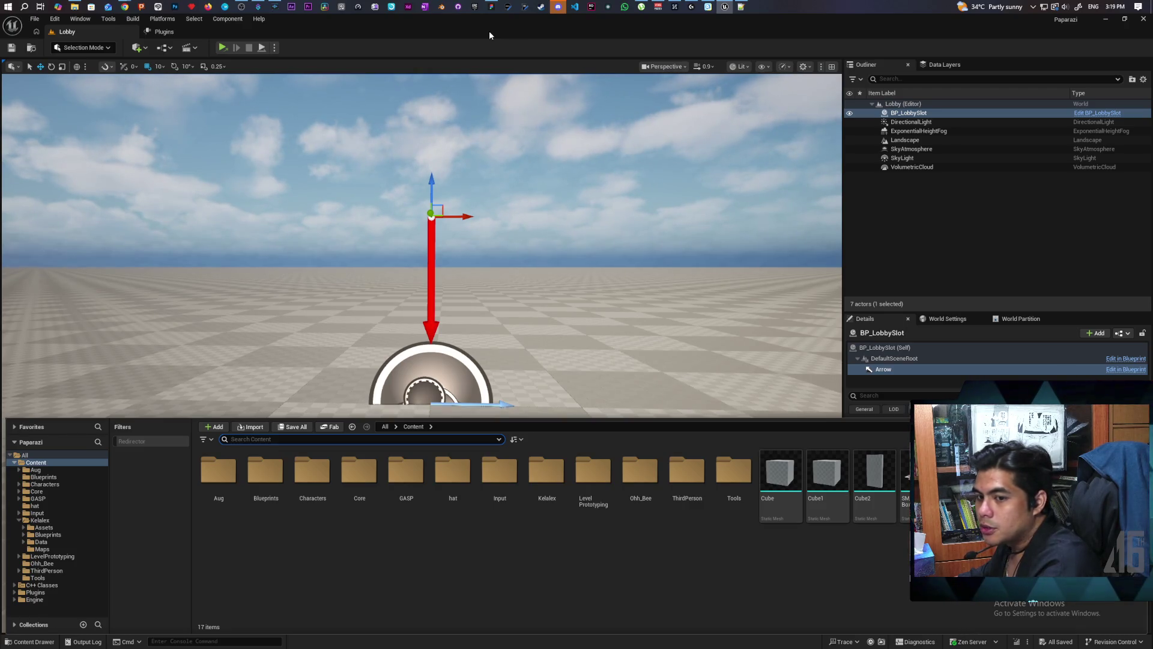
click(491, 7)
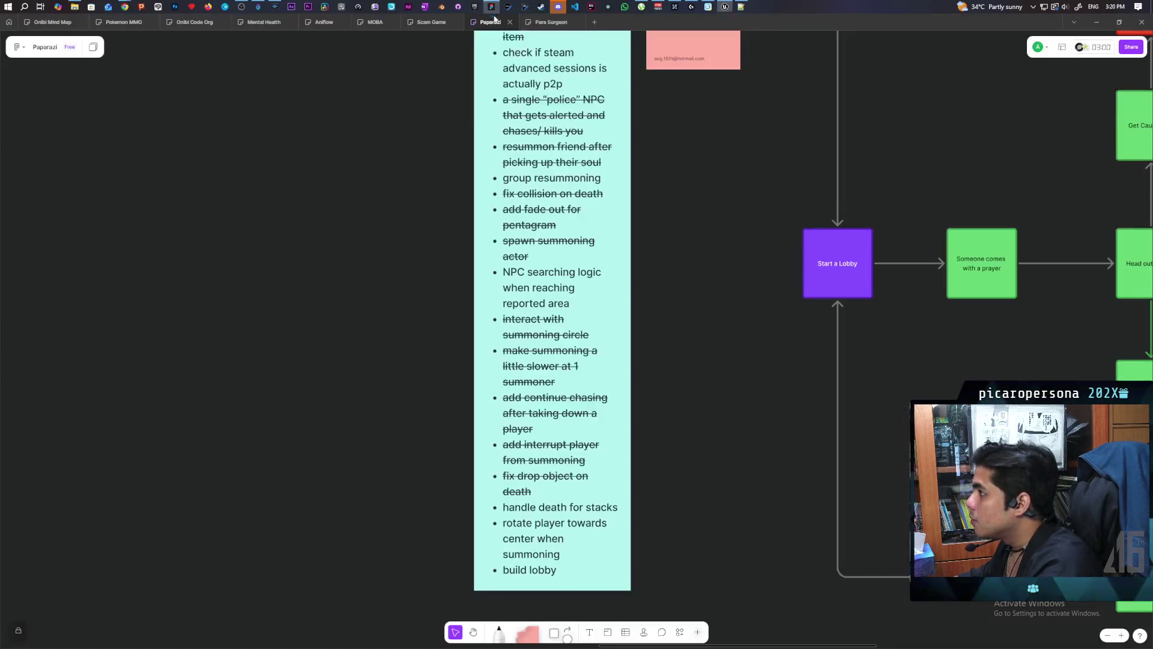
In empty board space, draw a stick figure's body and legs with the white pen.
mouse_move(301, 214)
mouse_down()
mouse_move(657, 414)
mouse_move(708, 399)
mouse_move(730, 240)
mouse_up()
scroll(730, 240, down, 5)
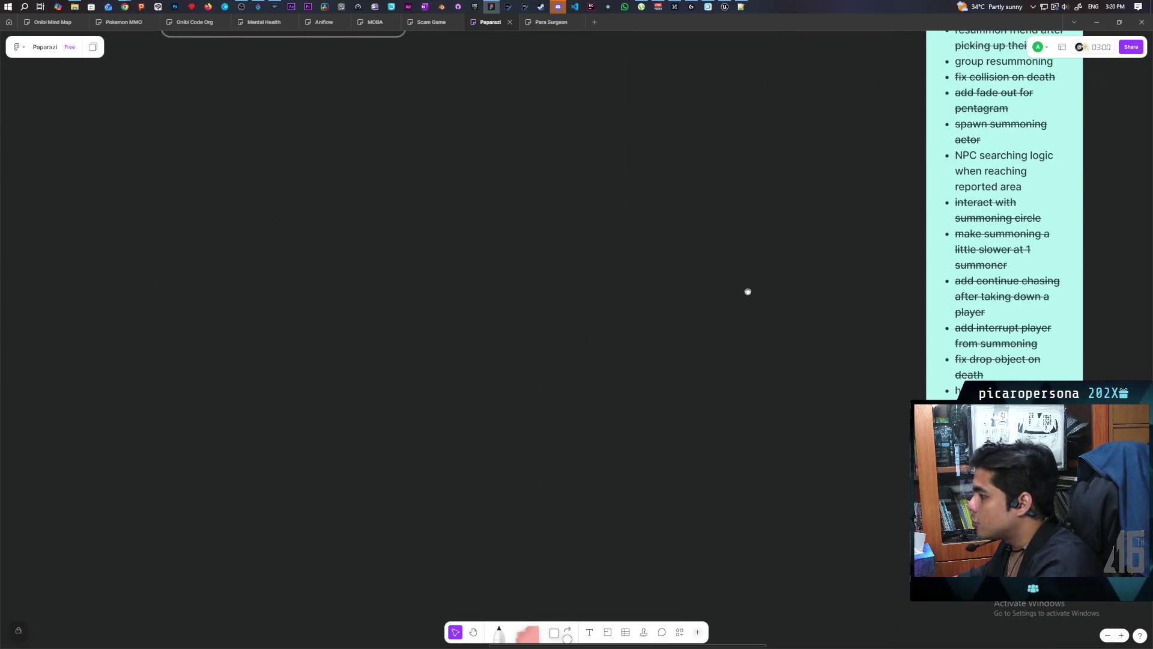
key(p)
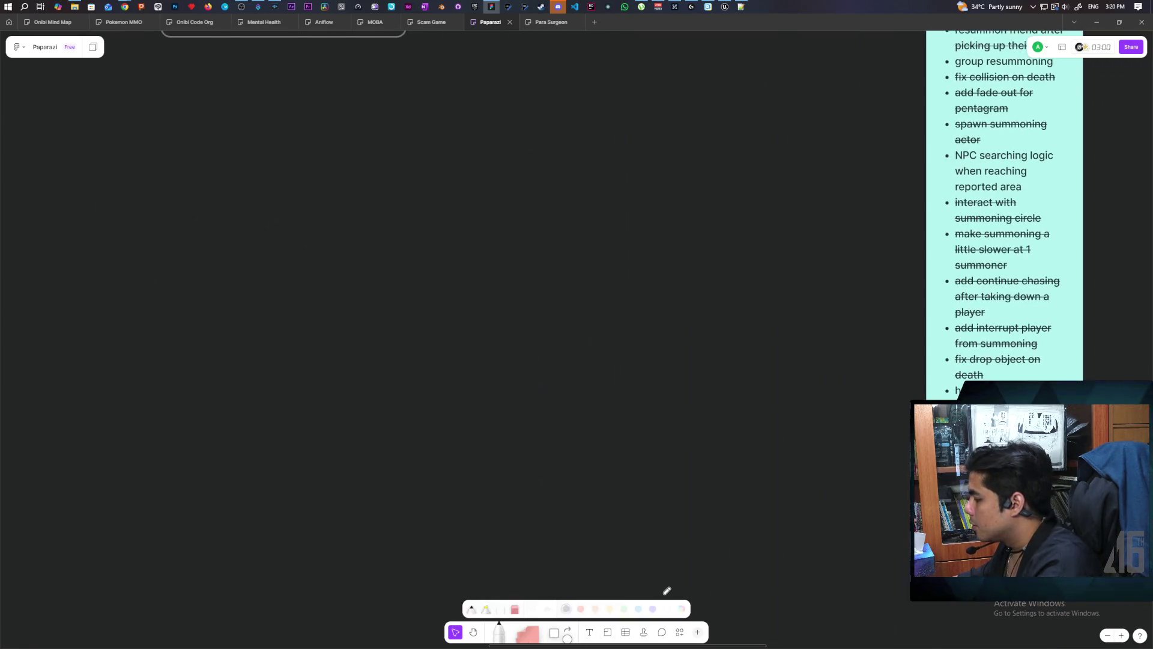
click(667, 609)
drag(334, 349, 417, 354)
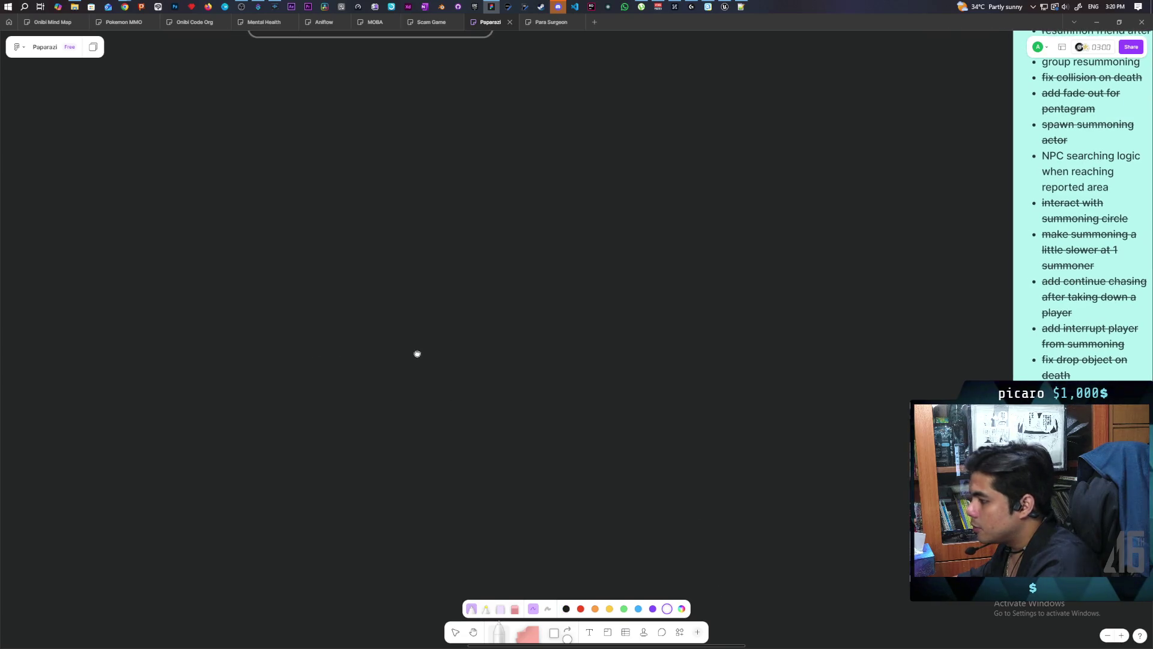
drag(293, 277, 297, 237)
mouse_move(309, 278)
mouse_down()
mouse_move(294, 280)
mouse_move(294, 317)
mouse_up()
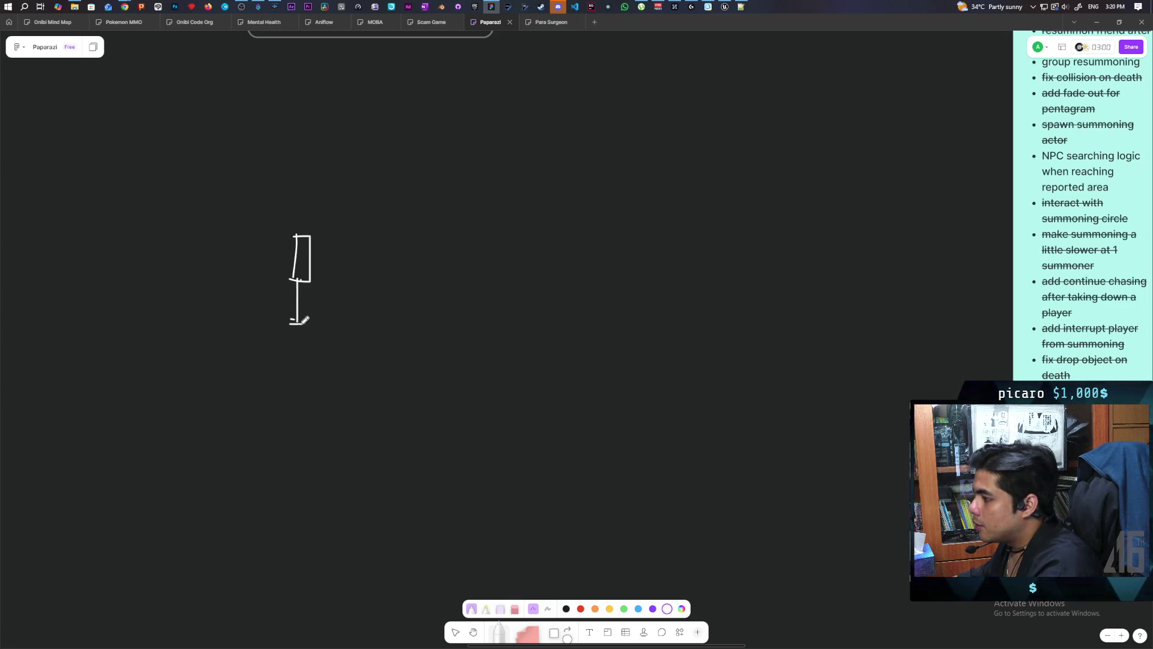
Add an outgoing arrow to a cross target, a head cross, and a return arrow.
scroll(304, 314, up, 1)
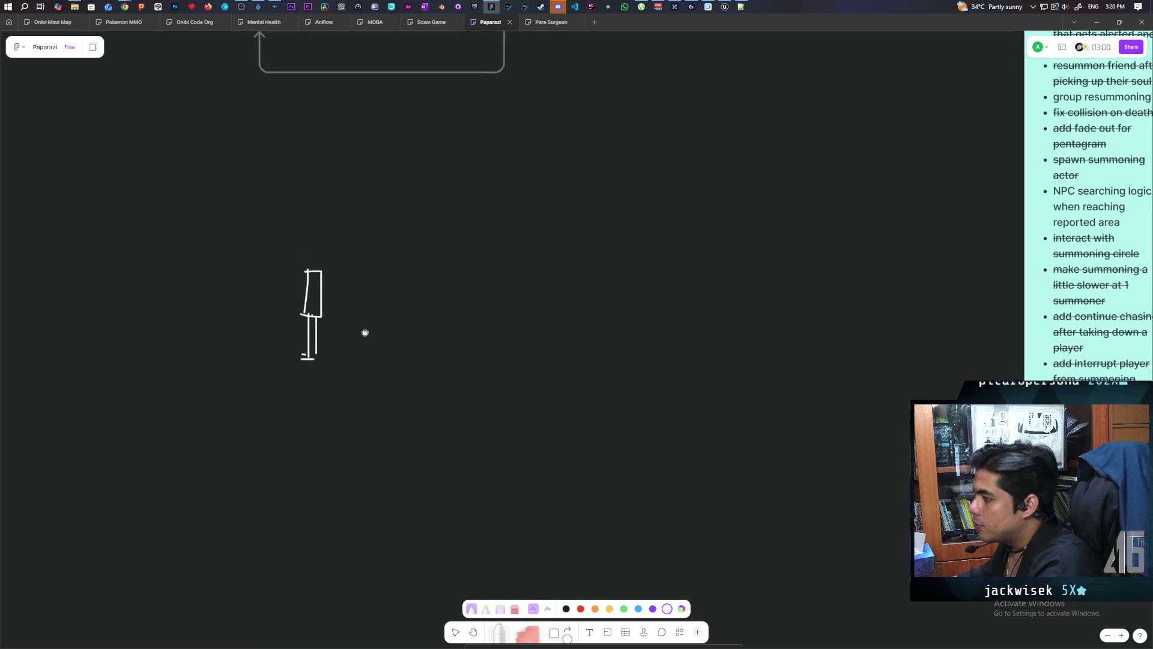
scroll(358, 332, left, 1)
mouse_move(343, 260)
mouse_down()
mouse_move(226, 297)
mouse_move(248, 293)
mouse_up()
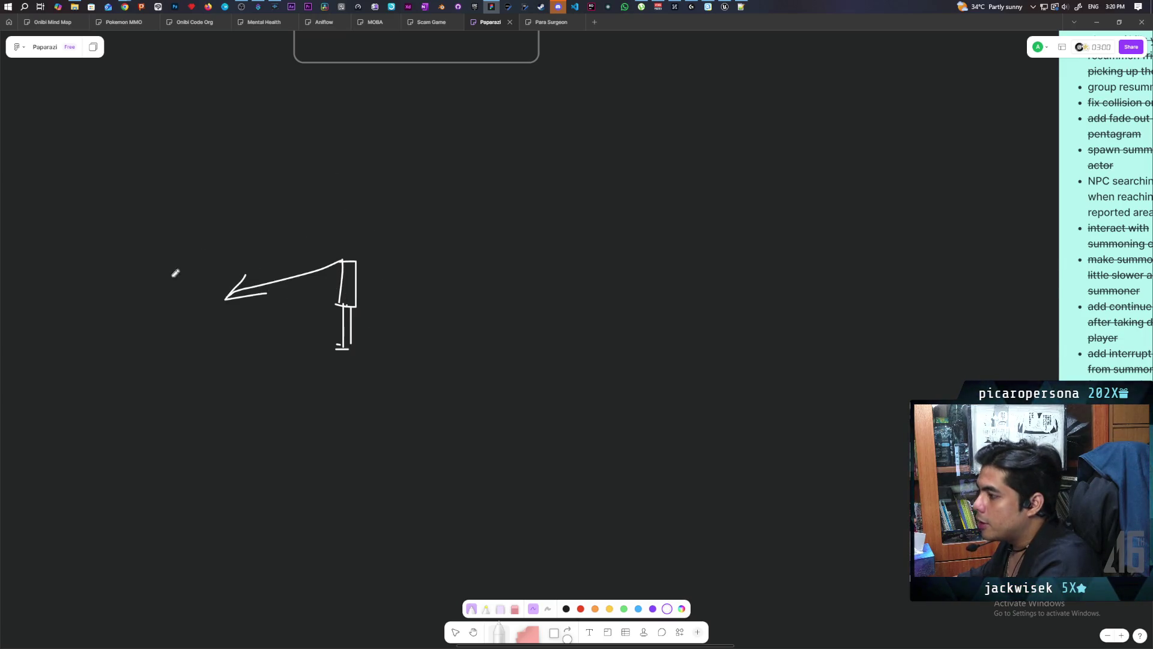
mouse_move(219, 280)
mouse_down()
mouse_move(221, 321)
mouse_move(237, 305)
mouse_up()
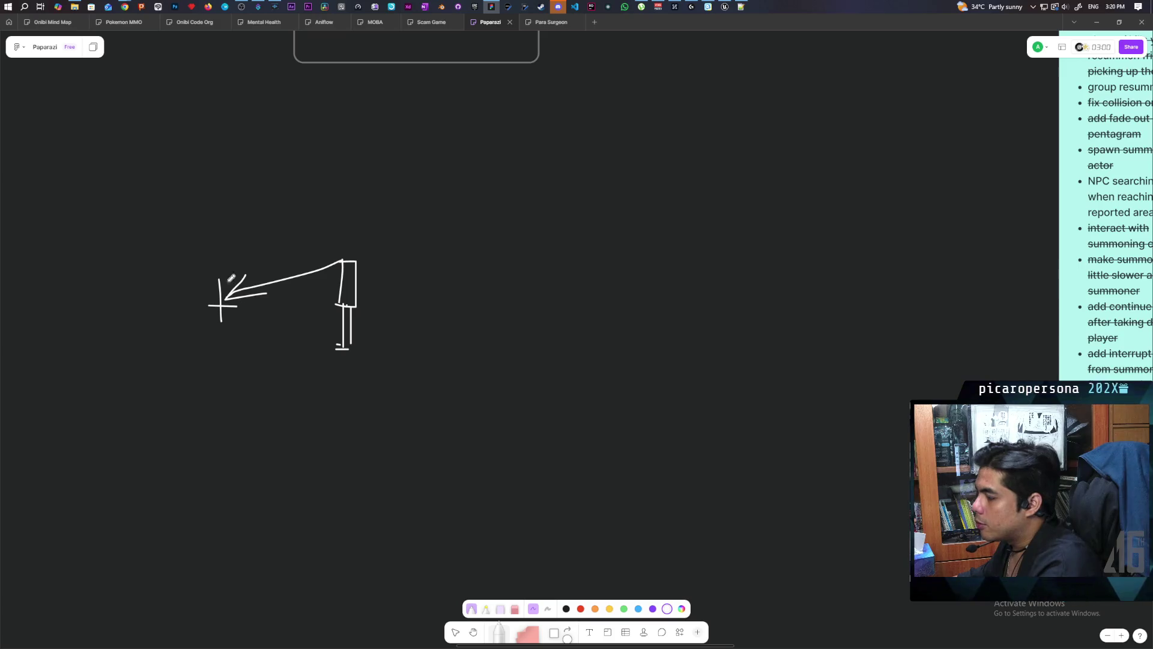
mouse_move(350, 246)
mouse_down()
mouse_move(349, 268)
mouse_move(356, 255)
mouse_up()
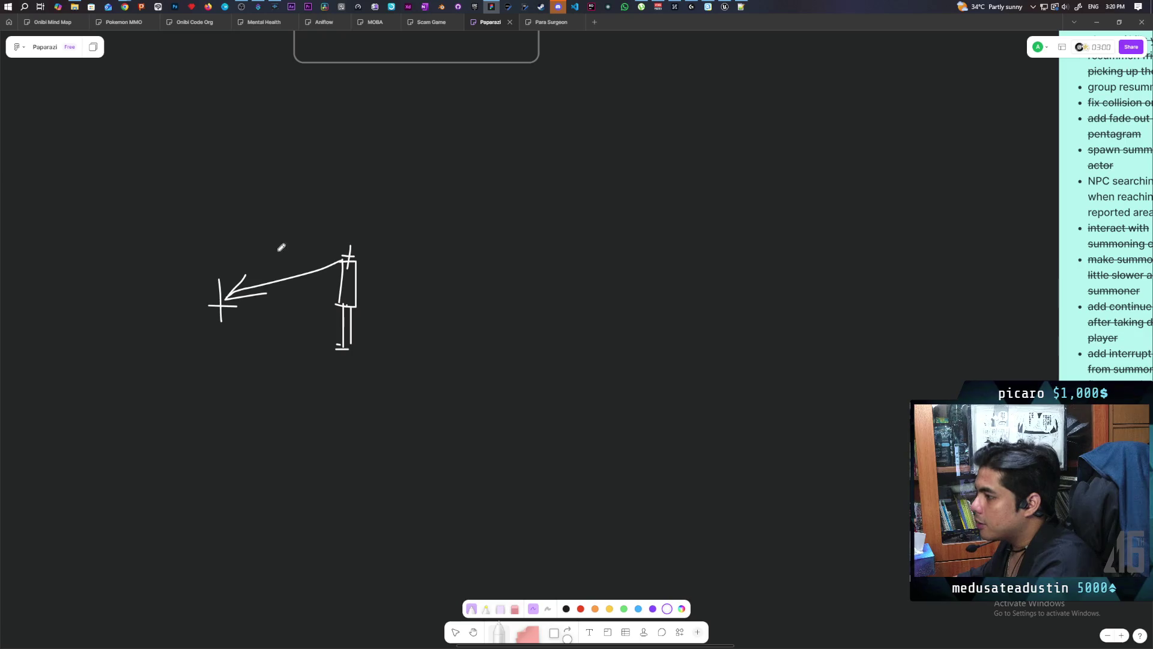
mouse_move(218, 263)
mouse_down()
mouse_move(356, 234)
mouse_move(325, 254)
mouse_up()
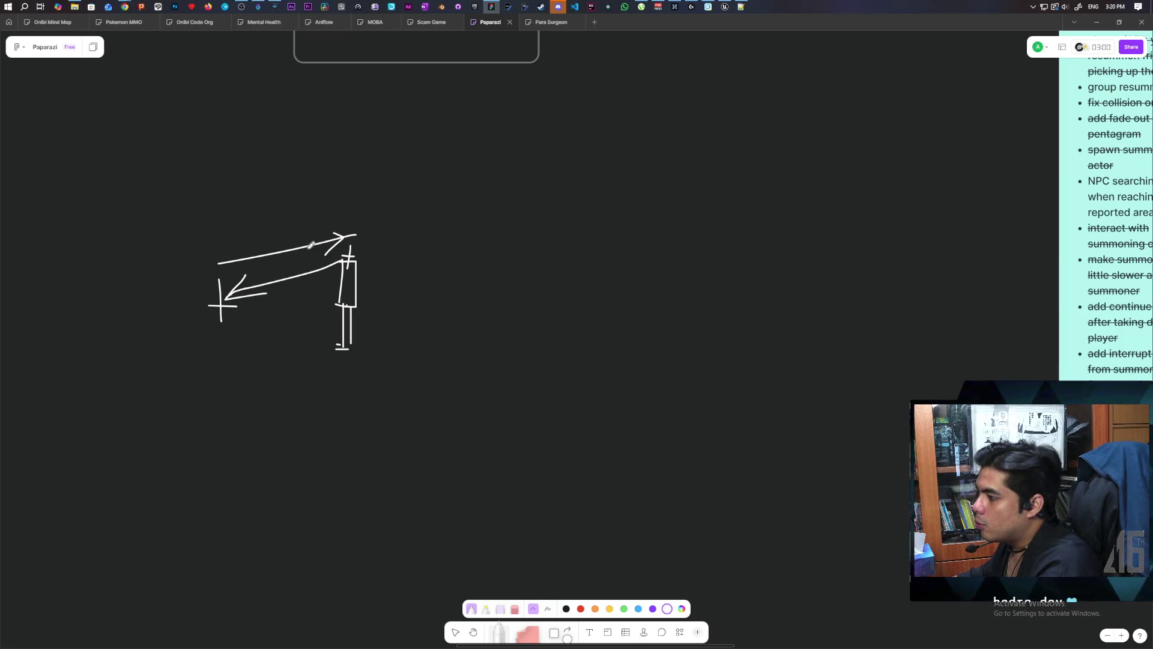
drag(263, 242, 278, 231)
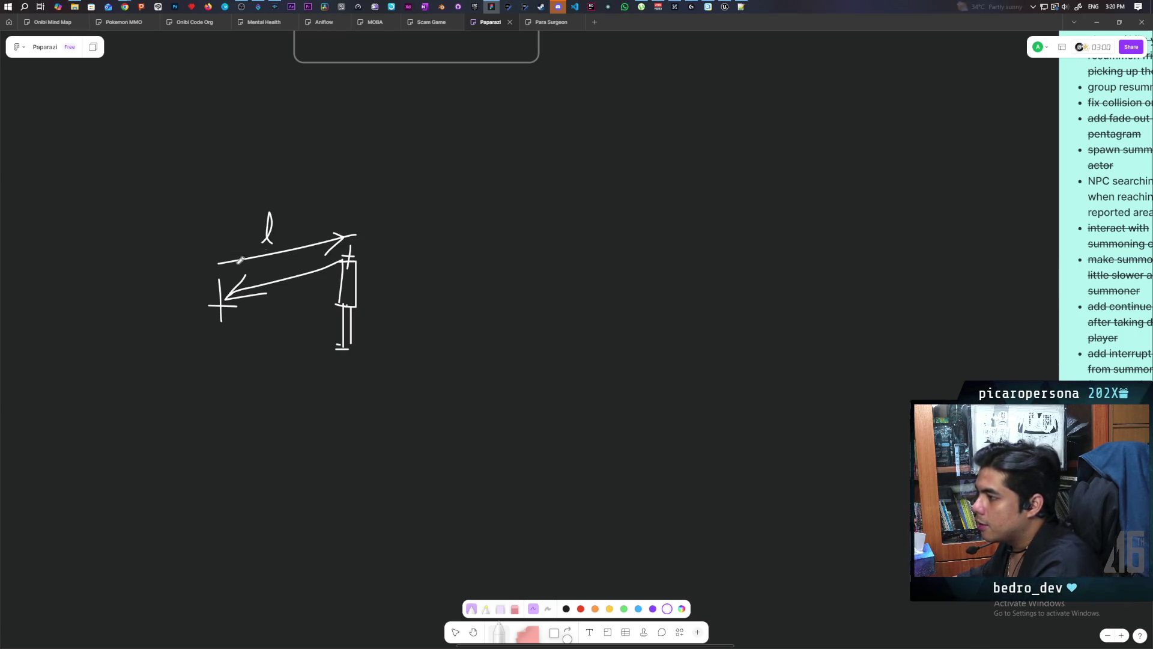
scroll(314, 315, left, 1)
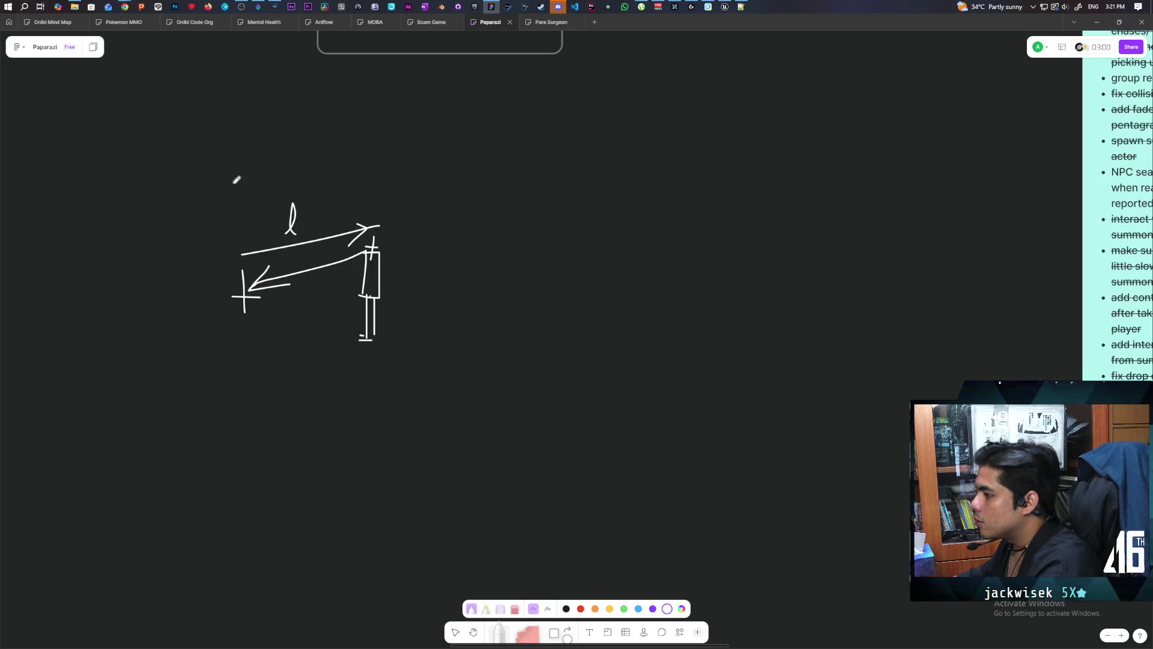
mouse_move(241, 159)
mouse_down()
mouse_move(241, 175)
mouse_move(353, 214)
mouse_move(339, 220)
mouse_up()
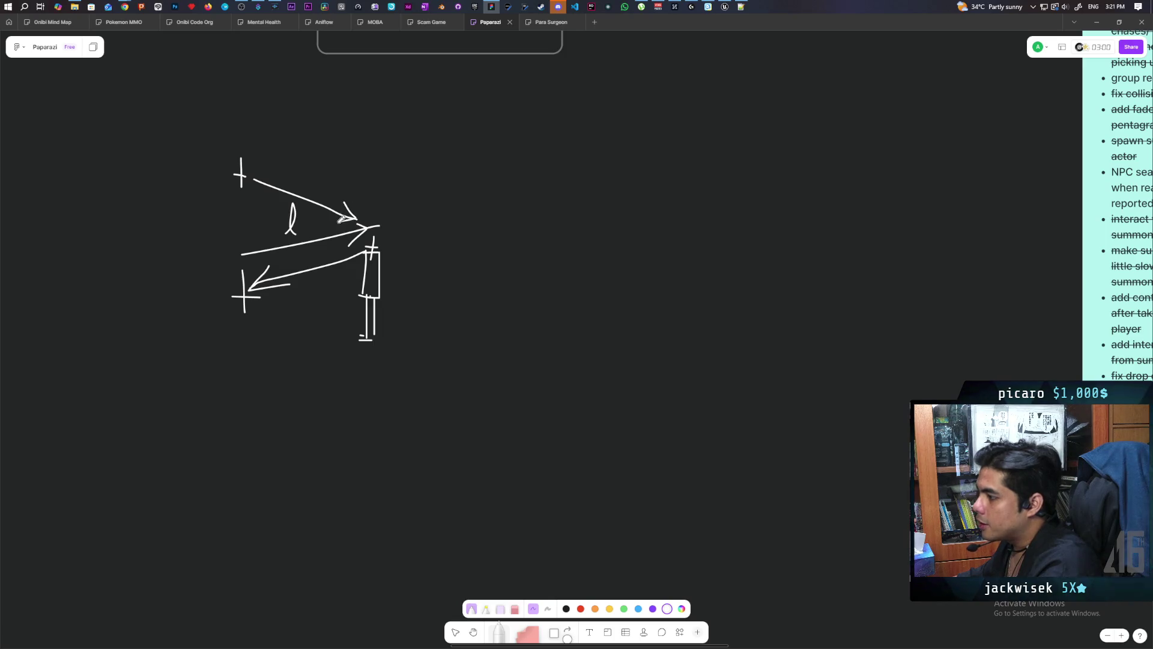
Write the underlined 'DV' label above the sketch, with a separator and 'VL'.
scroll(268, 305, up, 1)
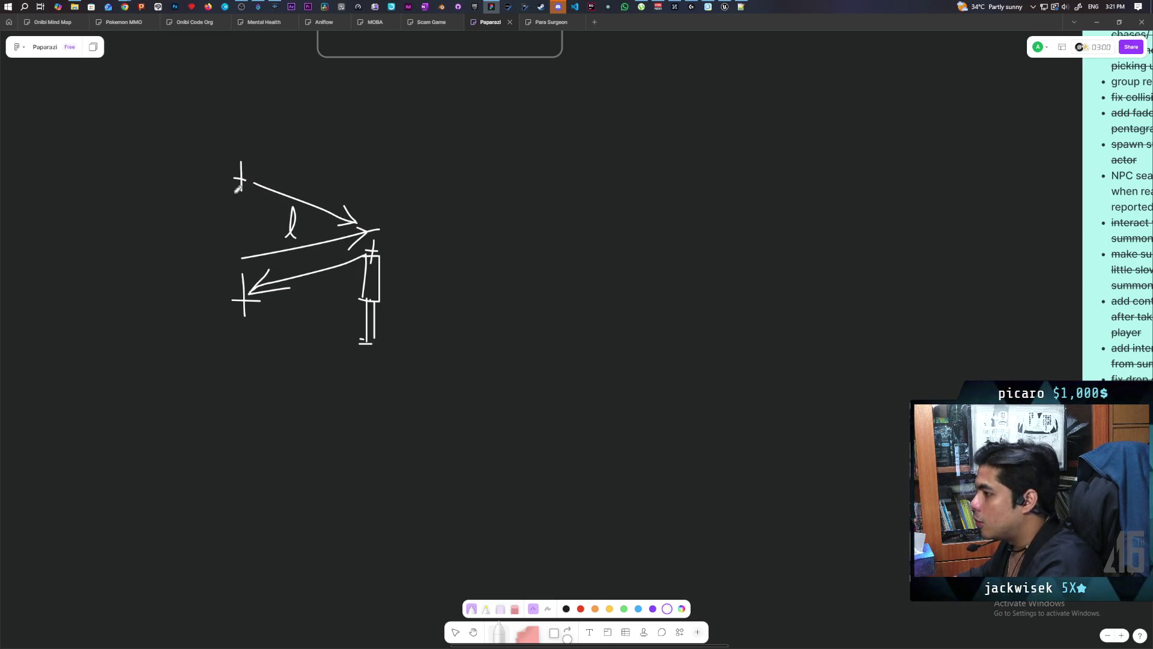
scroll(338, 337, left, 2)
drag(293, 80, 297, 101)
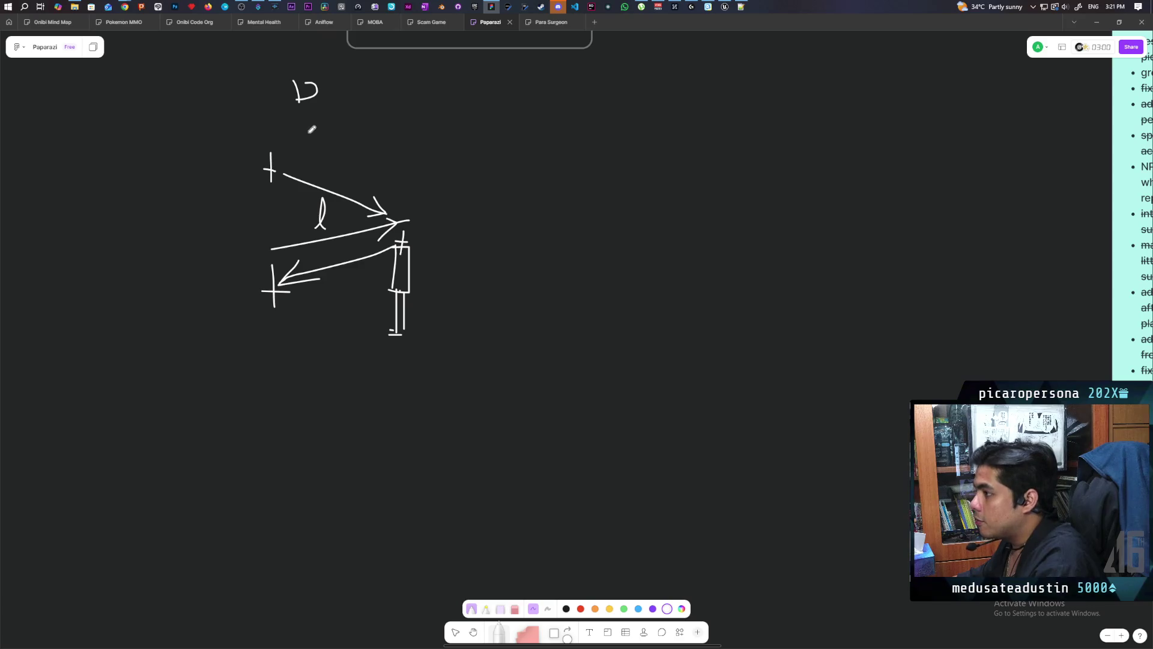
key(ctrl+z)
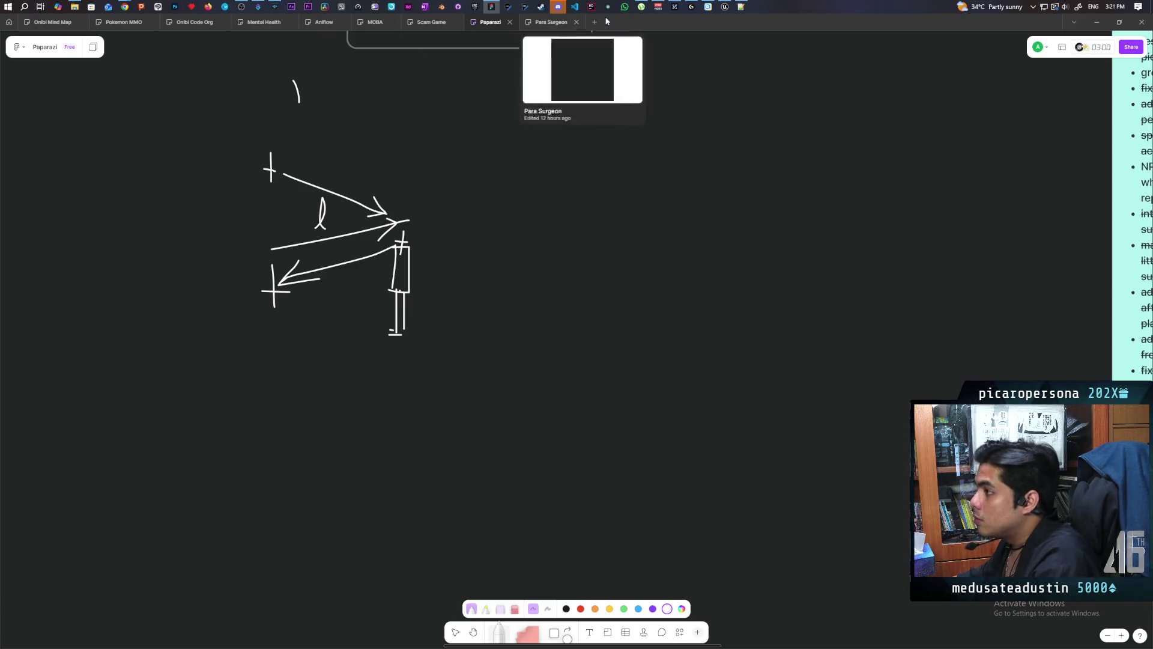
key(ctrl+z)
drag(292, 86, 294, 113)
drag(328, 99, 332, 85)
drag(281, 124, 341, 135)
mouse_move(364, 89)
mouse_down()
mouse_move(381, 116)
mouse_move(437, 119)
mouse_up()
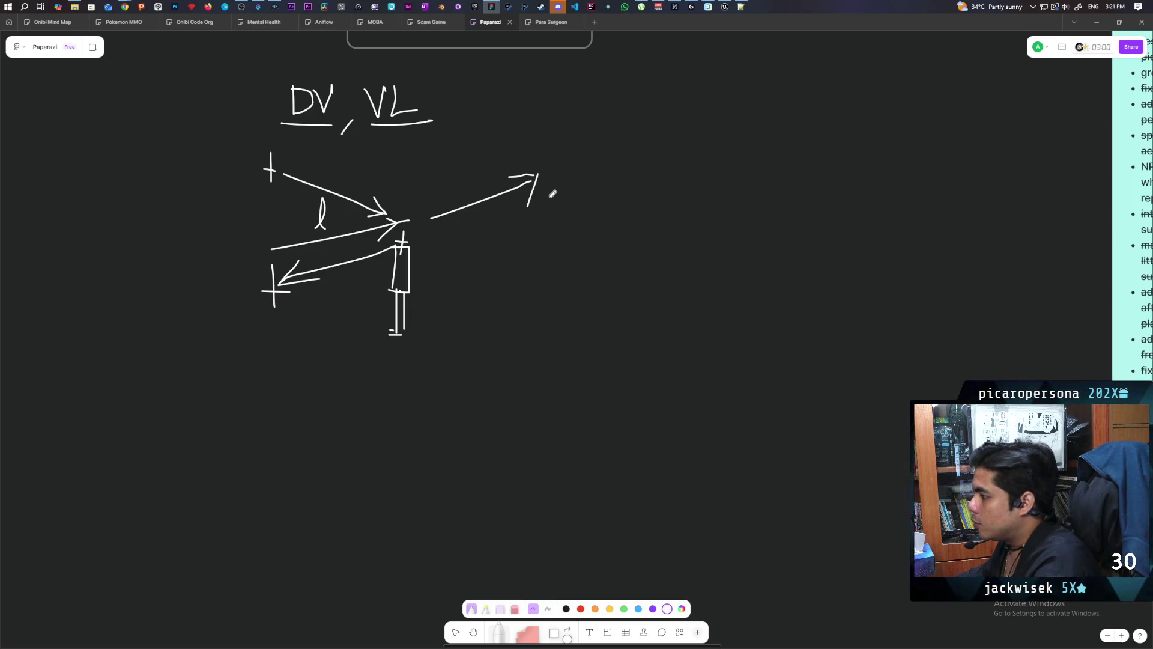
Add down arrows, an up-right arrow, two long arching curves, and a 'G' beside the arrow.
drag(539, 252, 554, 259)
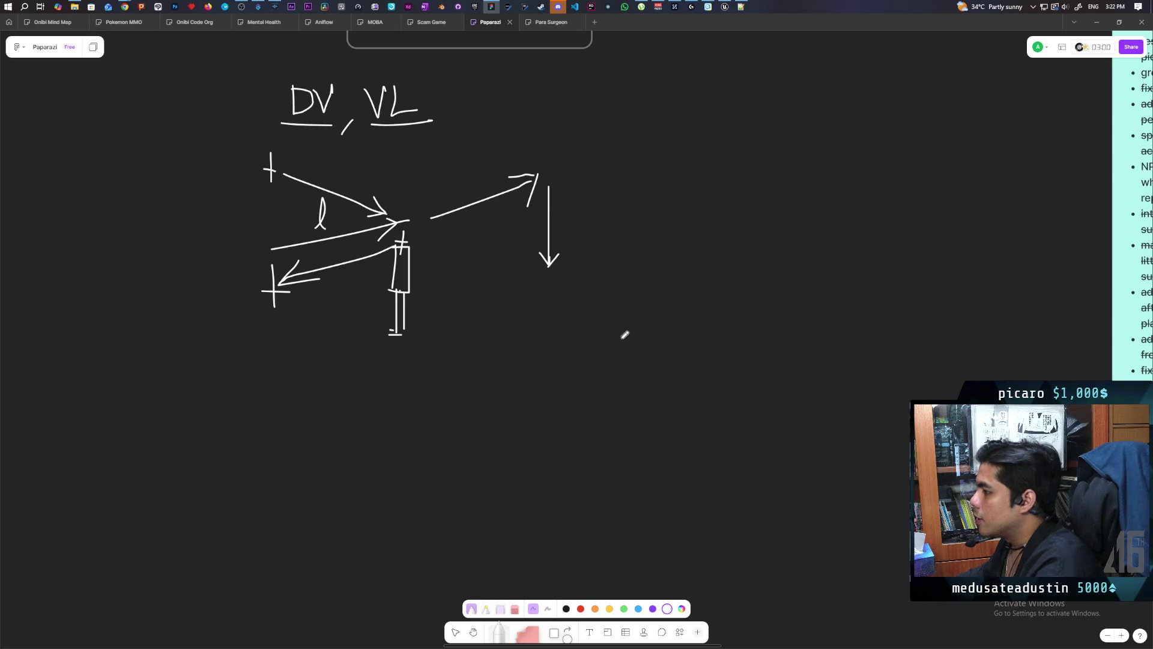
mouse_move(279, 282)
mouse_down()
mouse_move(438, 163)
mouse_move(672, 187)
mouse_move(734, 285)
mouse_up()
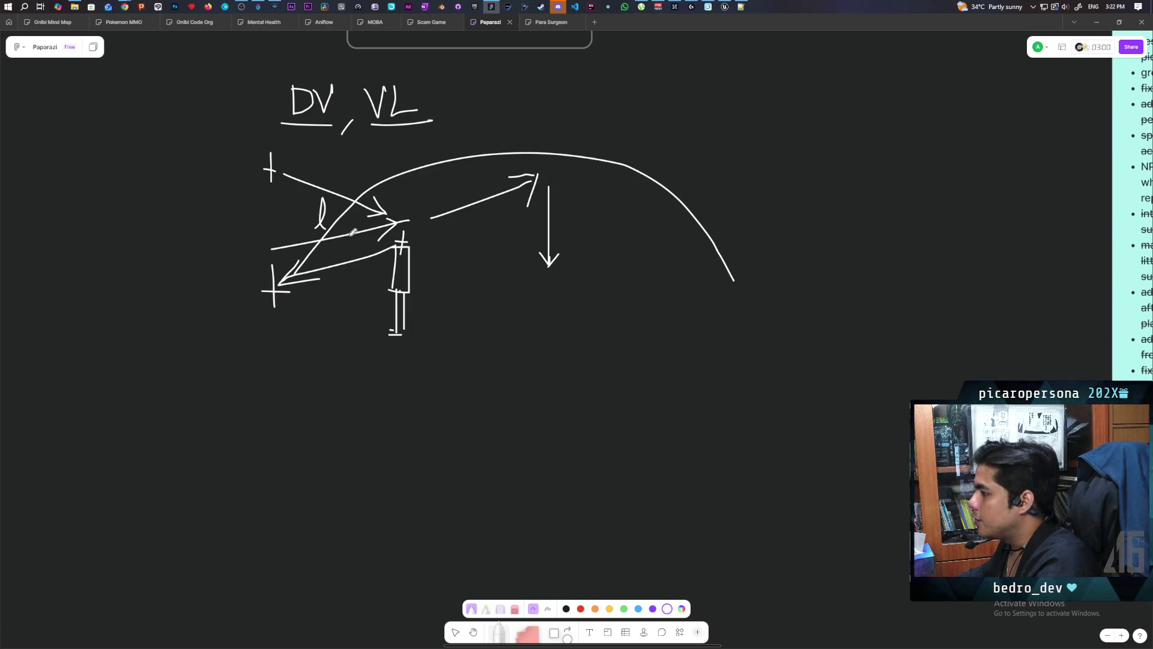
drag(408, 166, 479, 106)
mouse_move(543, 86)
mouse_down()
mouse_move(546, 129)
mouse_move(556, 119)
mouse_up()
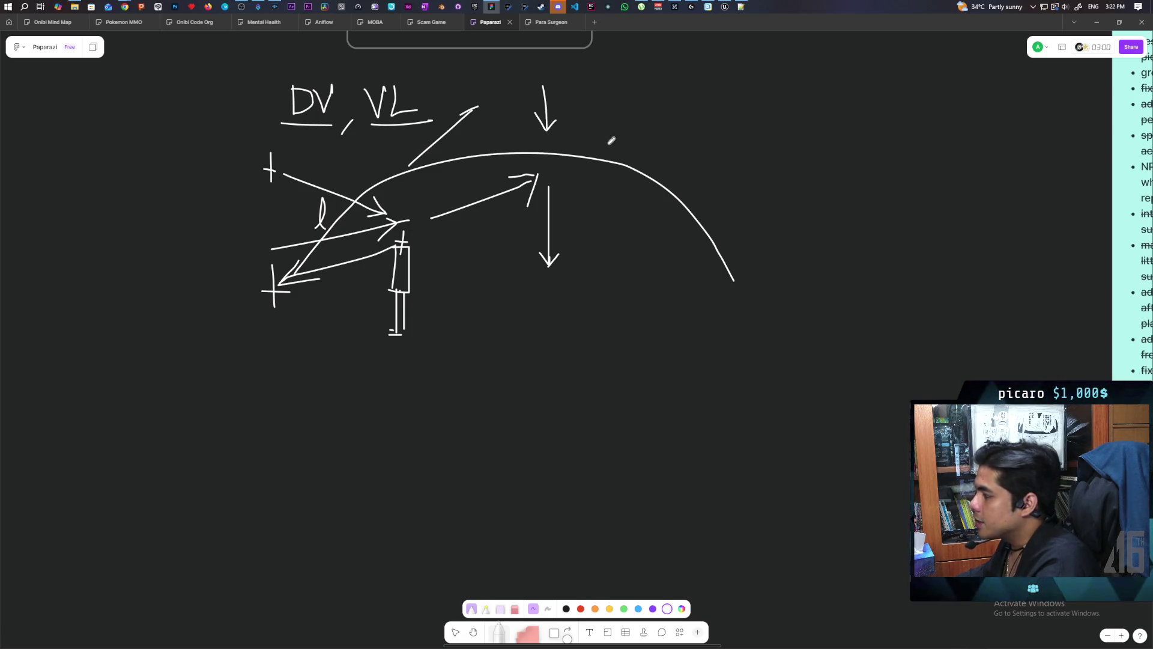
mouse_move(580, 146)
mouse_down()
mouse_move(785, 174)
mouse_move(798, 209)
mouse_up()
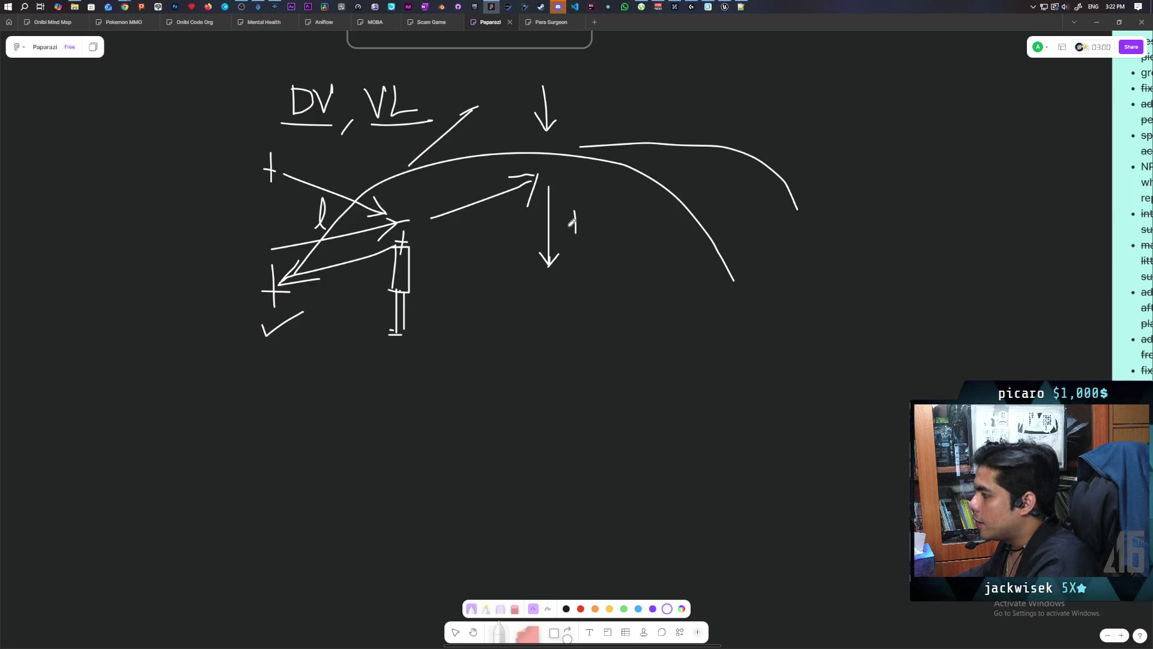
drag(590, 270, 605, 271)
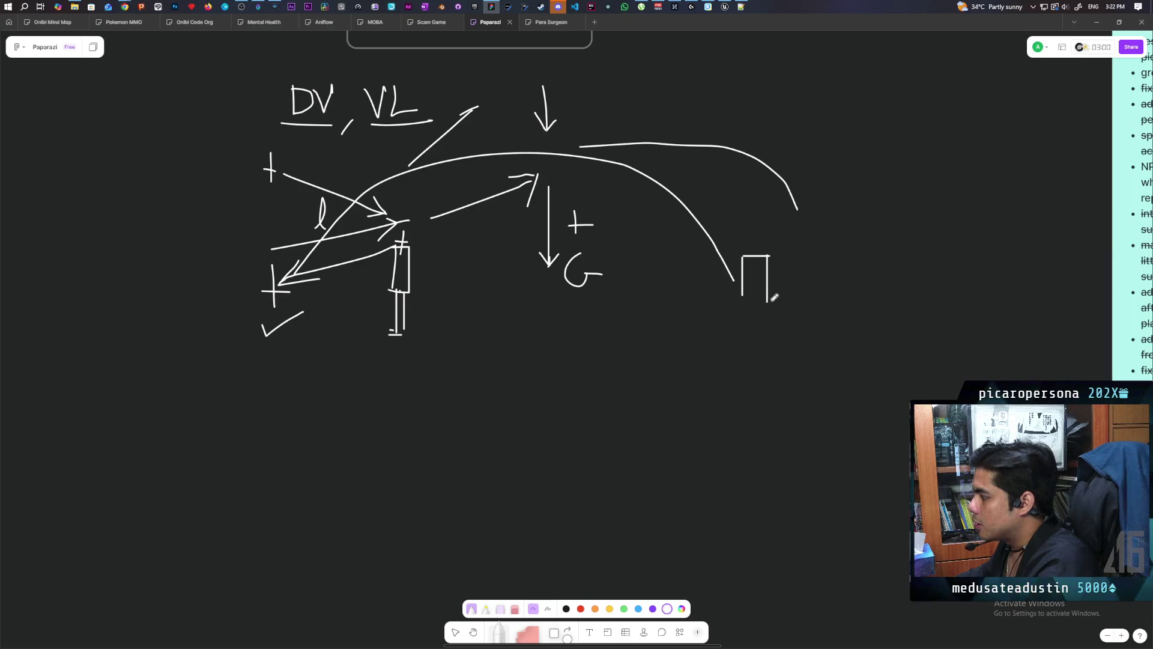
Add a taller box, an arrowhead, a small crossed-out figure and a curled arrow, then switch to Move/Select.
mouse_move(768, 255)
mouse_down()
mouse_move(769, 210)
mouse_move(798, 209)
mouse_move(801, 303)
mouse_up()
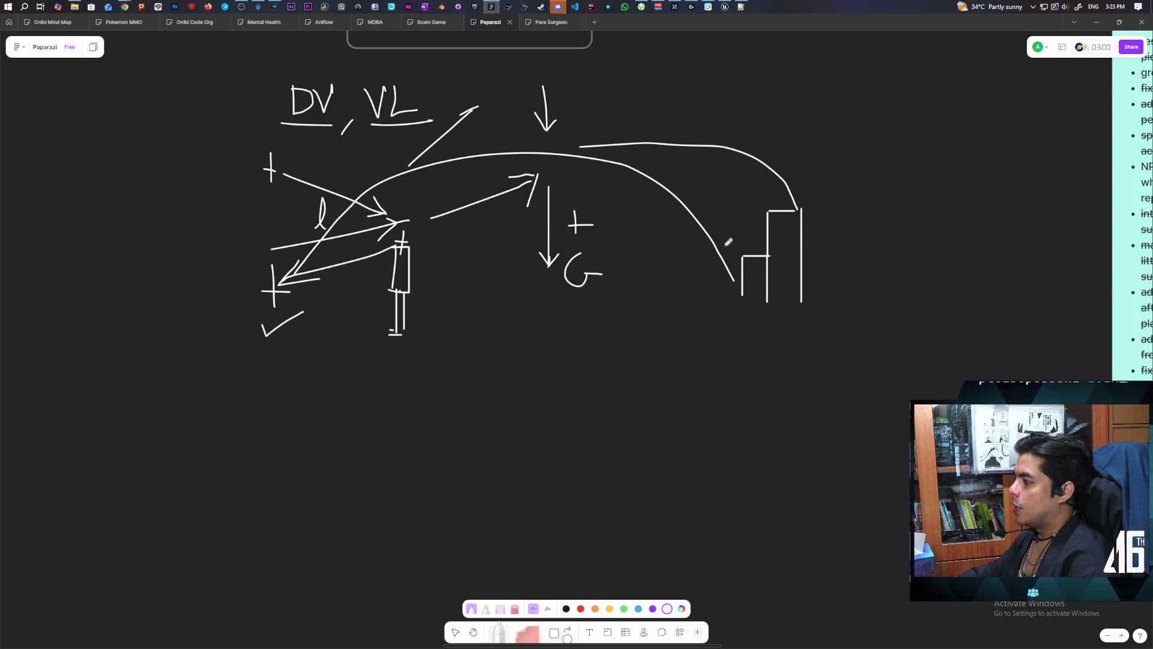
drag(730, 235, 726, 265)
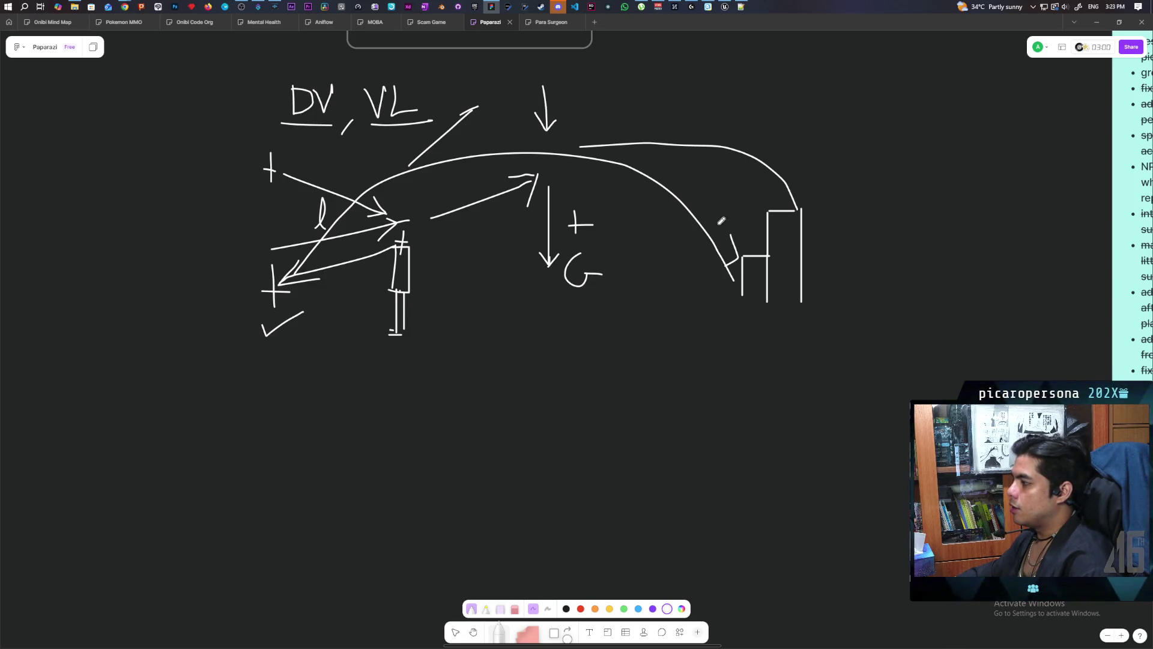
mouse_move(728, 255)
mouse_down()
mouse_move(735, 241)
mouse_move(748, 250)
mouse_move(752, 231)
mouse_up()
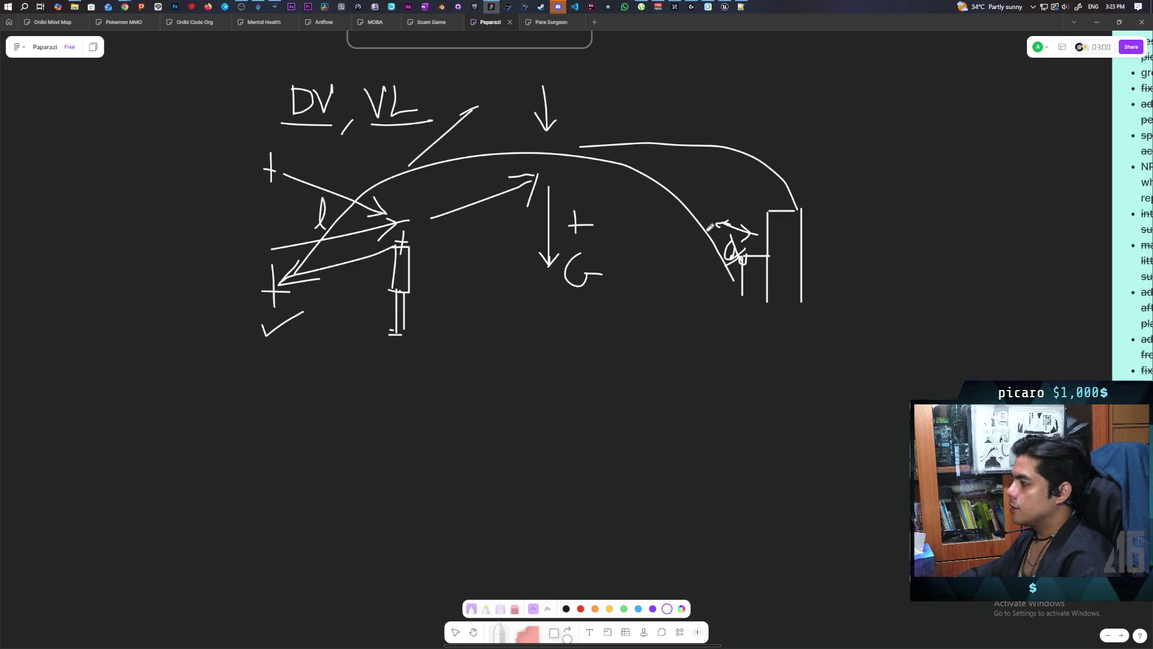
drag(742, 292, 781, 251)
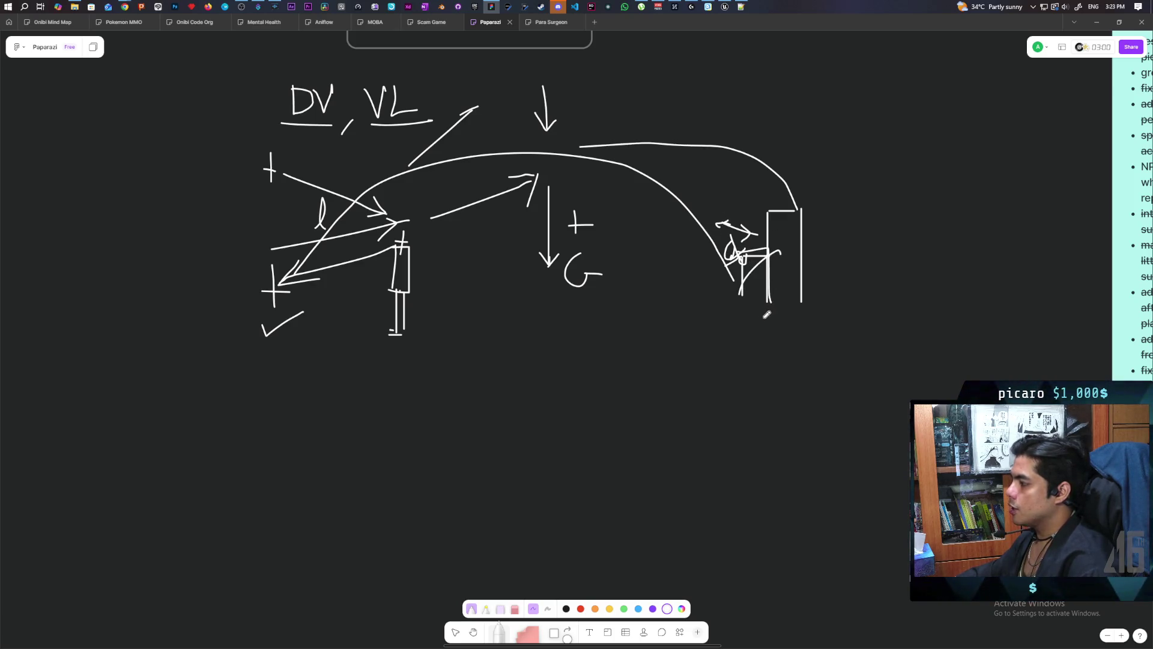
drag(767, 313, 765, 335)
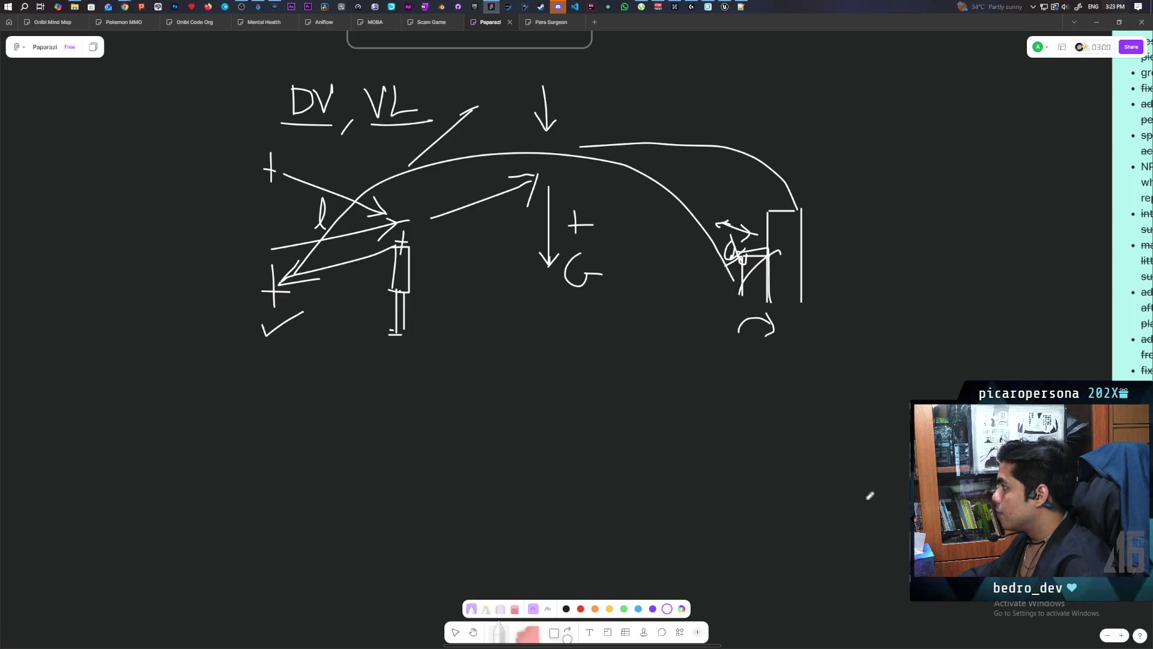
click(455, 632)
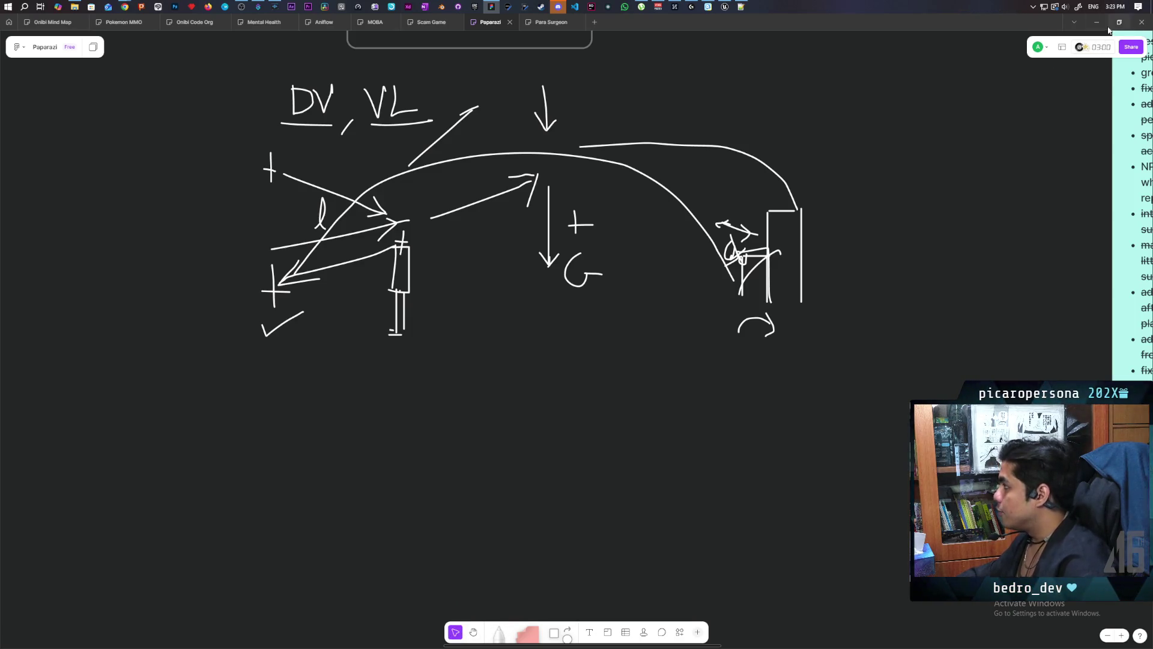
Back in Unreal, drag SKM_gremlin from Characters > Oni into the Lobby level, then hide the Content Drawer.
click(725, 7)
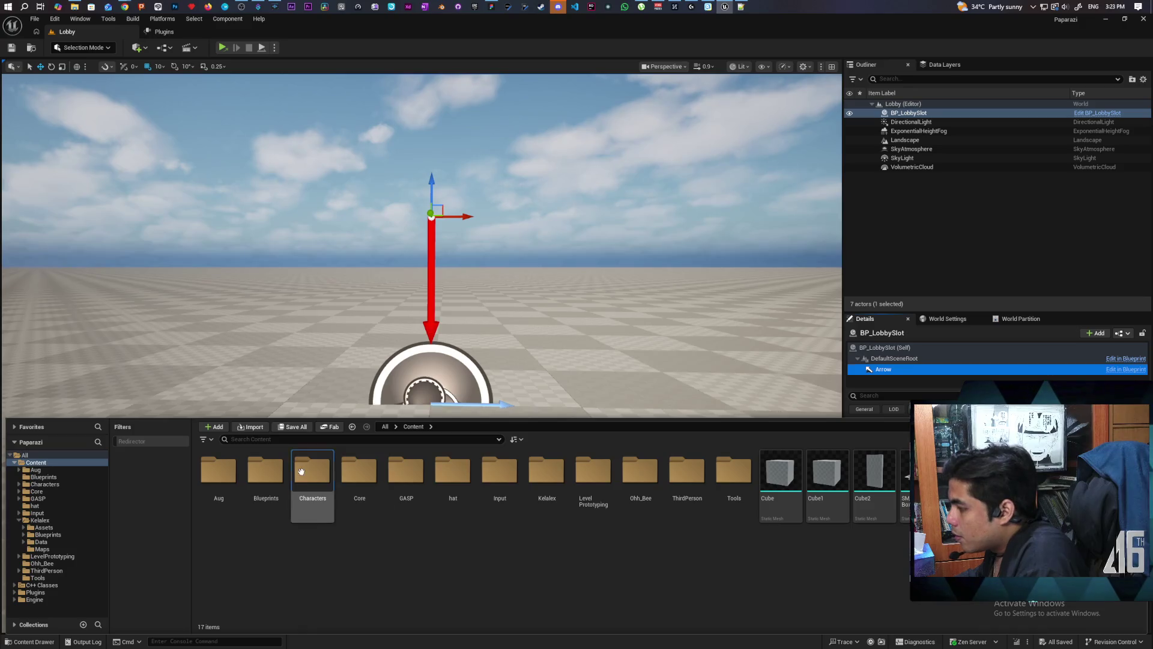
double_click(311, 489)
double_click(268, 504)
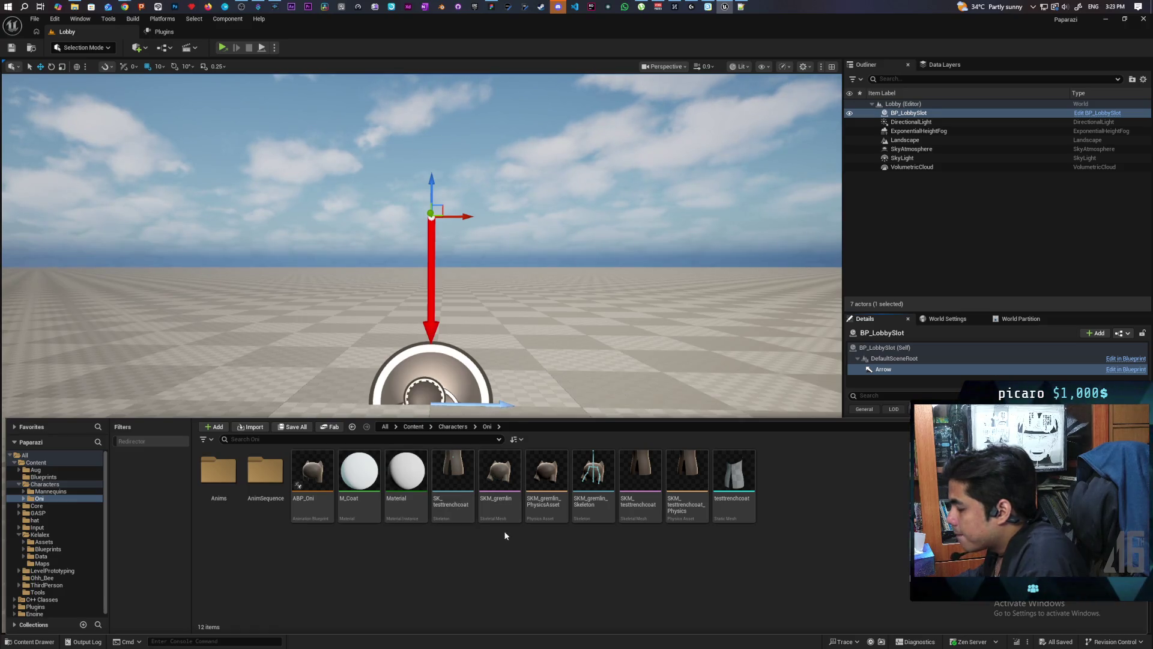
mouse_move(497, 487)
mouse_down()
mouse_move(547, 361)
mouse_move(535, 387)
mouse_up()
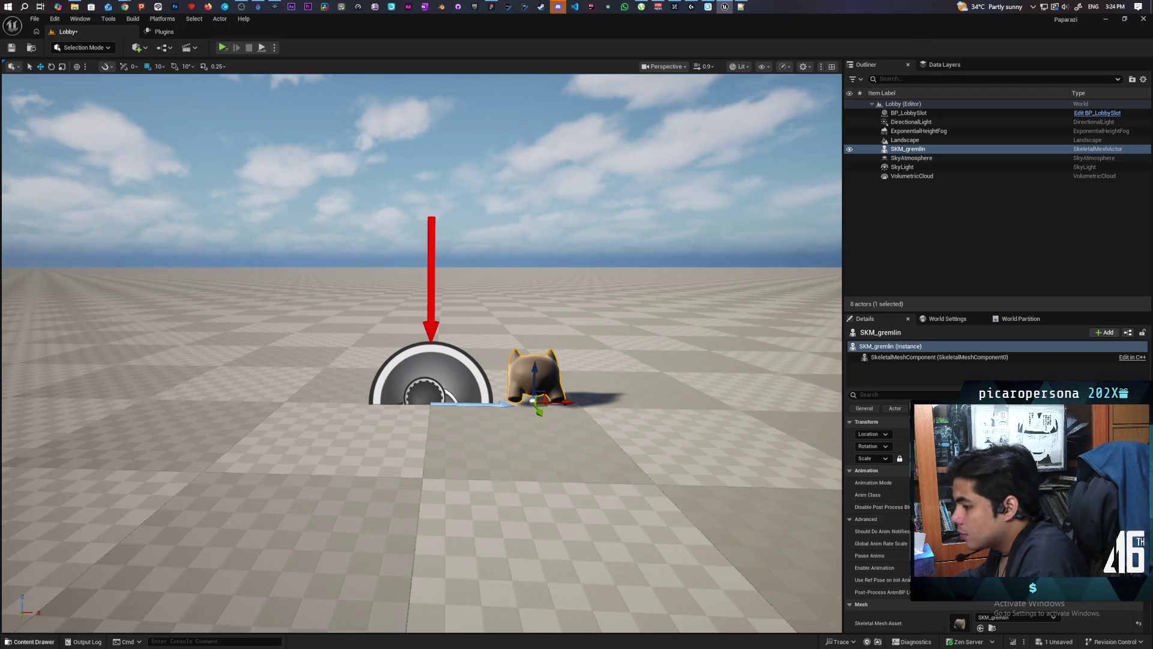
click(30, 641)
click(312, 480)
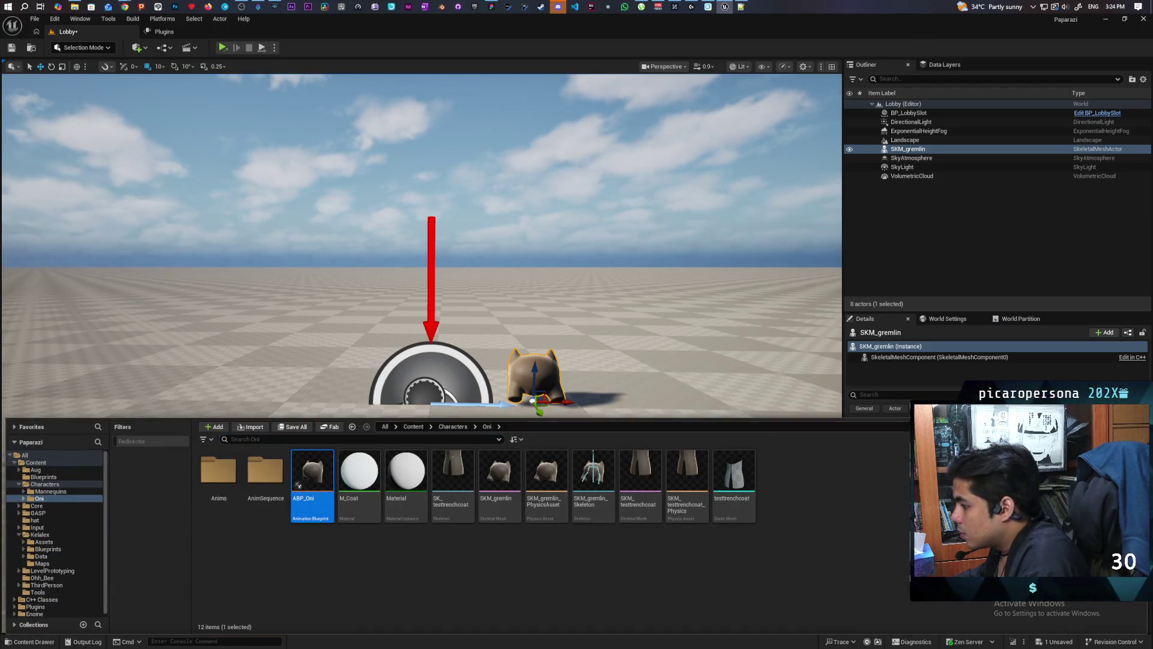
click(894, 376)
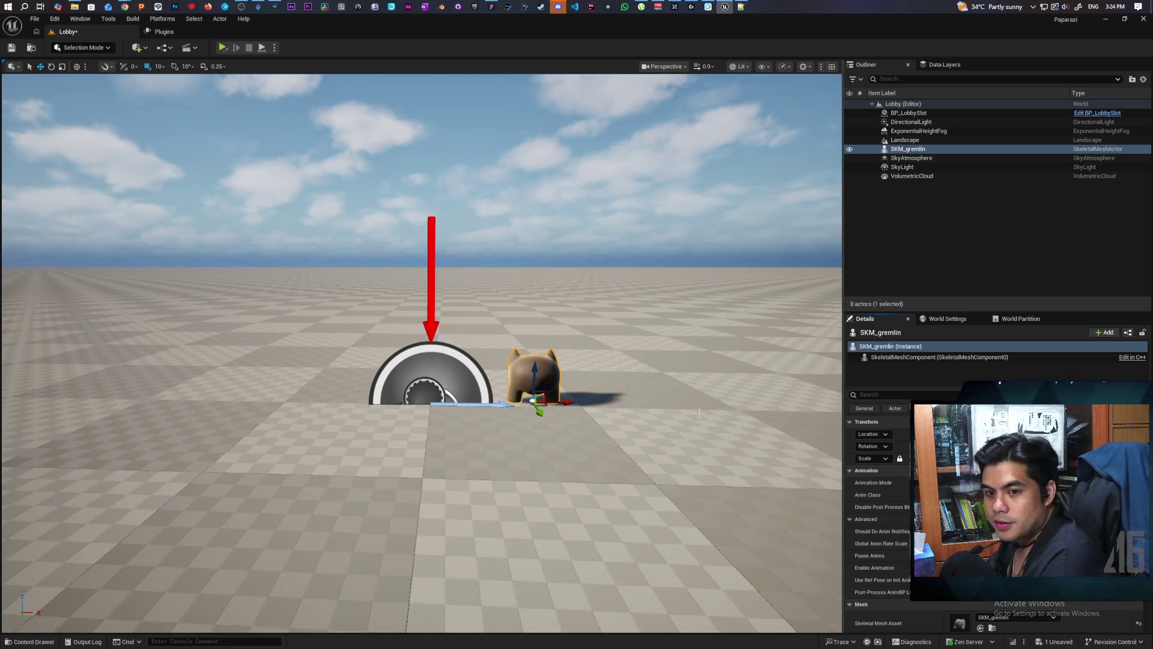
Place SKM_gremlin on the BP_LobbySlot marker, snap it to the floor with End, and inspect it.
mouse_move(524, 361)
mouse_down()
mouse_move(543, 318)
mouse_move(543, 341)
mouse_up()
key(End)
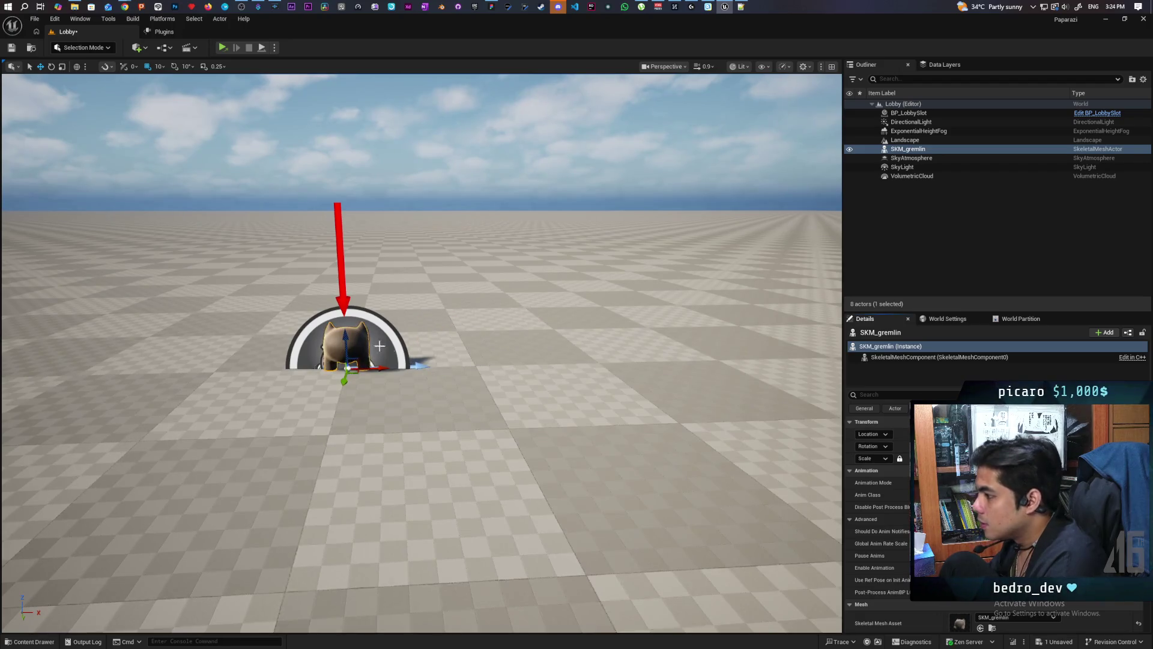
drag(347, 338, 347, 338)
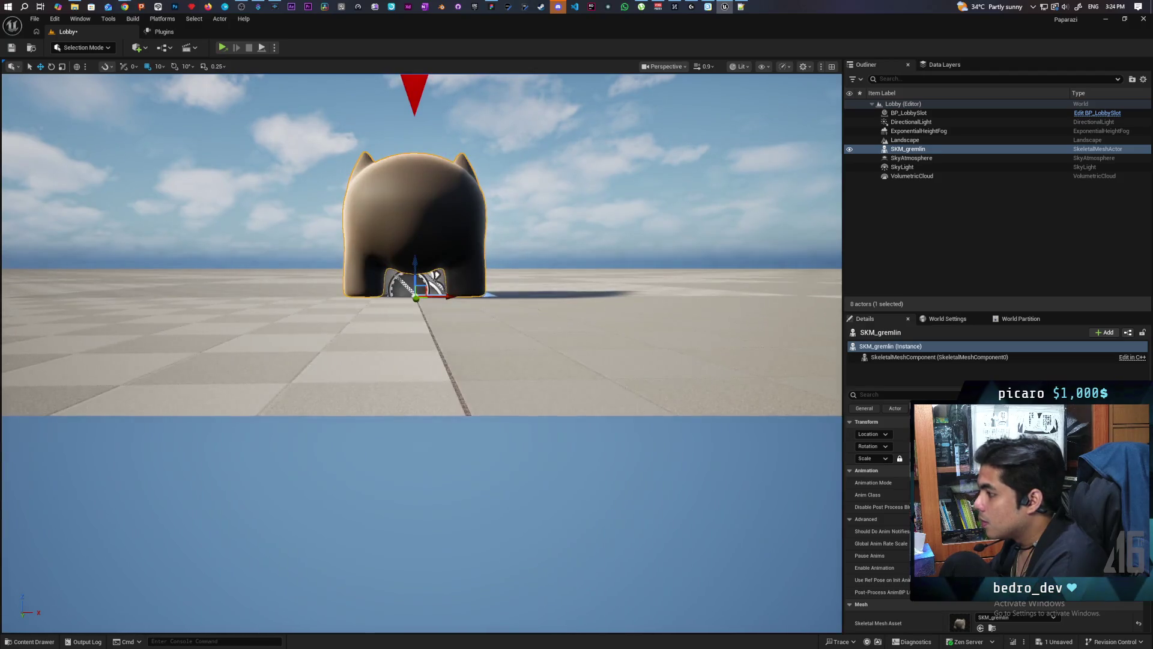
scroll(422, 355, down, 5)
scroll(463, 449, down, 3)
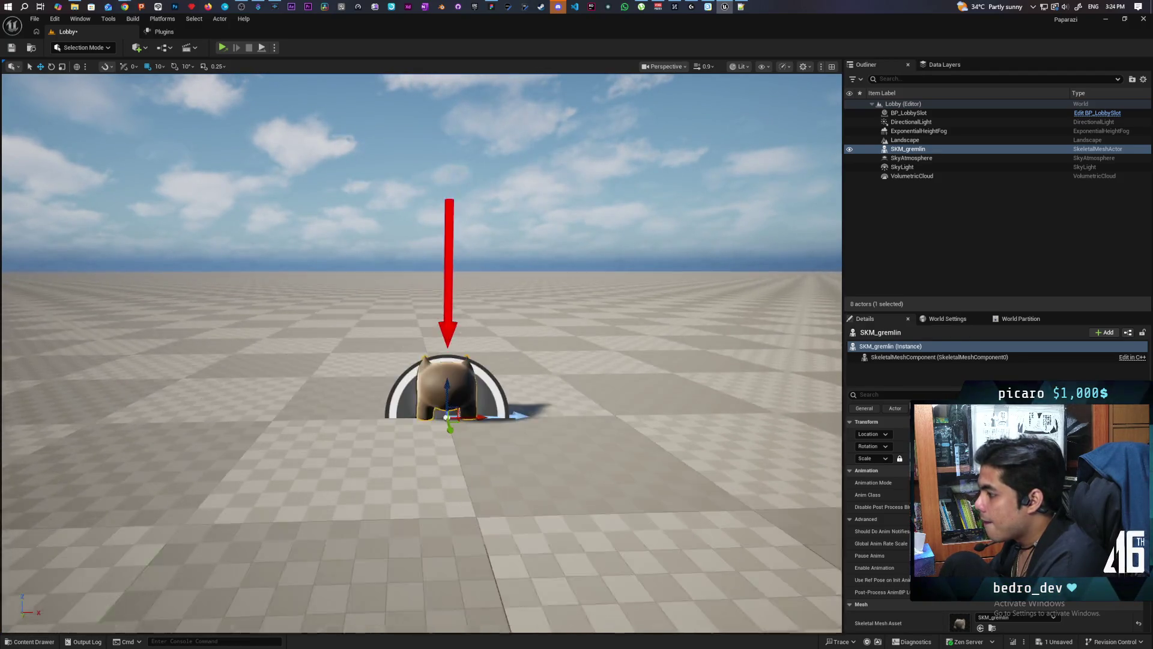
scroll(463, 449, up, 5)
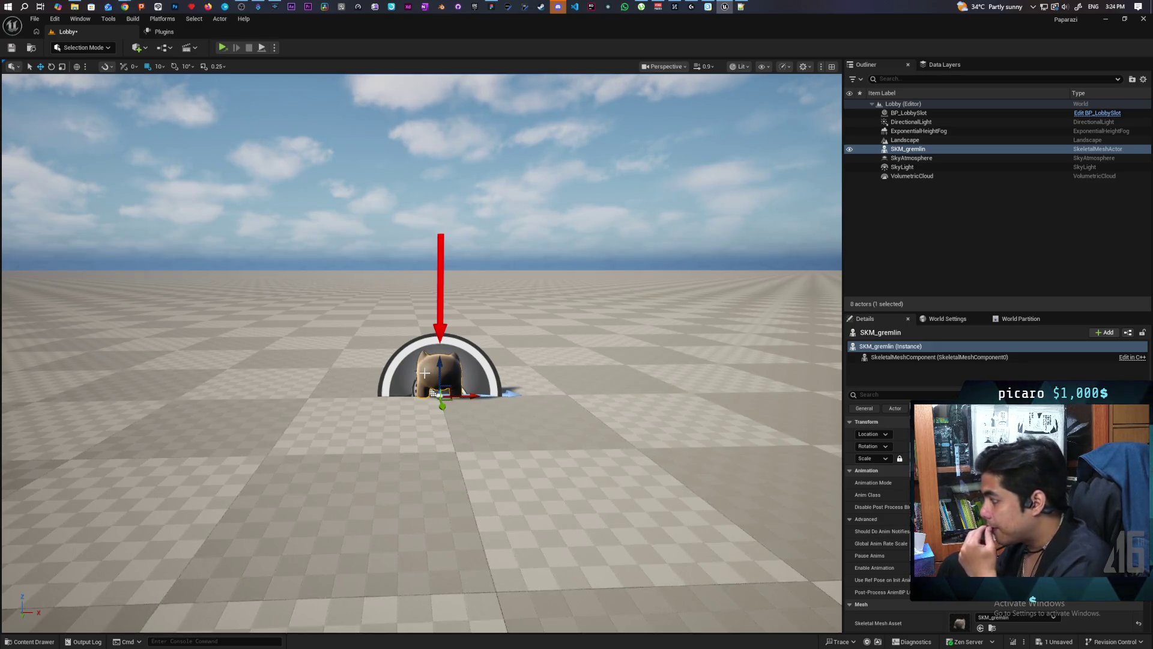
scroll(881, 554, down, 2)
scroll(883, 555, down, 10)
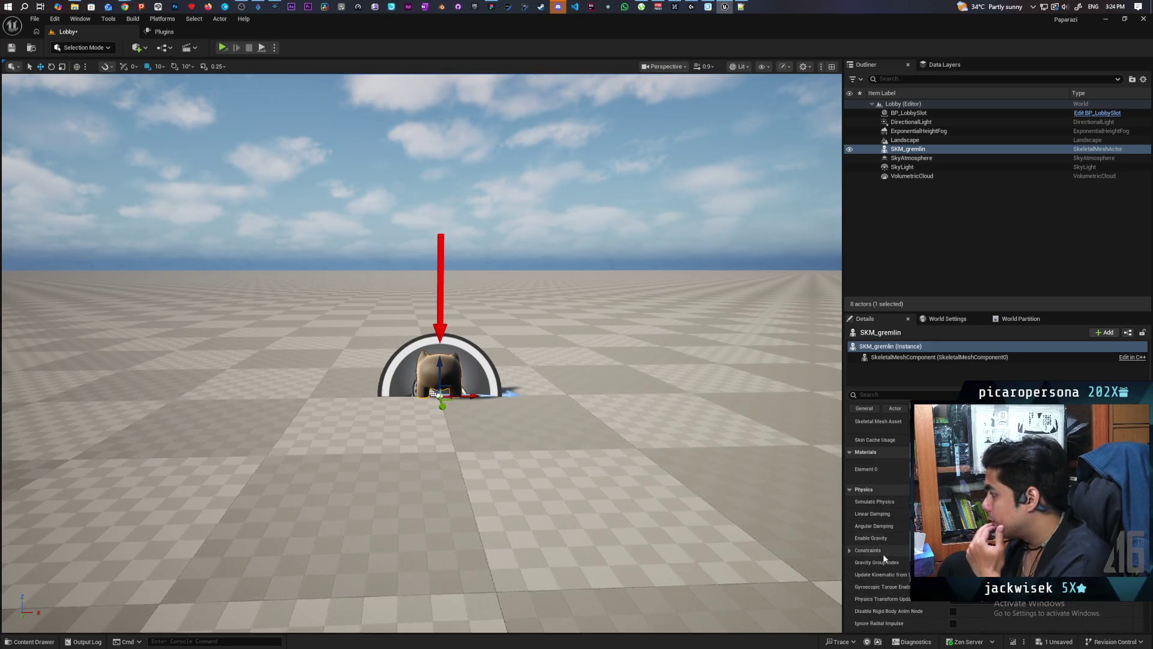
scroll(883, 553, down, 6)
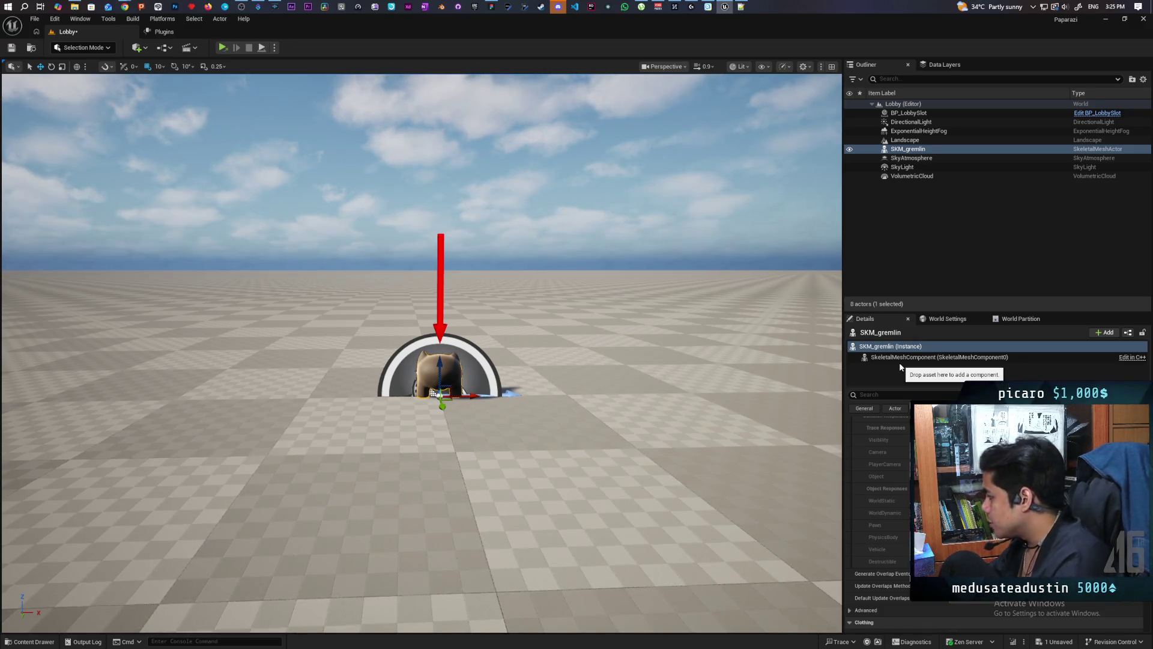
Search the Details panel for 'custom pr', expand Custom Primitive Data > Color, and open its swatch.
scroll(888, 456, up, 5)
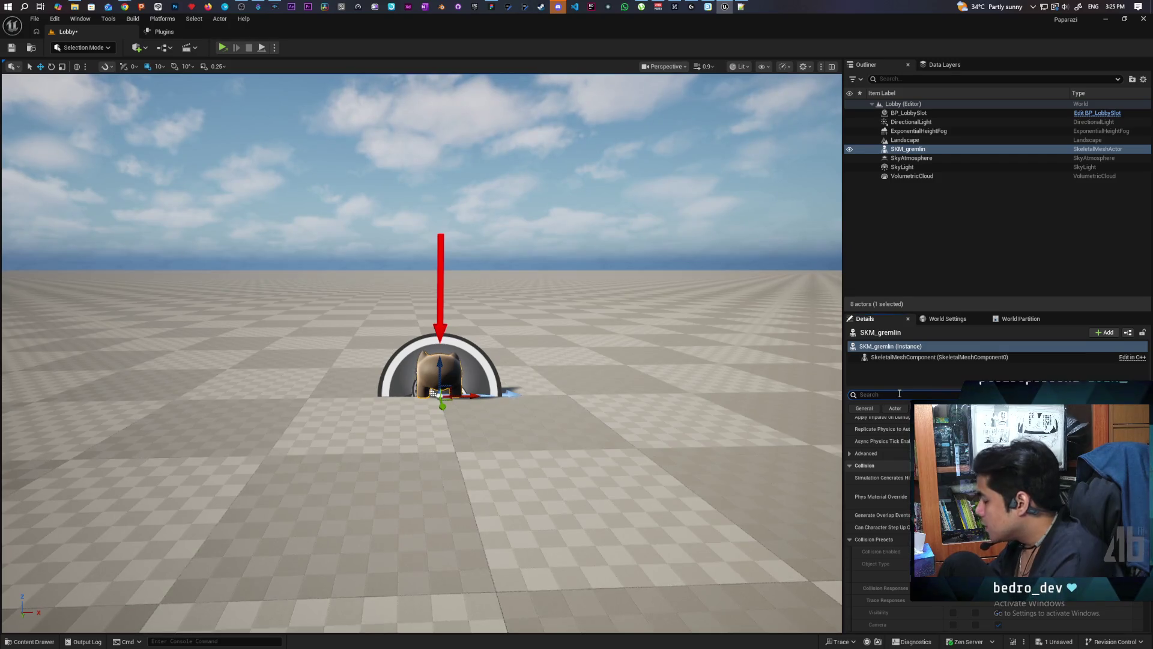
text(coll)
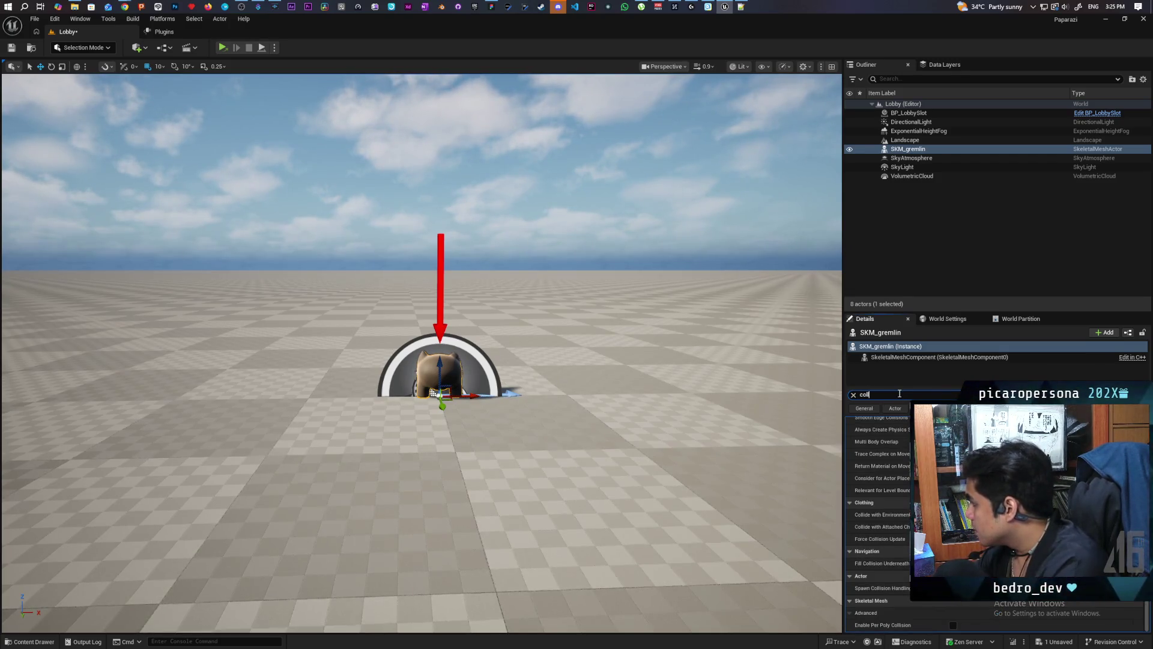
key(BackSpace)
text(cu)
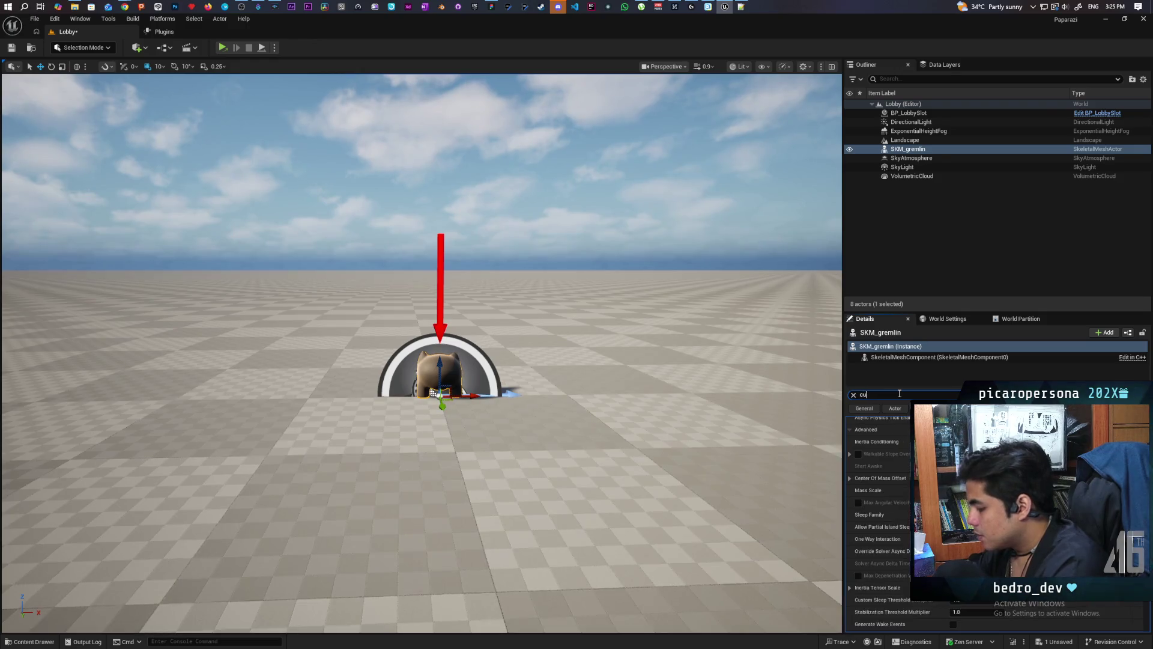
text(stom pr)
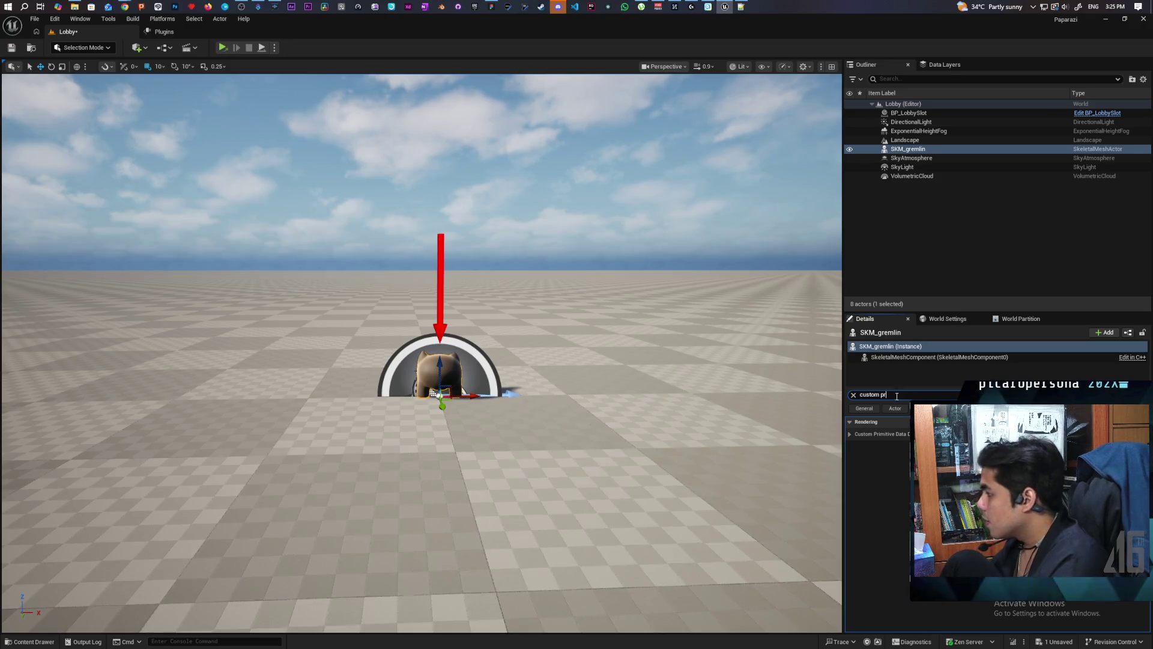
click(851, 433)
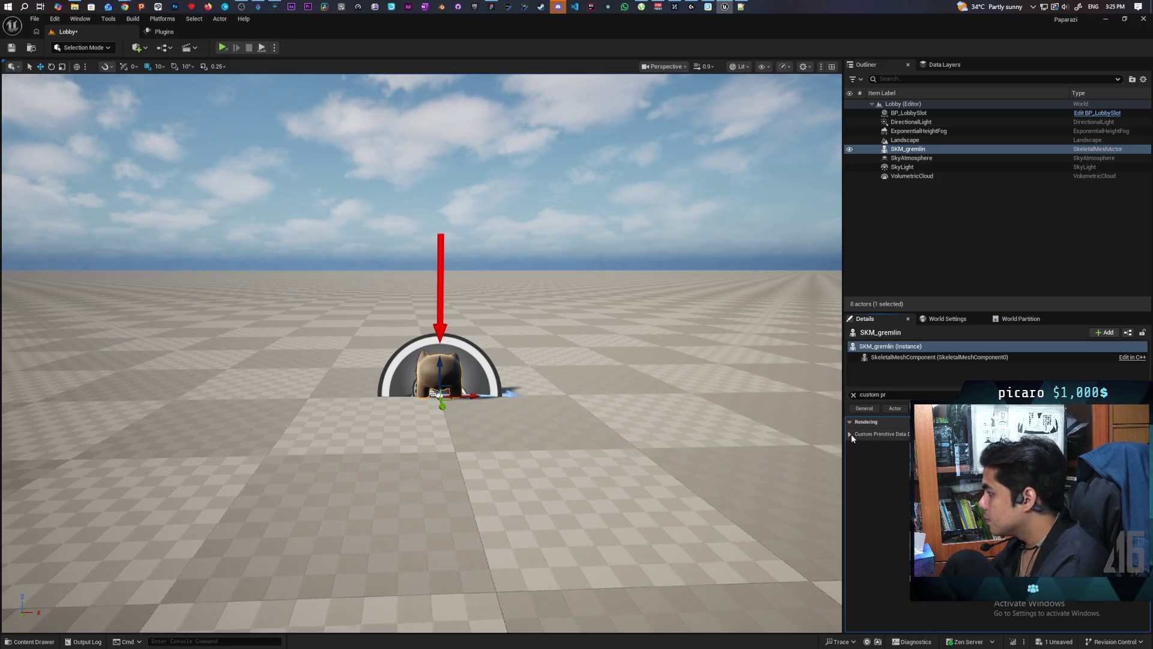
click(856, 446)
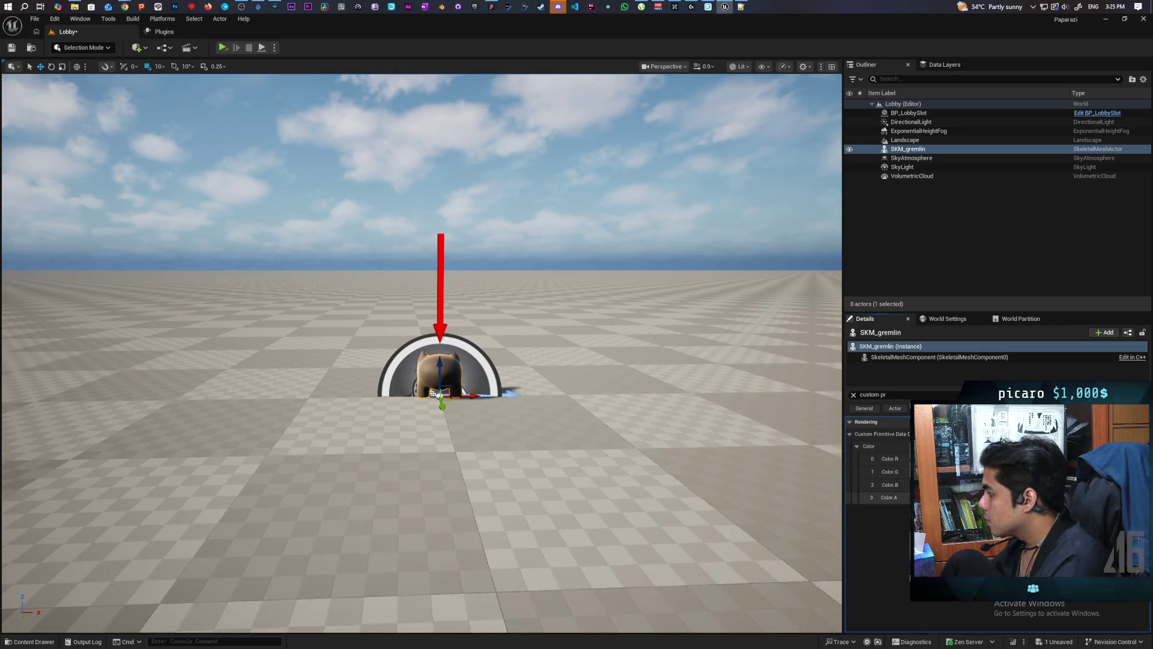
click(961, 446)
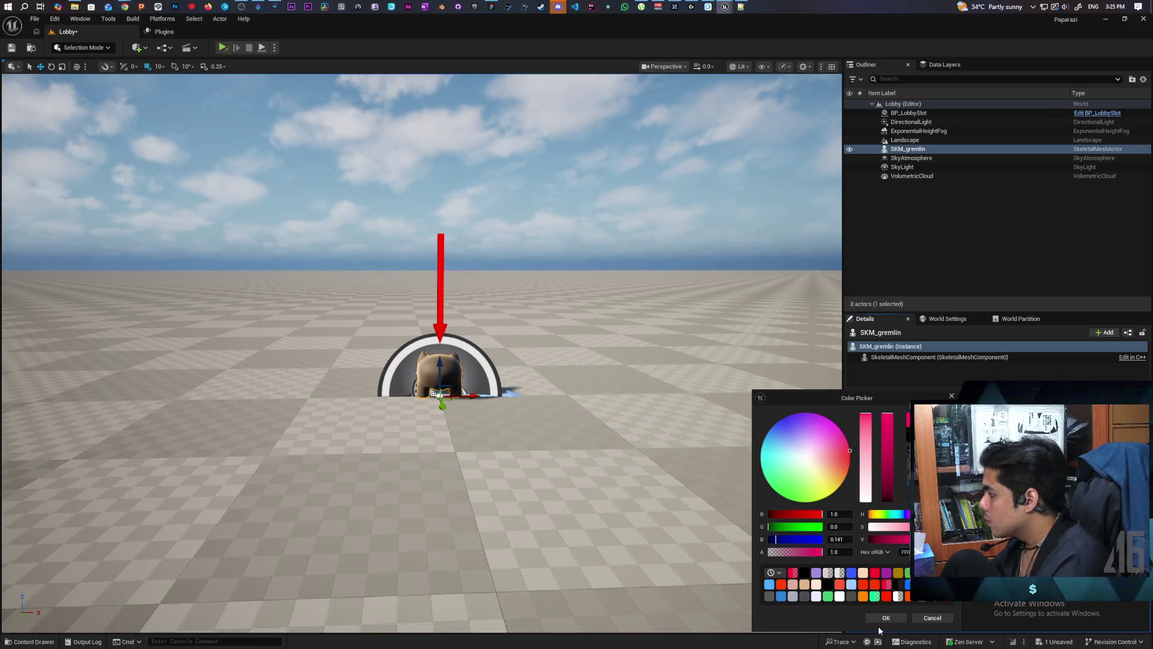
Confirm the pink colour so the gremlin renders pink, then move the camera closer.
click(883, 618)
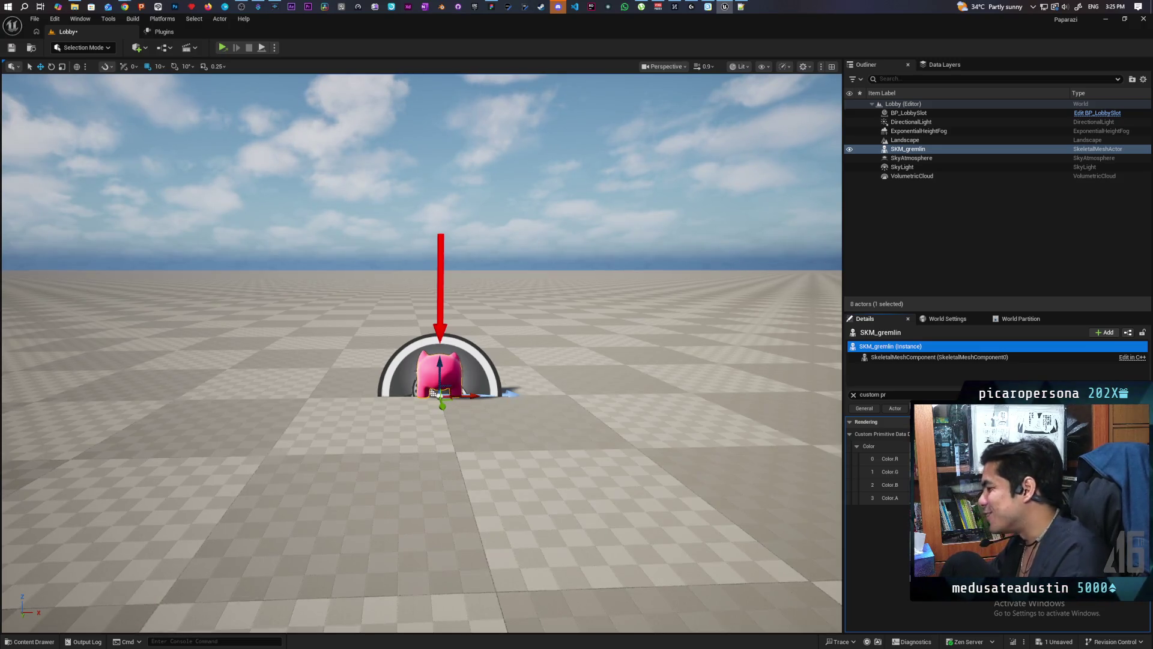
mouse_move(456, 421)
mouse_down()
mouse_move(457, 312)
mouse_move(457, 408)
mouse_move(457, 361)
mouse_move(474, 322)
mouse_move(537, 458)
mouse_up()
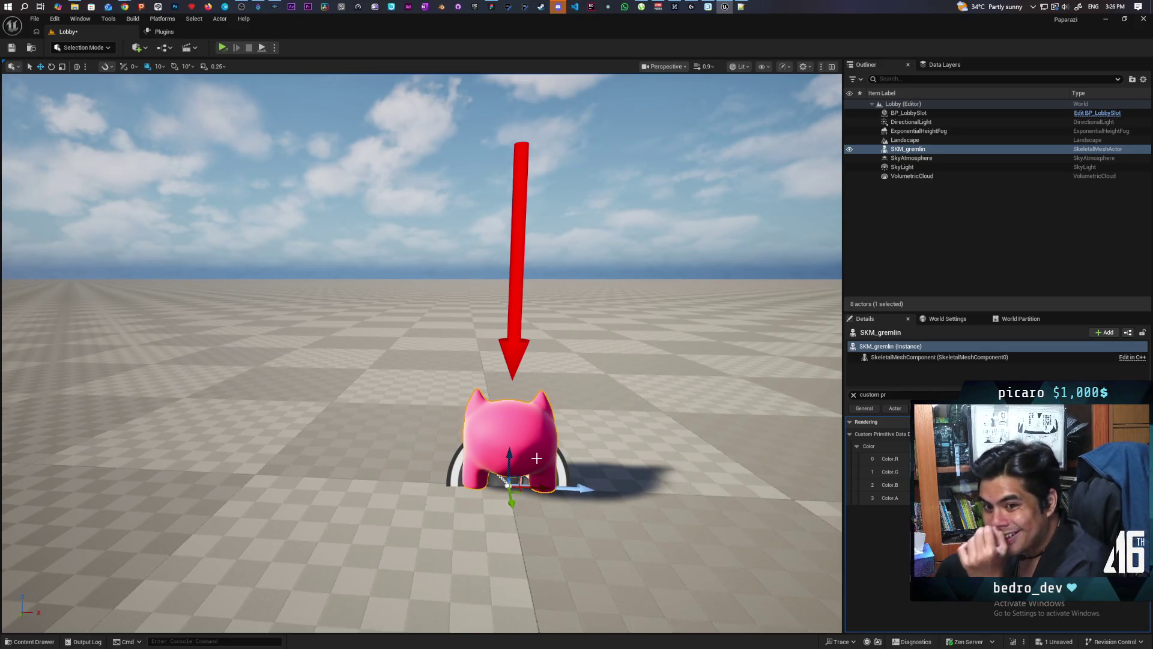
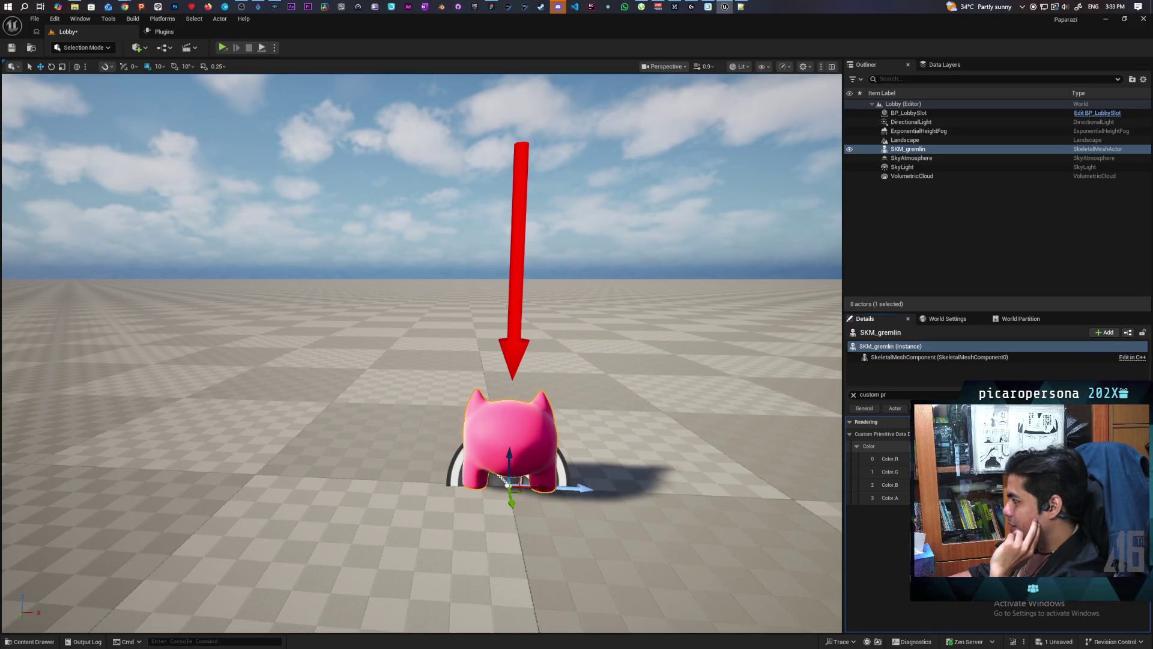
Send the crash report and restart the crashed editor.
key(alt+Tab)
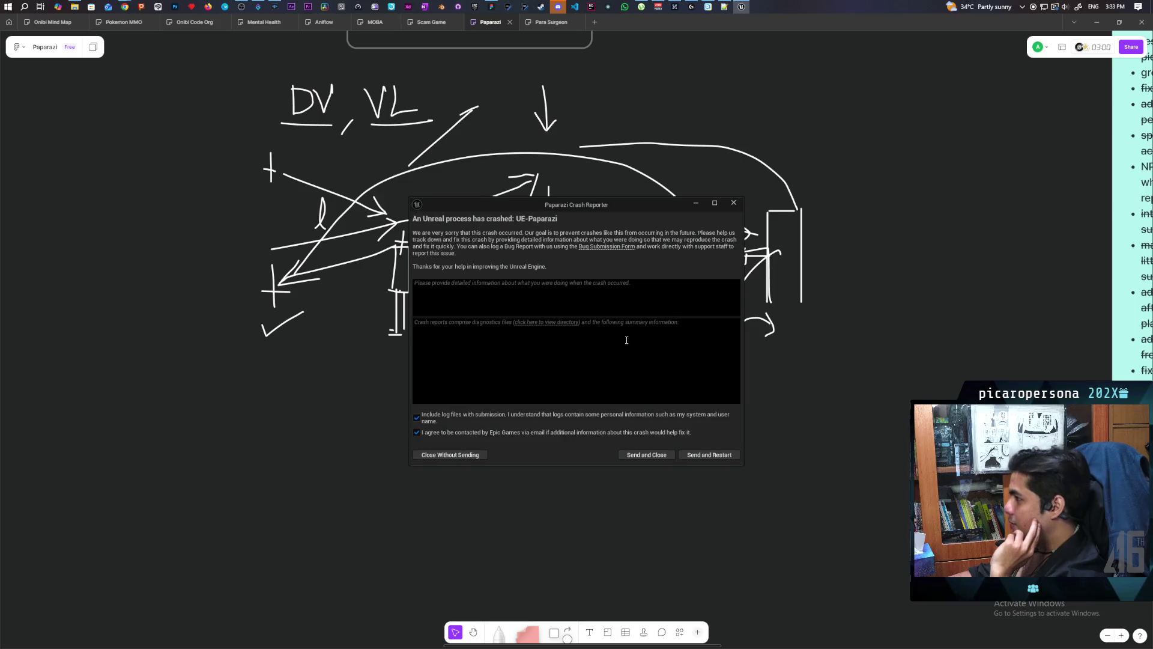
click(709, 456)
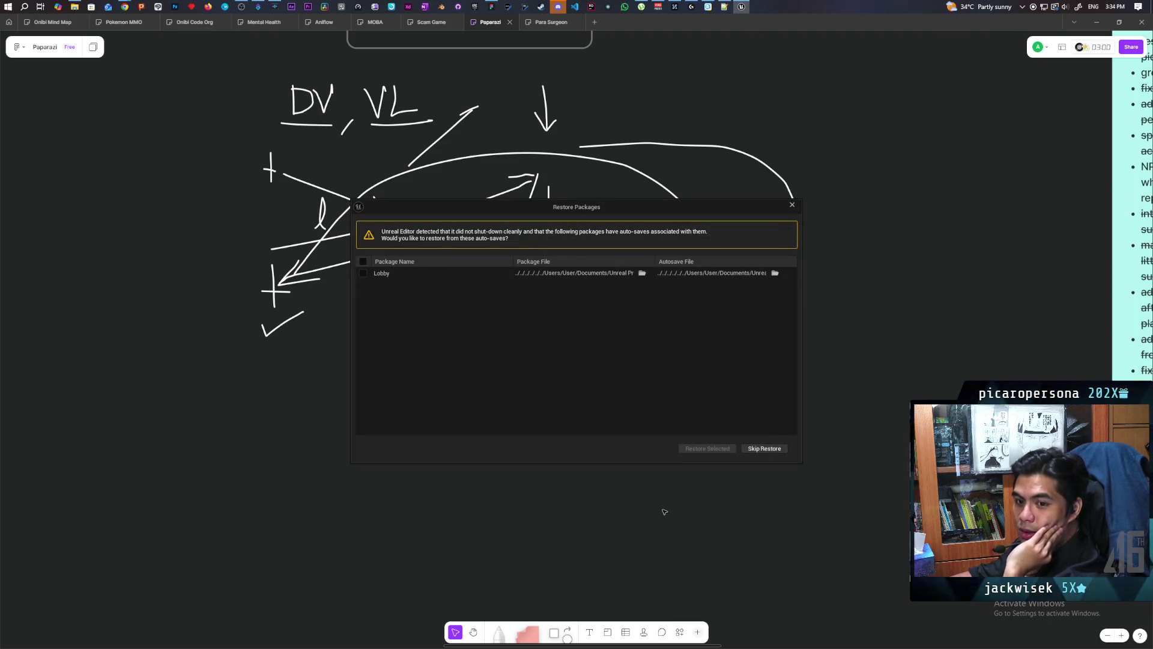
Skip restoring the Lobby auto-save so the project reopens on the Demo level.
click(764, 449)
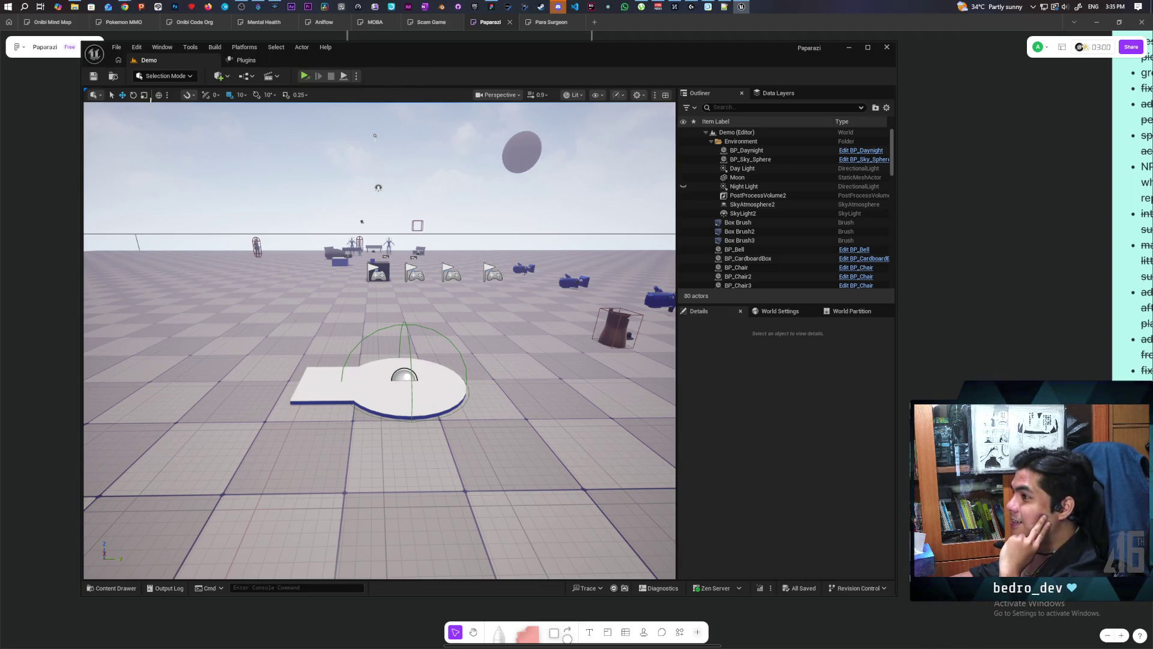
Open the Lobby level from the Content > Aug folder.
click(113, 76)
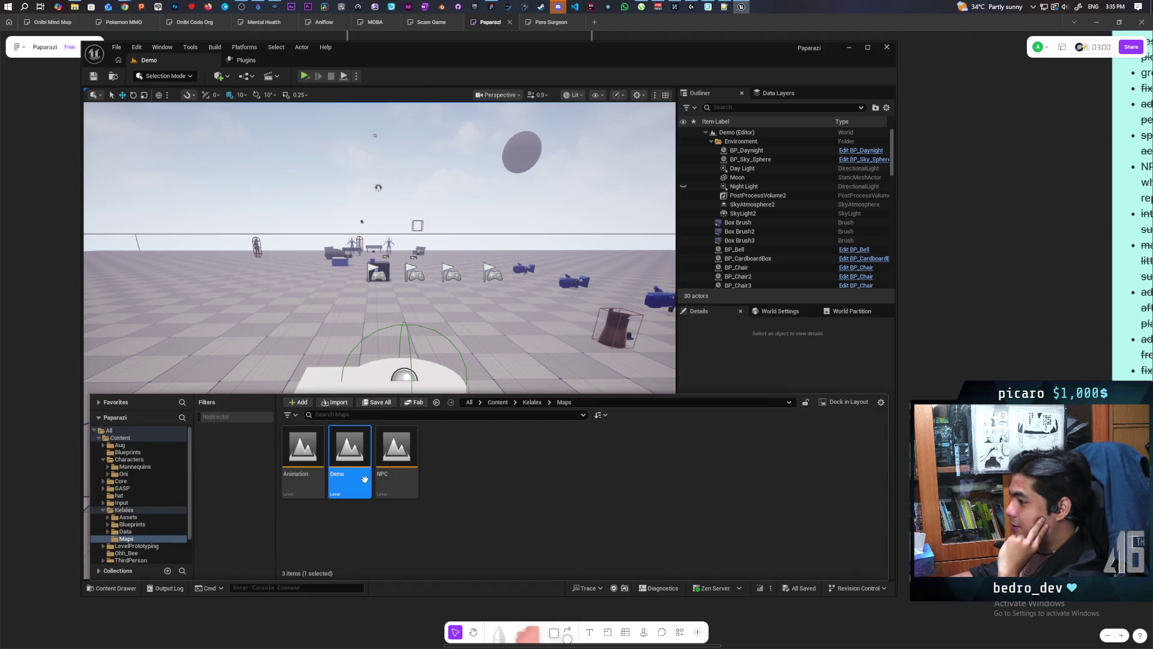
click(496, 402)
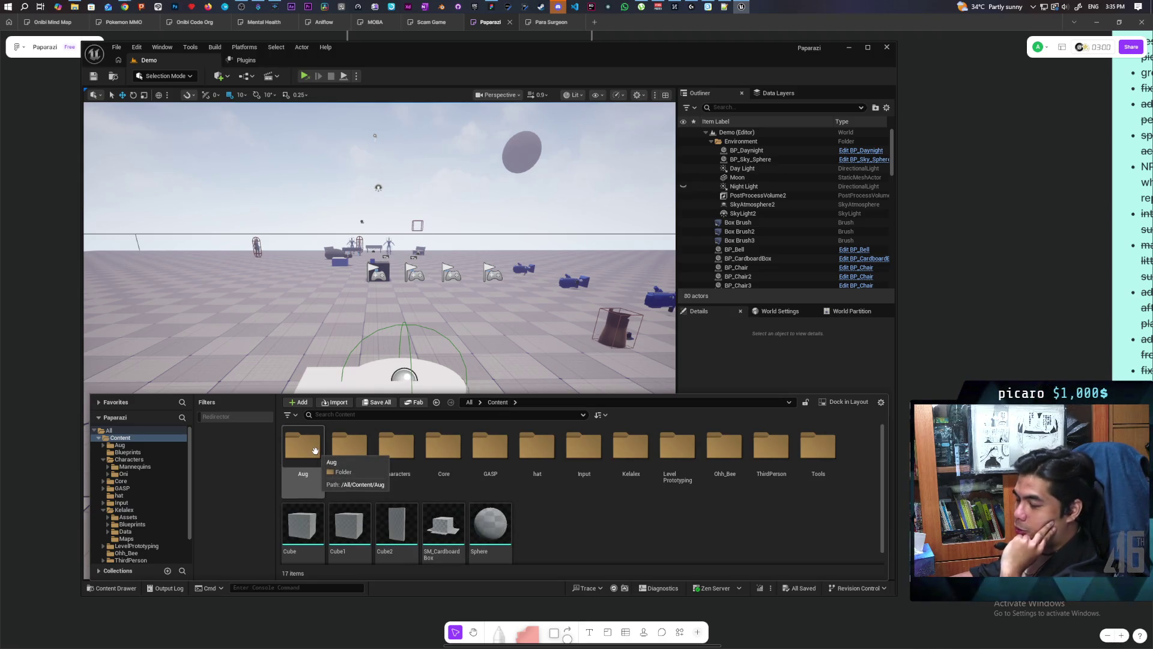
double_click(314, 451)
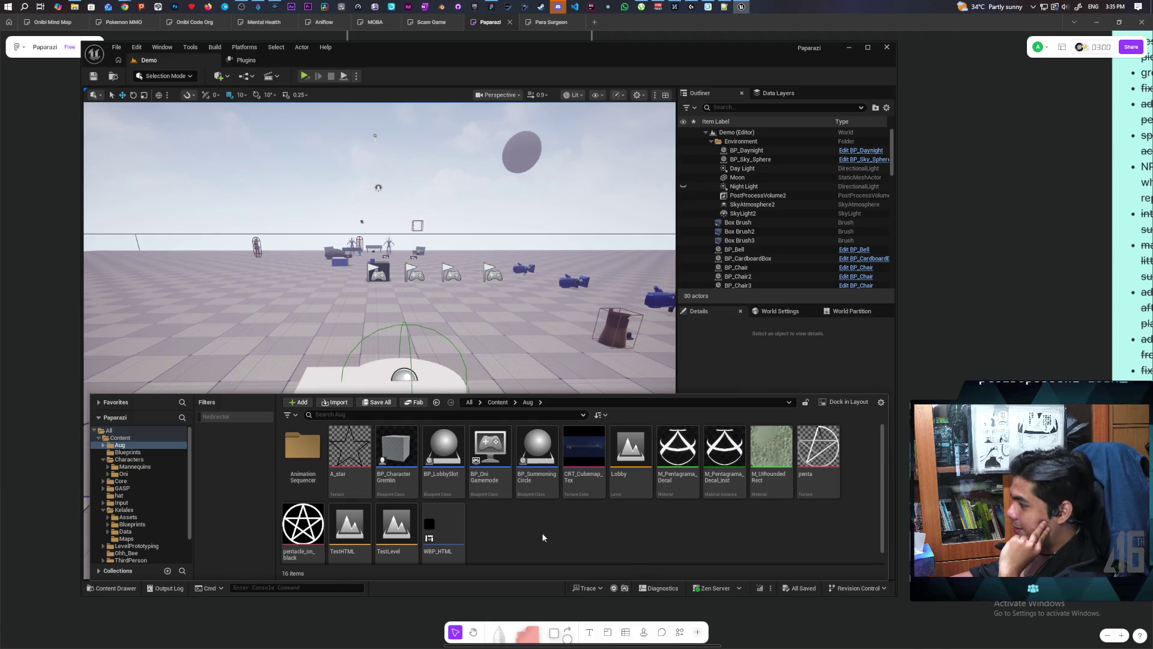
double_click(631, 453)
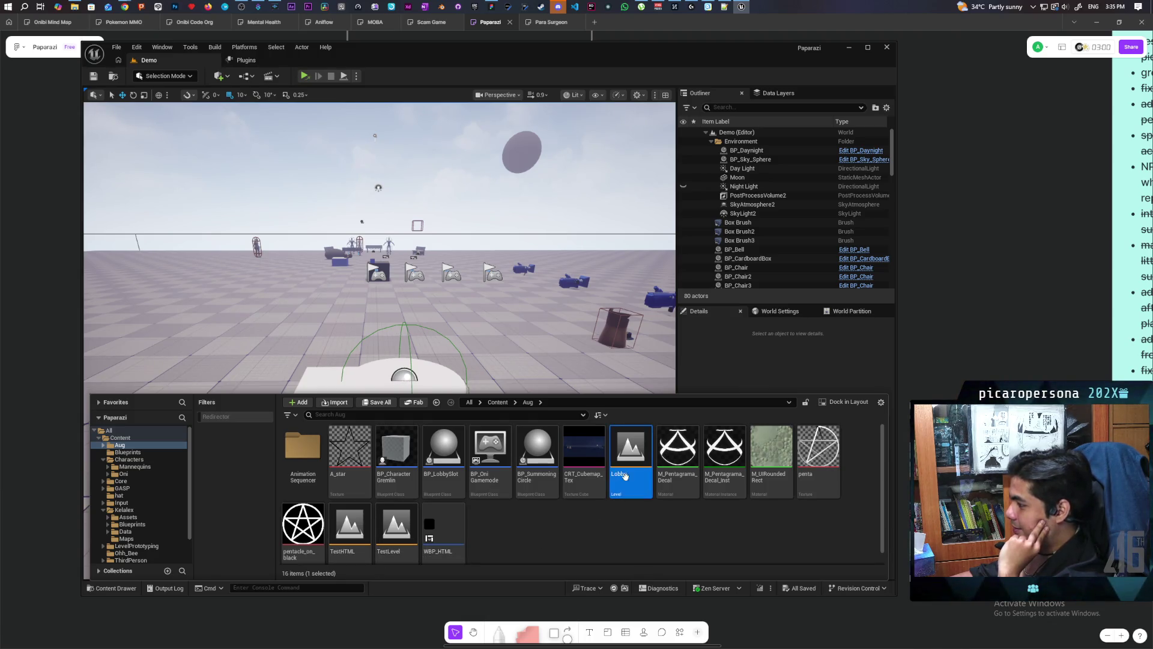
Add the Lobby level to the favorite levels.
click(117, 47)
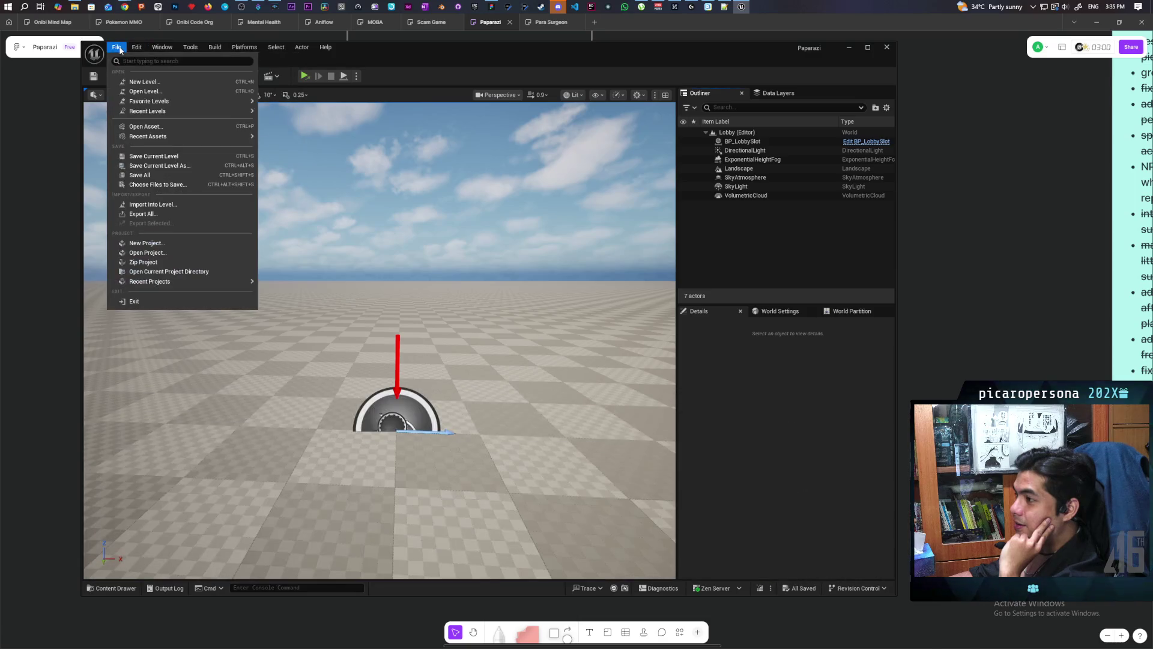
mouse_move(232, 136)
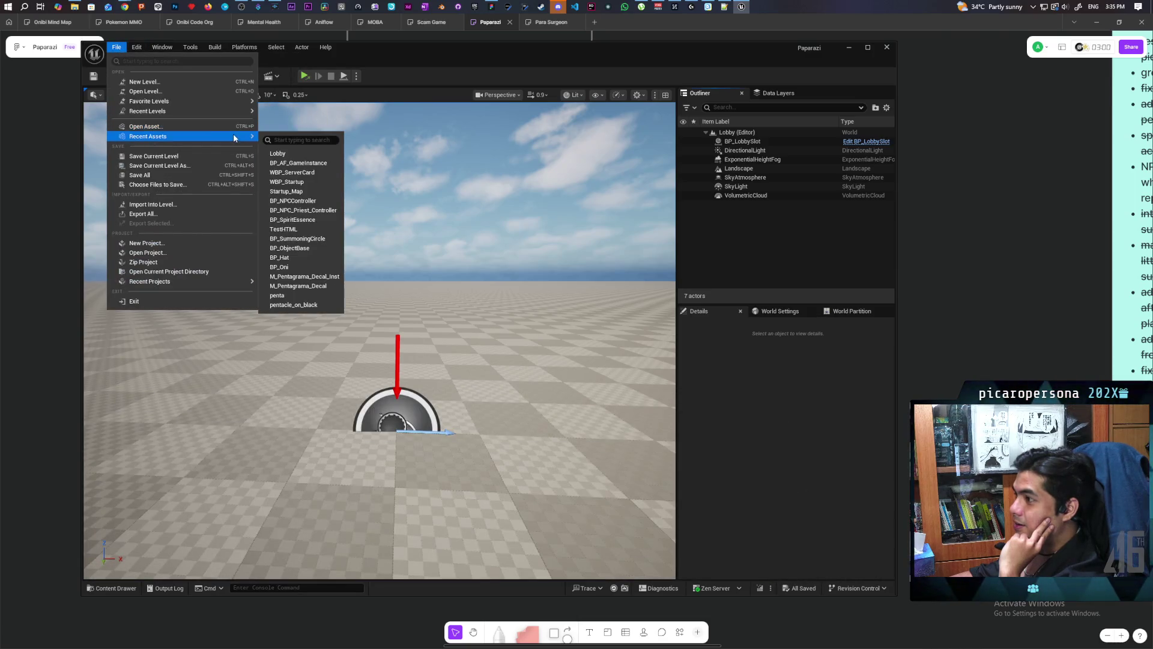
mouse_move(230, 100)
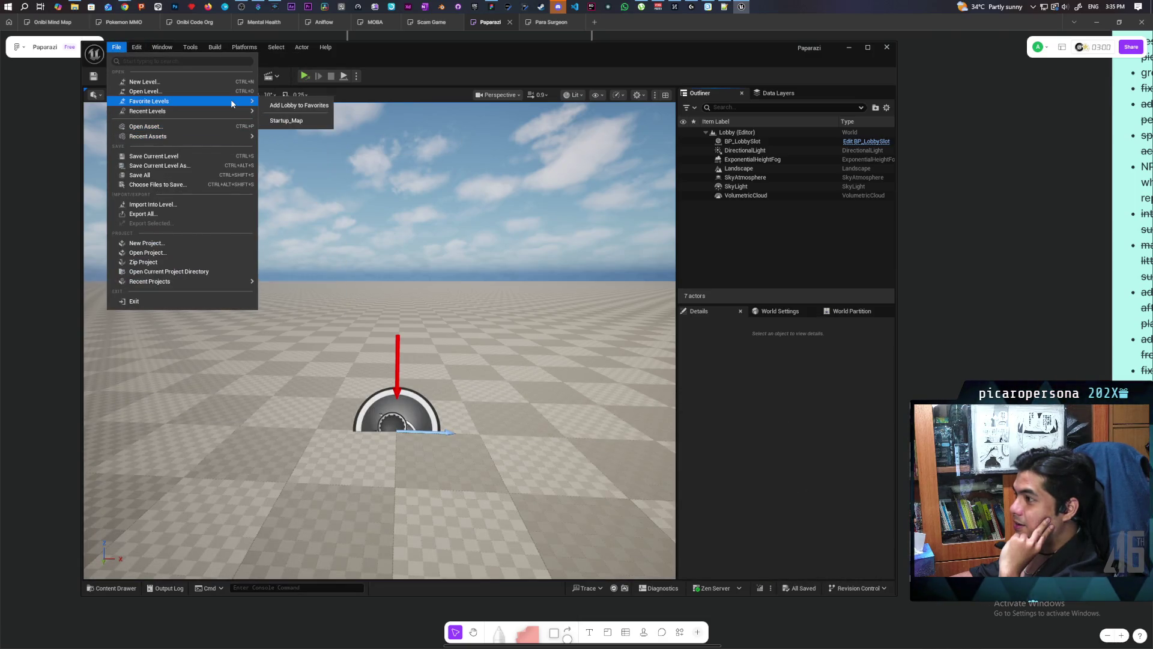
click(308, 105)
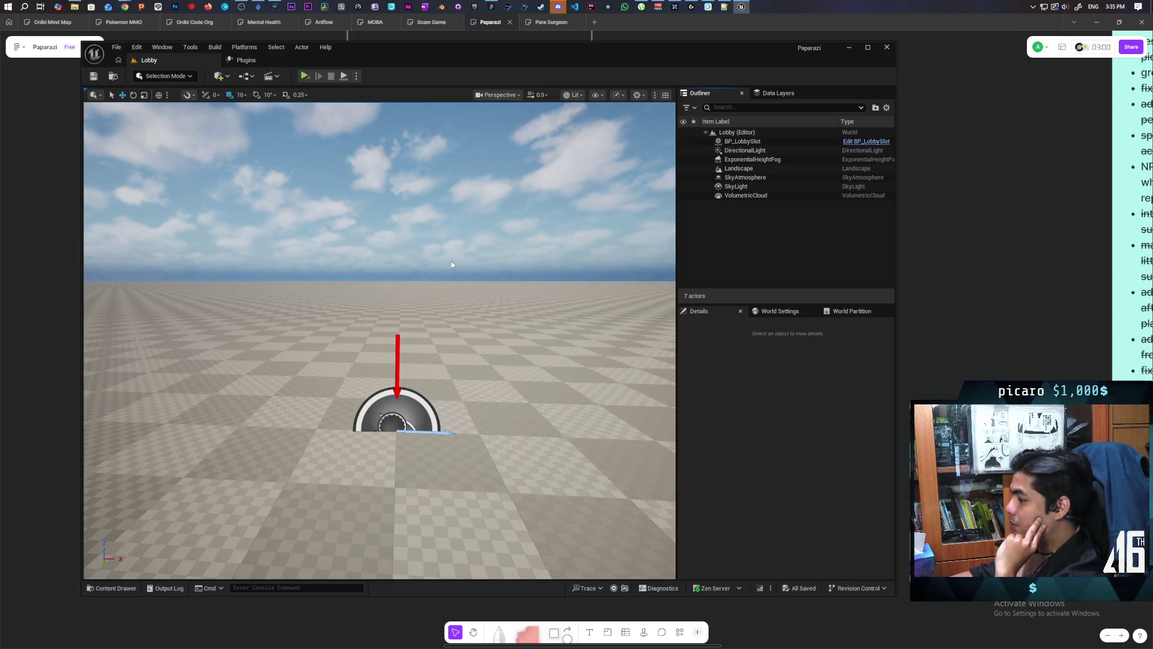
click(113, 588)
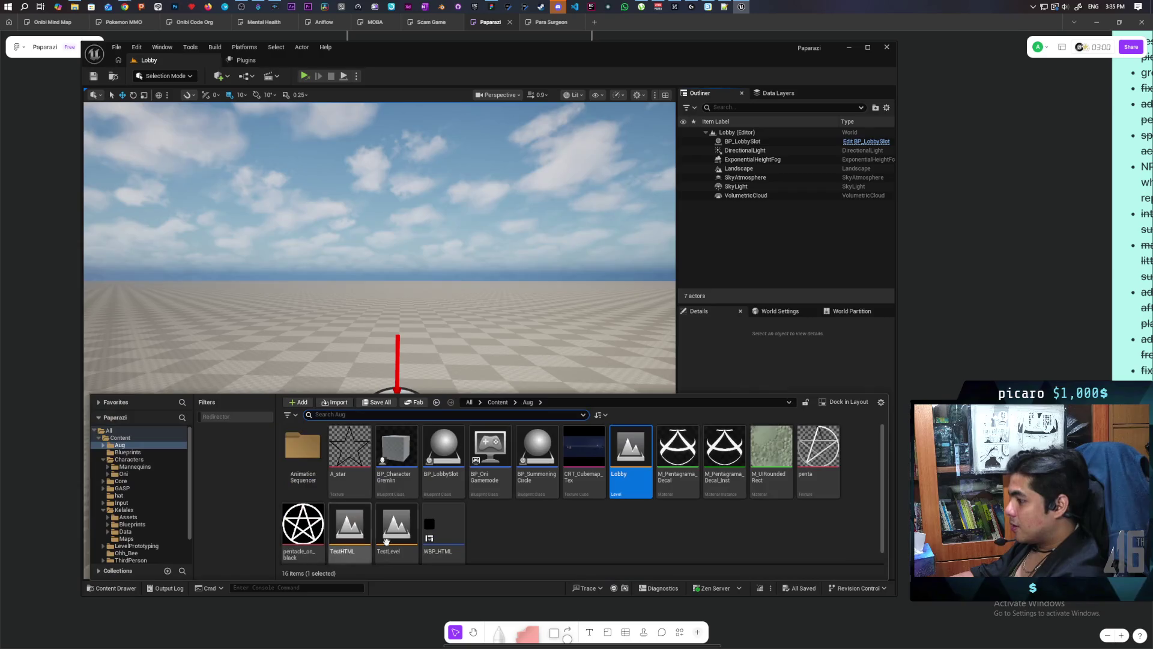
Apply BP_LobbySlot's instance changes to its Blueprint.
click(497, 403)
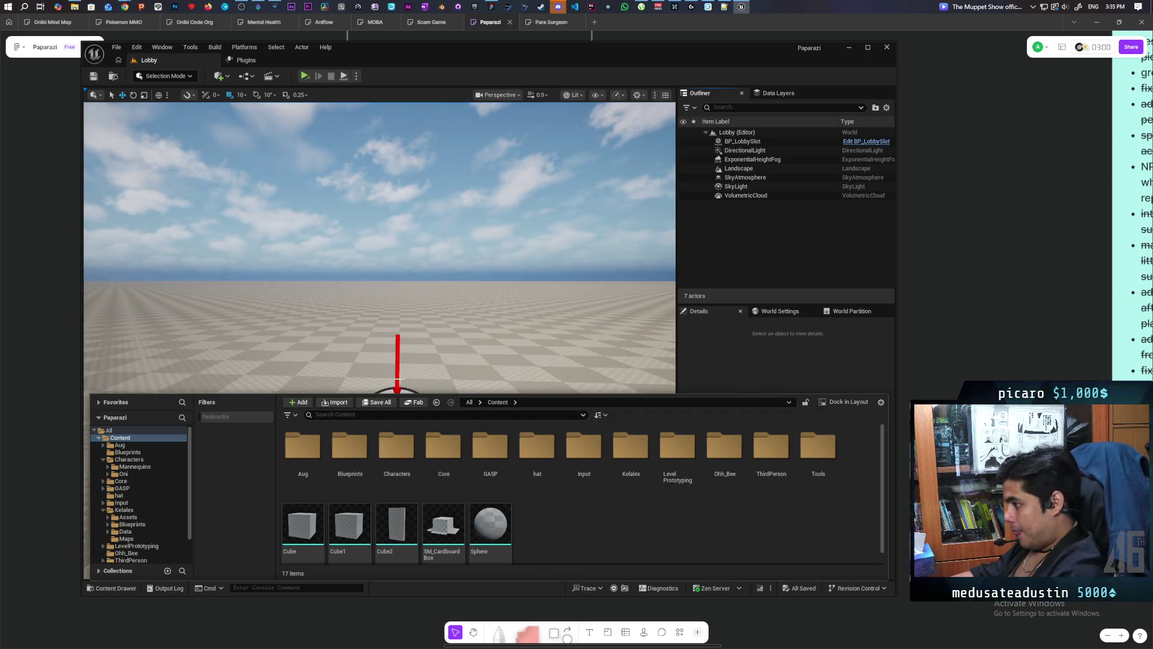
click(399, 379)
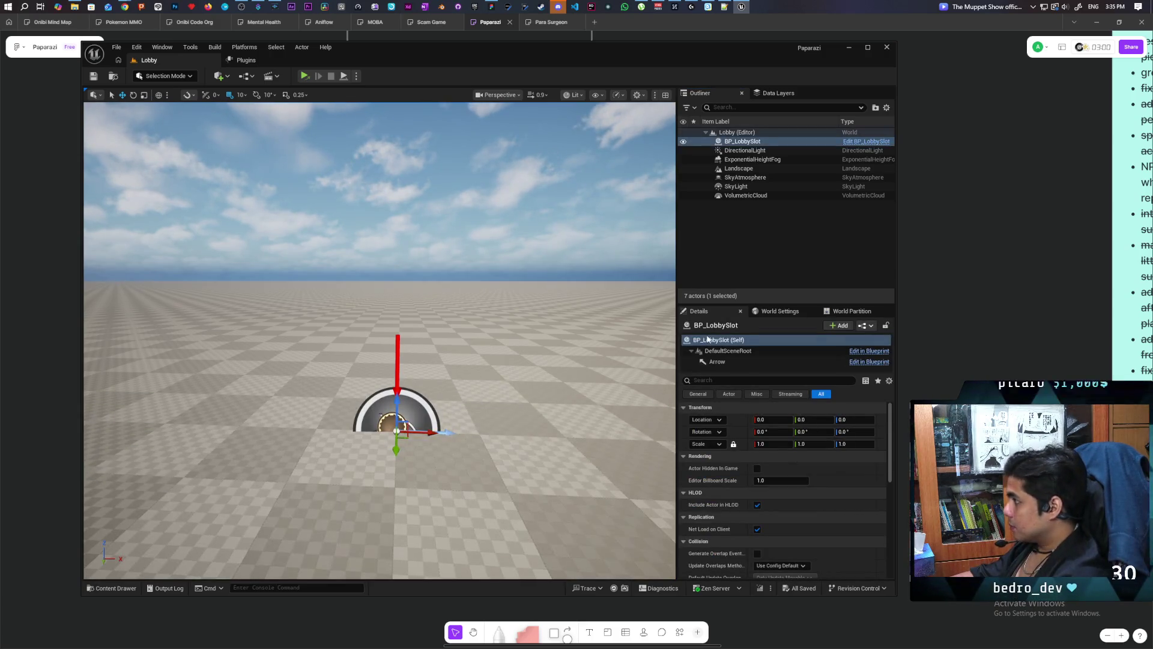
mouse_move(479, 460)
mouse_down()
mouse_move(502, 484)
mouse_move(502, 463)
mouse_up()
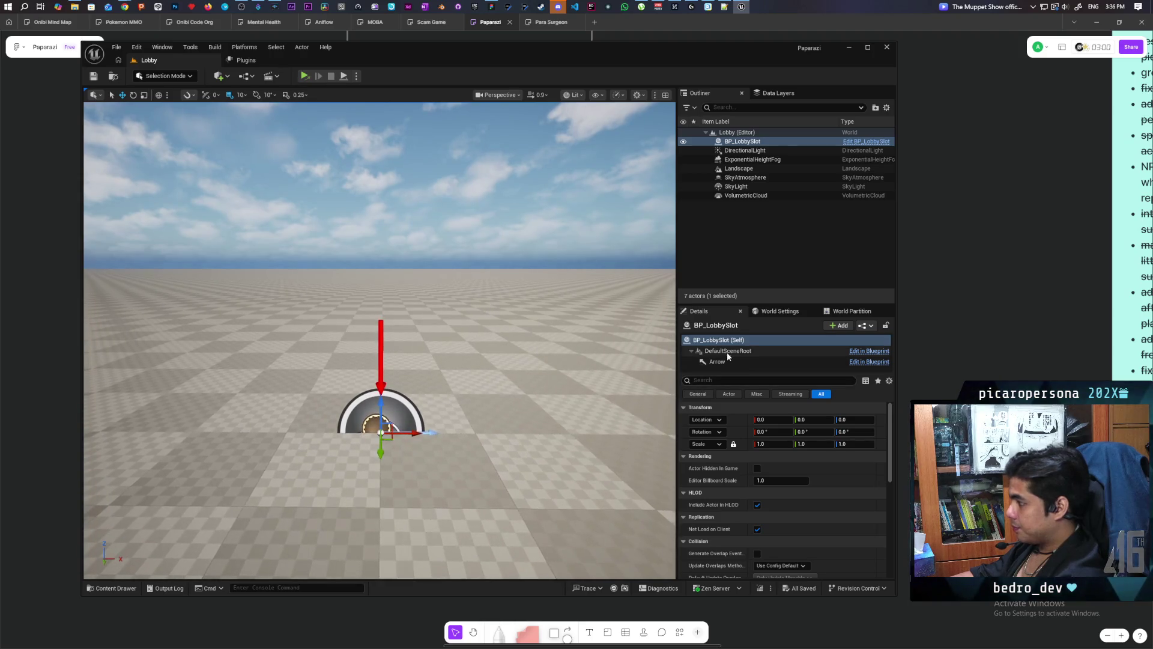
click(865, 325)
click(907, 379)
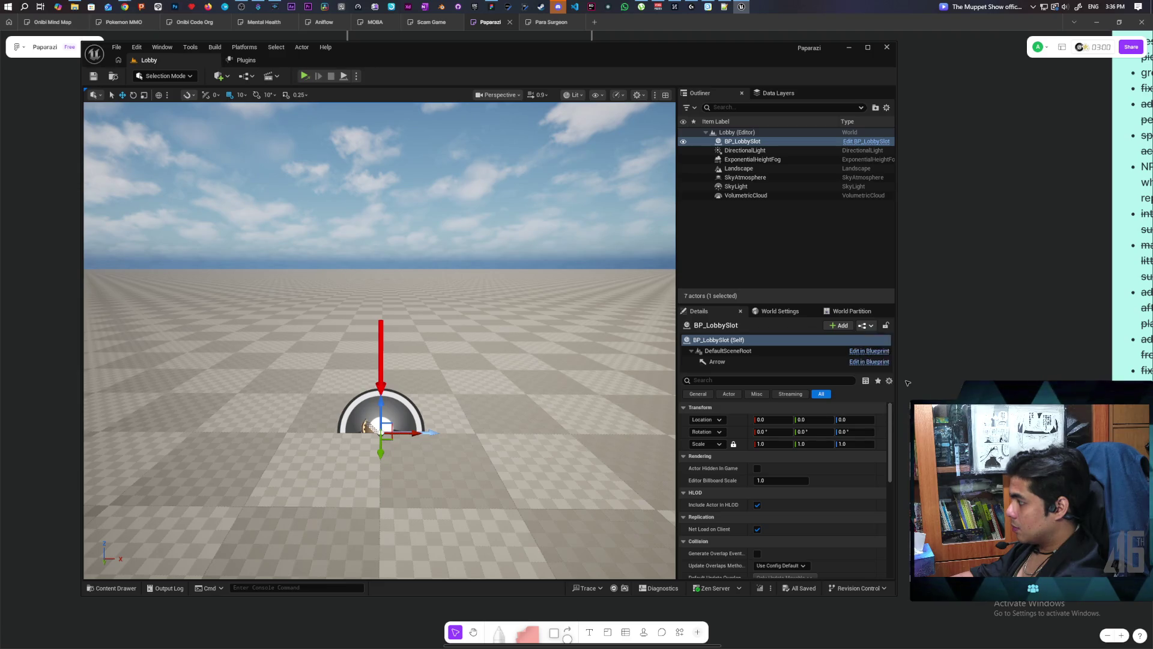
Place an ABP_Oni character from Characters > Oni into the level beside the slot.
click(110, 588)
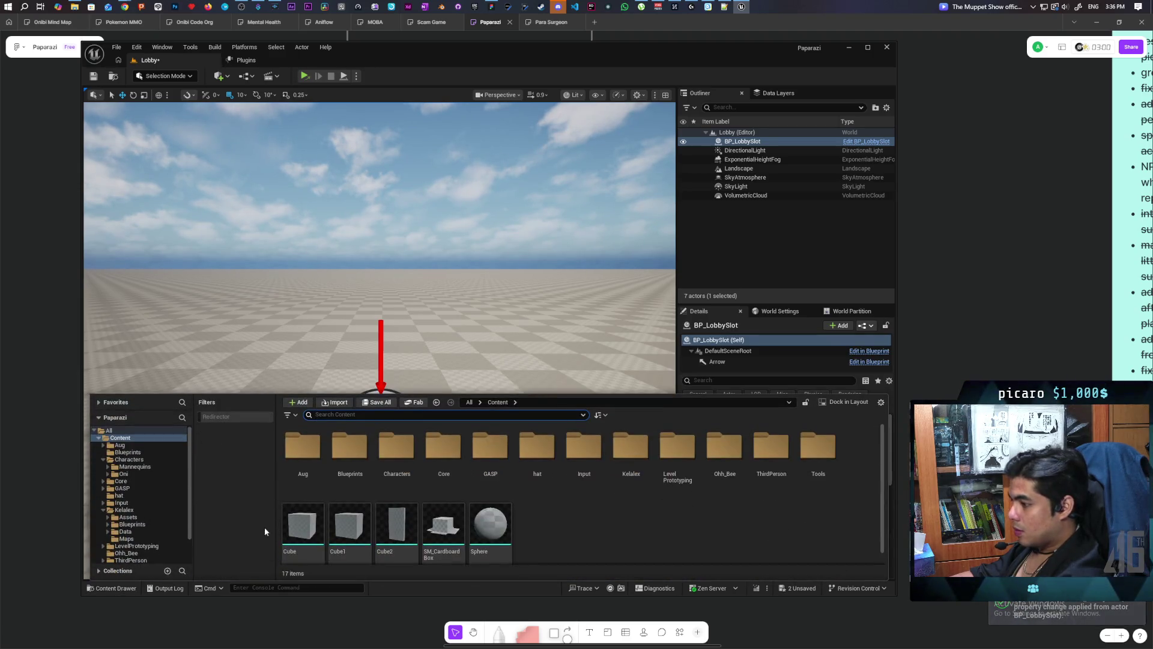
double_click(396, 447)
double_click(303, 449)
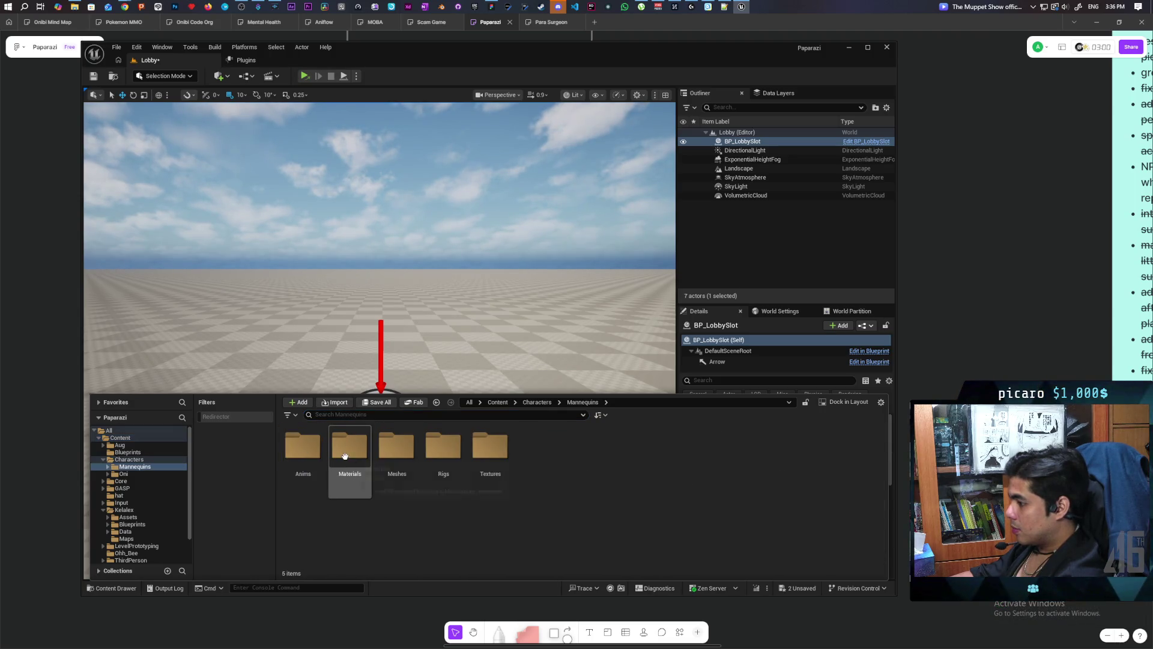
double_click(349, 448)
click(575, 404)
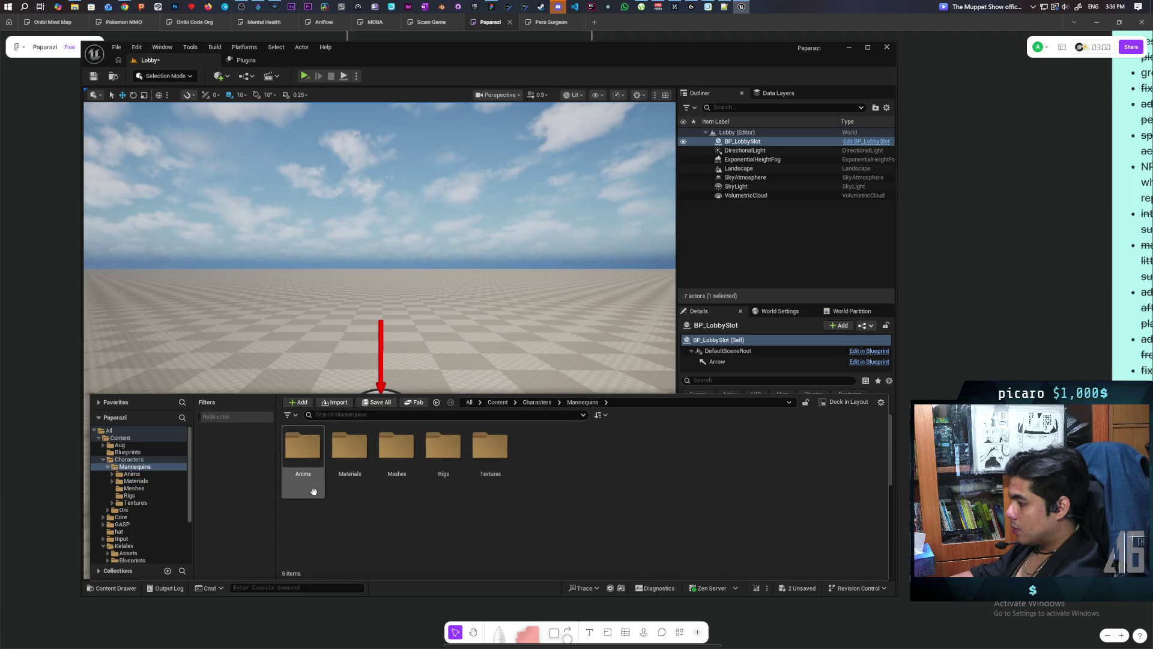
click(537, 403)
double_click(349, 447)
mouse_move(414, 474)
mouse_down()
mouse_move(412, 324)
mouse_move(387, 420)
mouse_move(443, 423)
mouse_up()
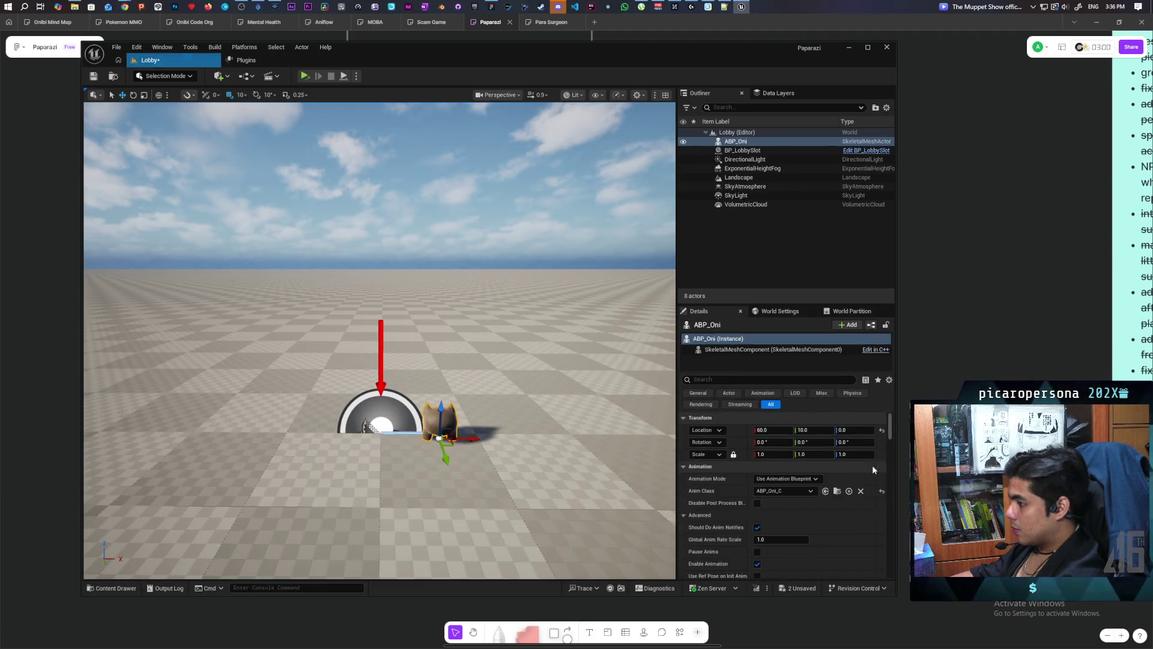
Parent ABP_Oni to BP_LobbySlot at X 40 and duplicate the slot as BP_LobbySlot2 at X -40.
click(882, 430)
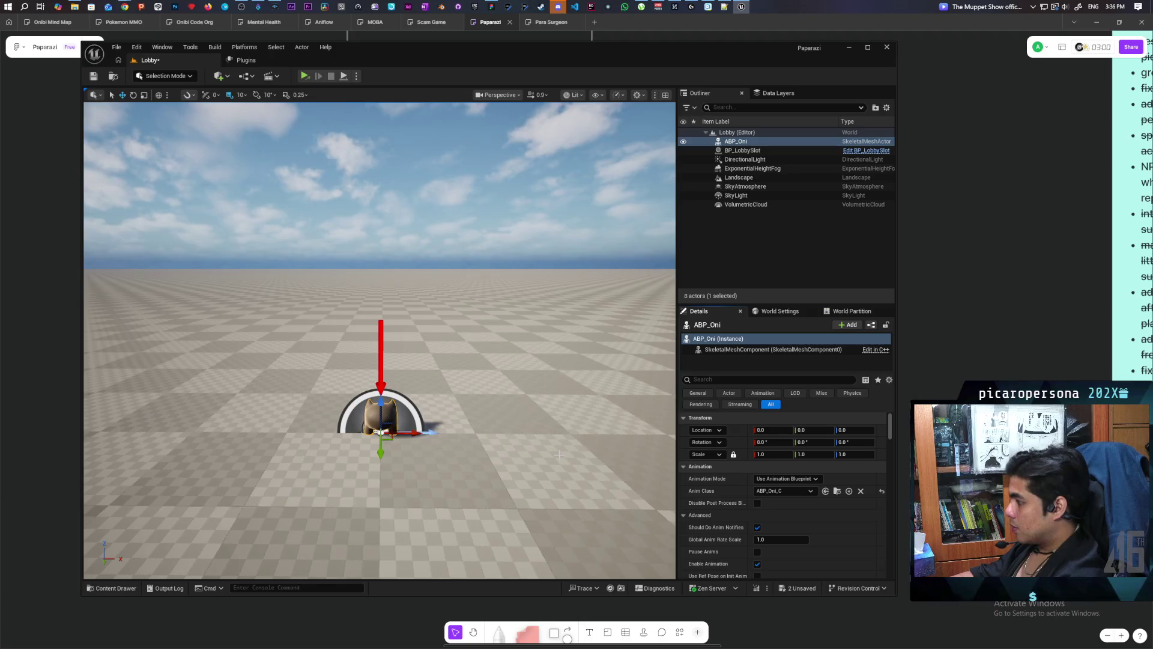
drag(736, 142, 742, 151)
click(737, 144)
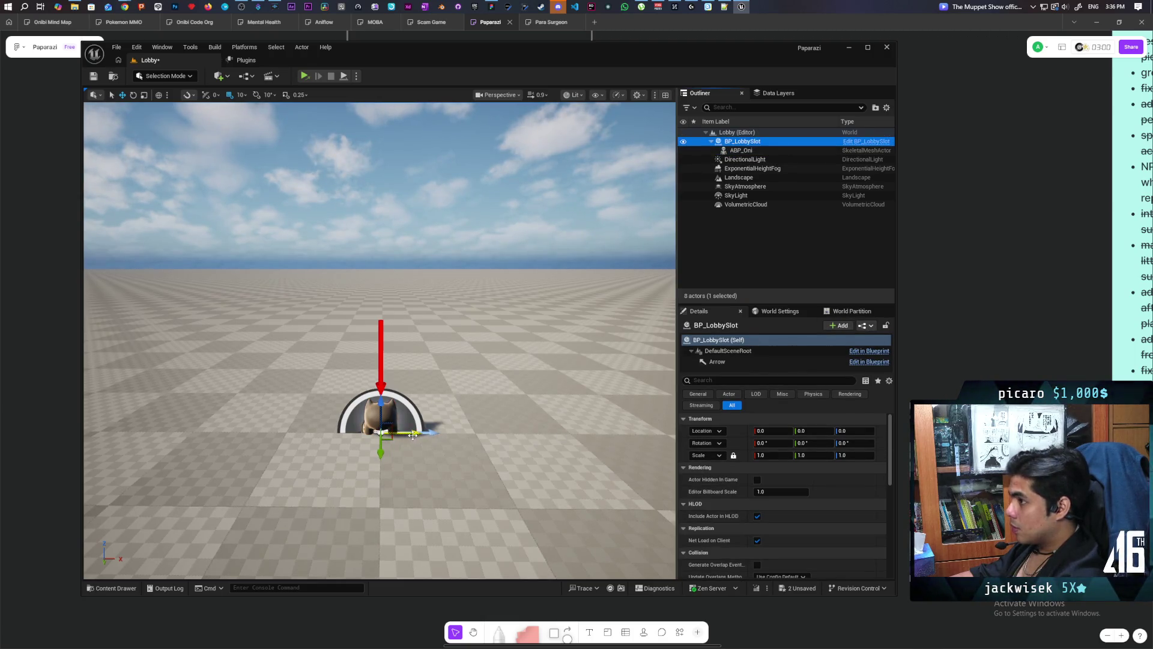
drag(413, 434, 387, 435)
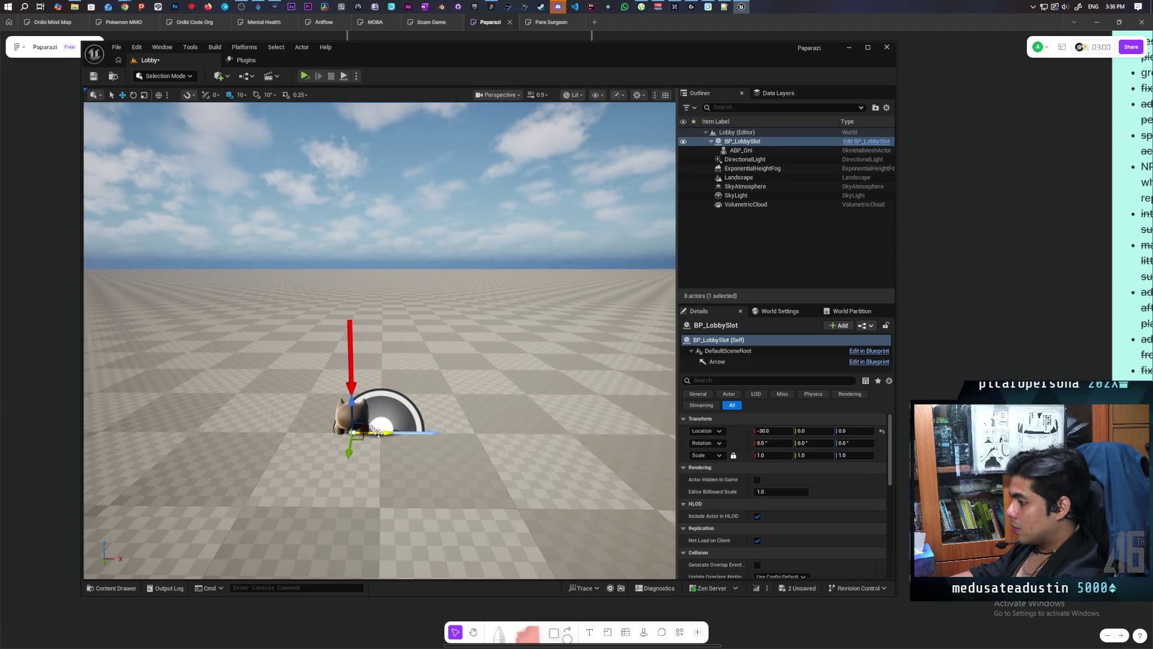
drag(377, 433, 444, 452)
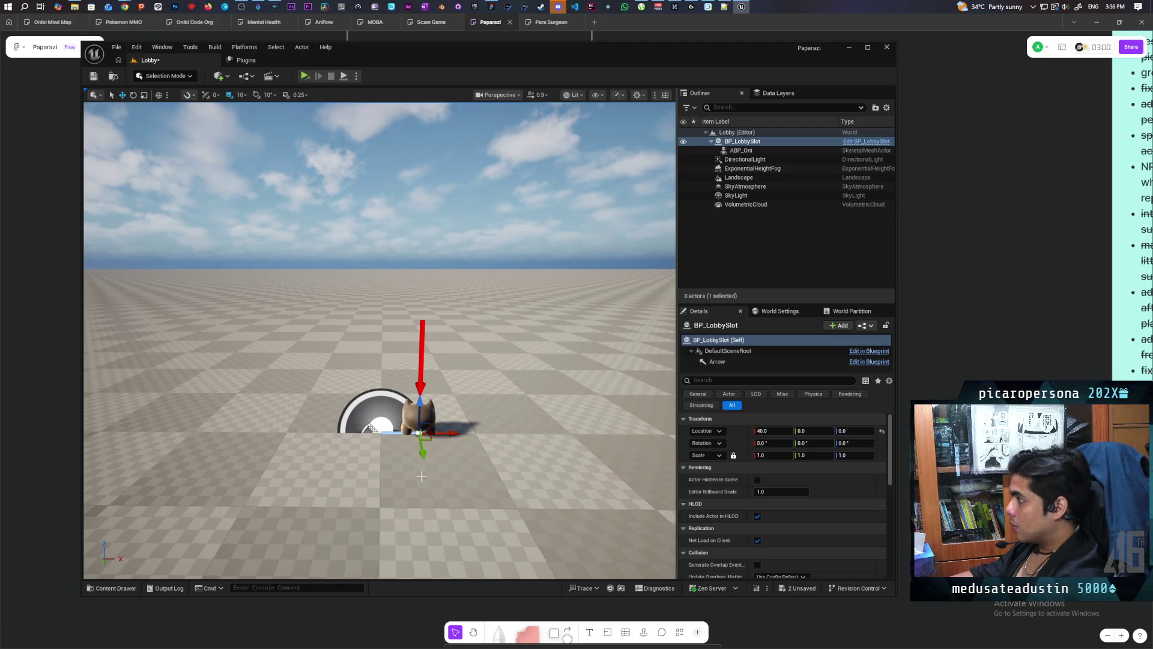
click(779, 338)
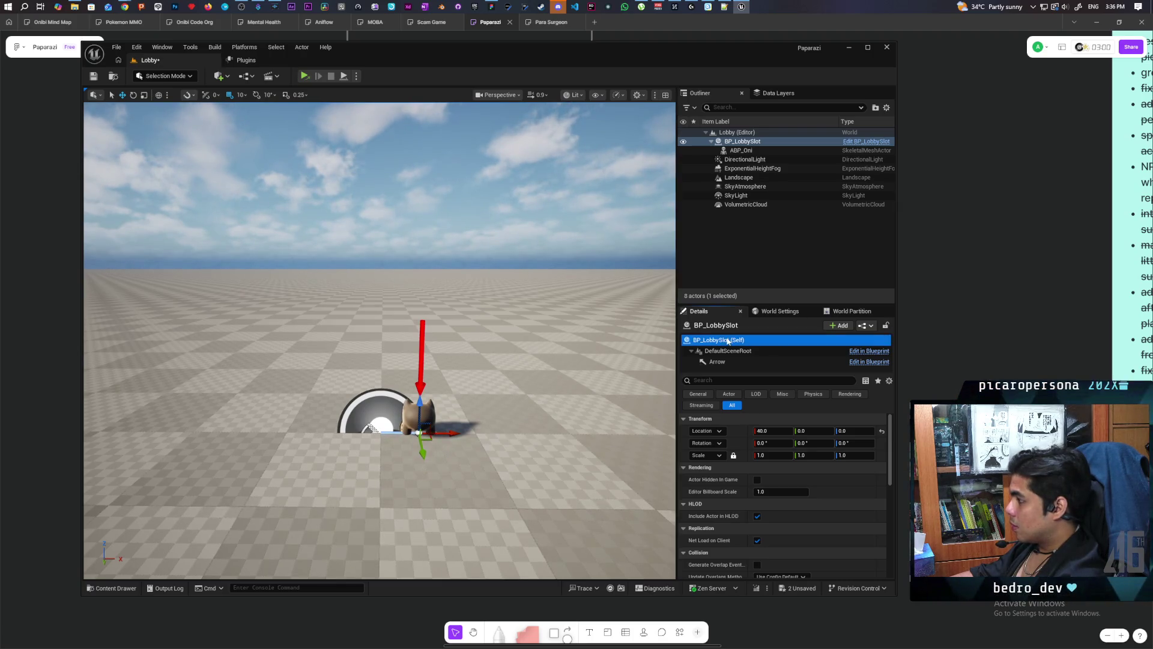
alt+drag(456, 433, 379, 431)
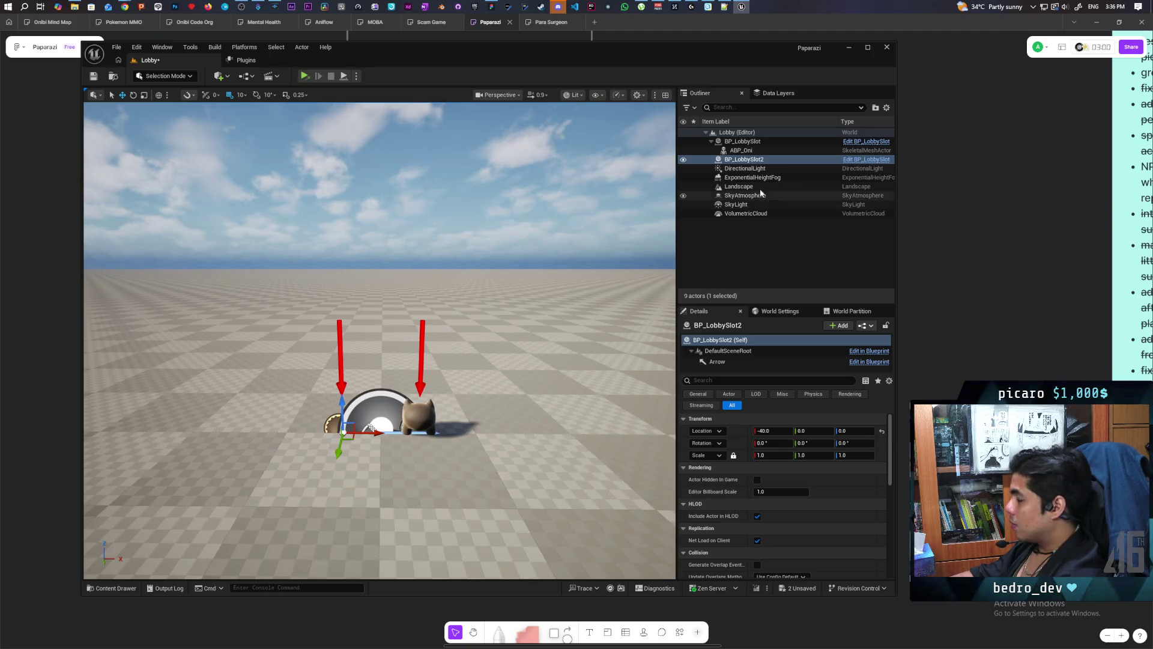
Duplicate ABP_Oni as ABP_Oni2, attach it under BP_LobbySlot2, and set its X to 0.
click(741, 151)
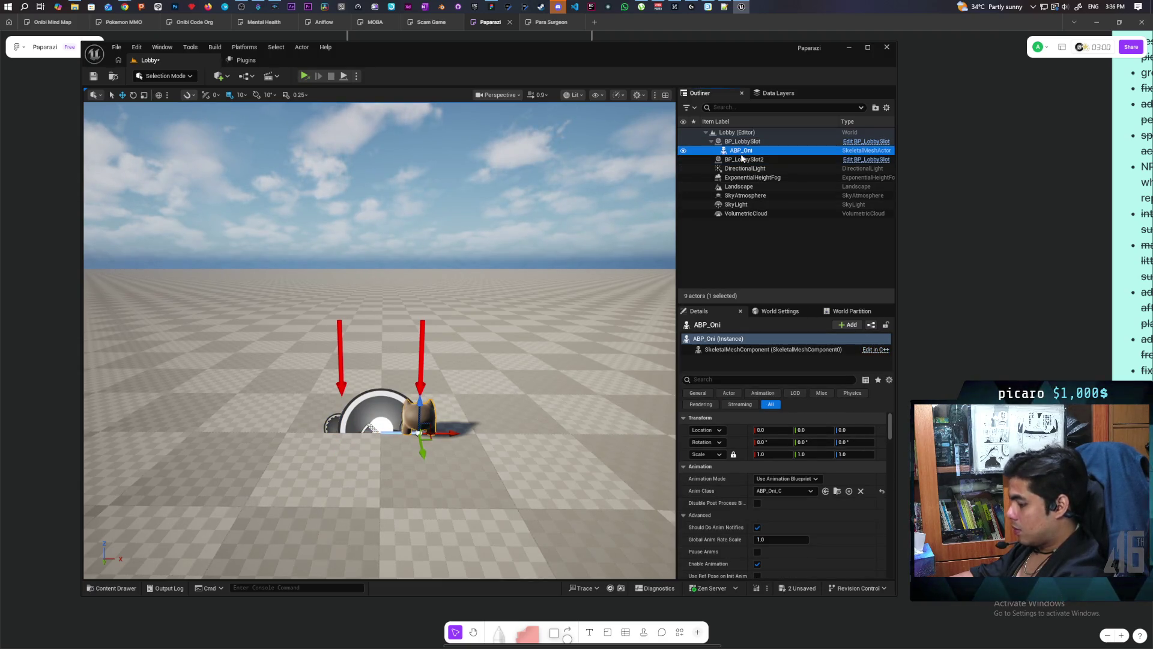
key(ctrl+d)
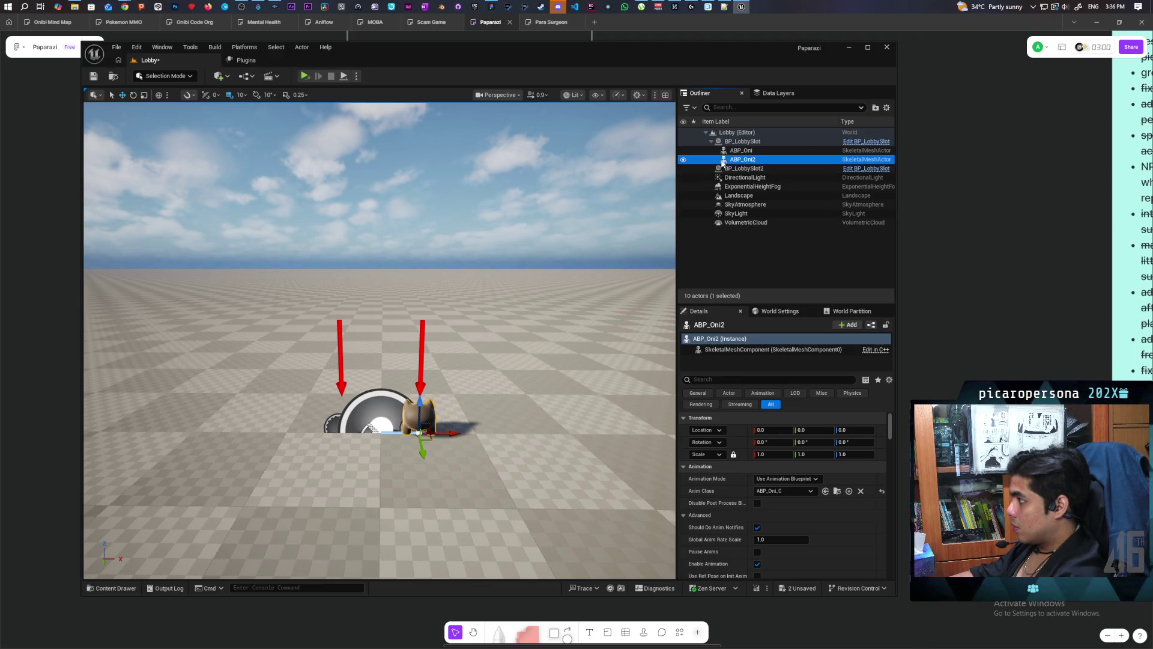
drag(729, 164, 738, 169)
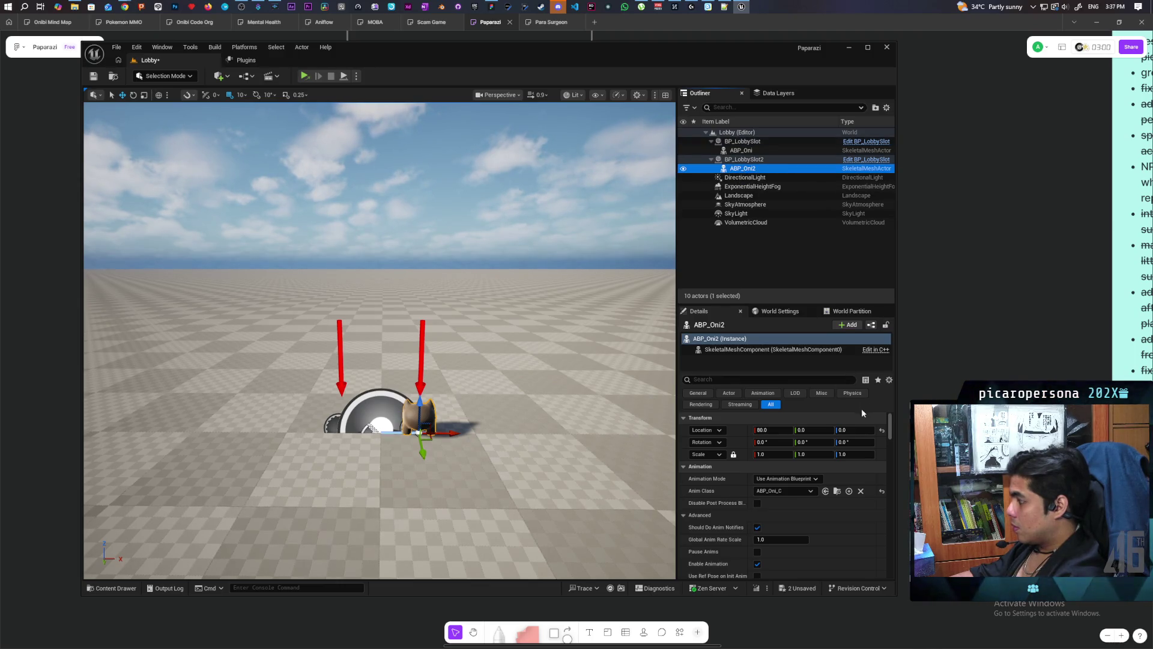
click(774, 430)
text(0)
key(Return)
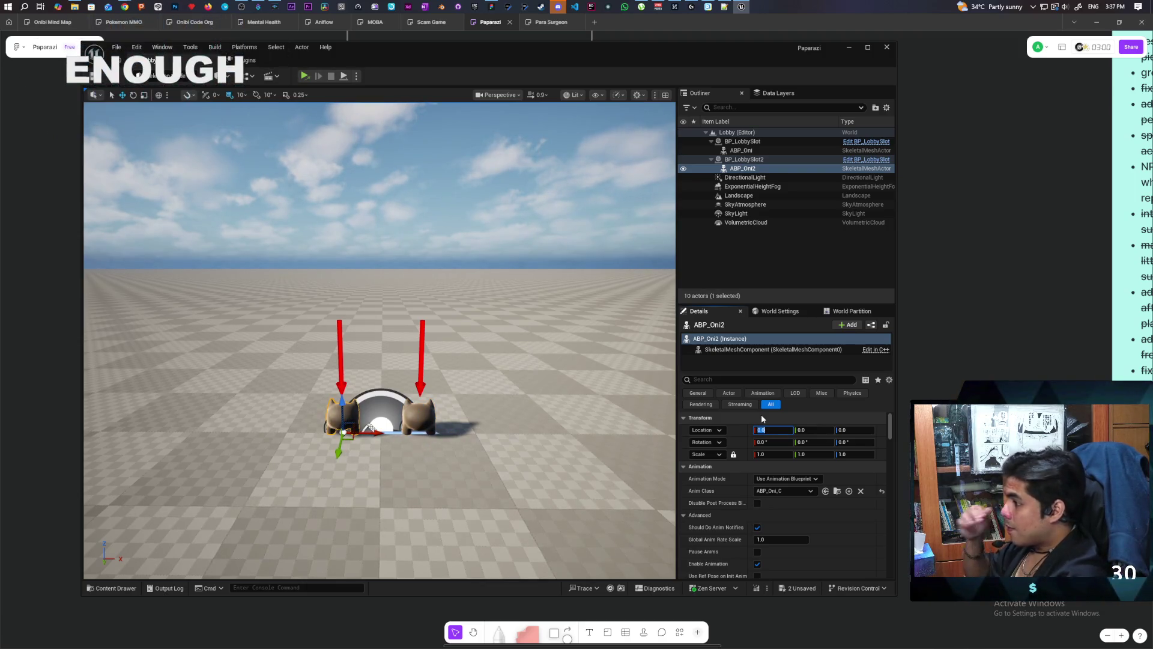
Duplicate BP_LobbySlot2 as BP_LobbySlot3 at X -80.
key(f)
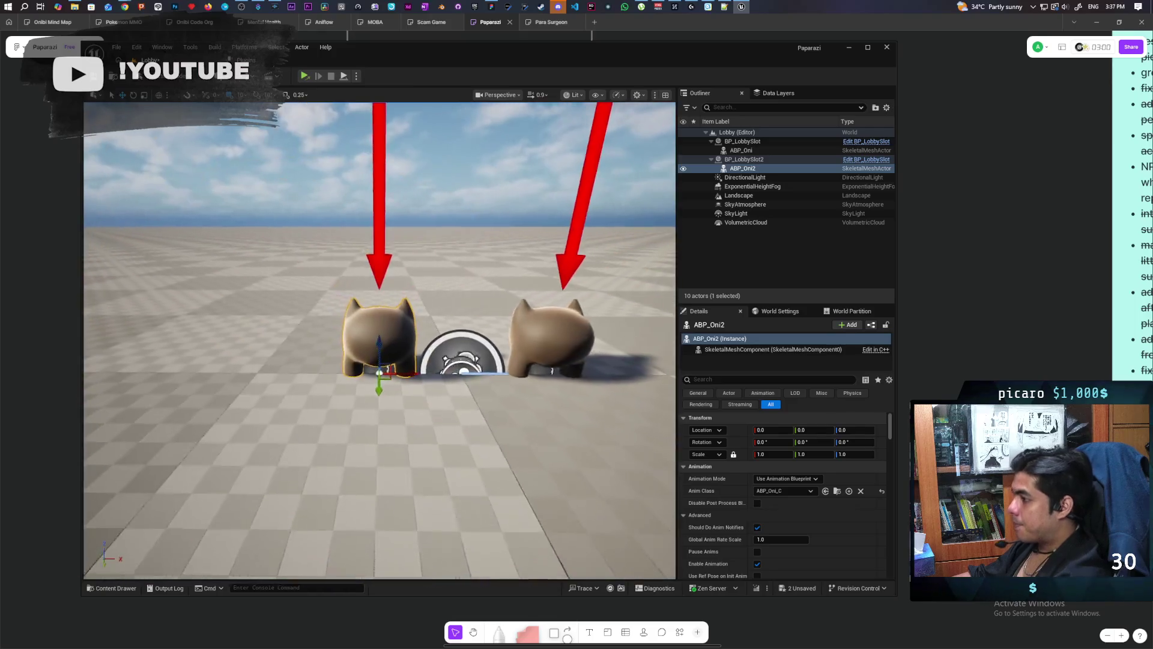
scroll(379, 340, down, 5)
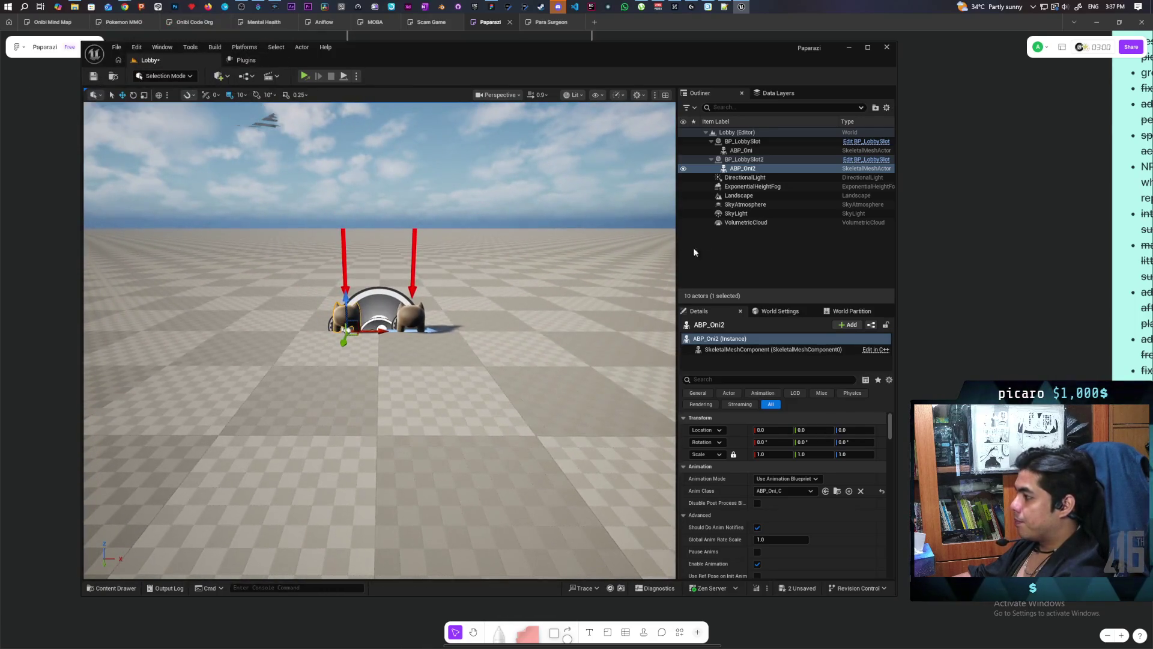
click(741, 143)
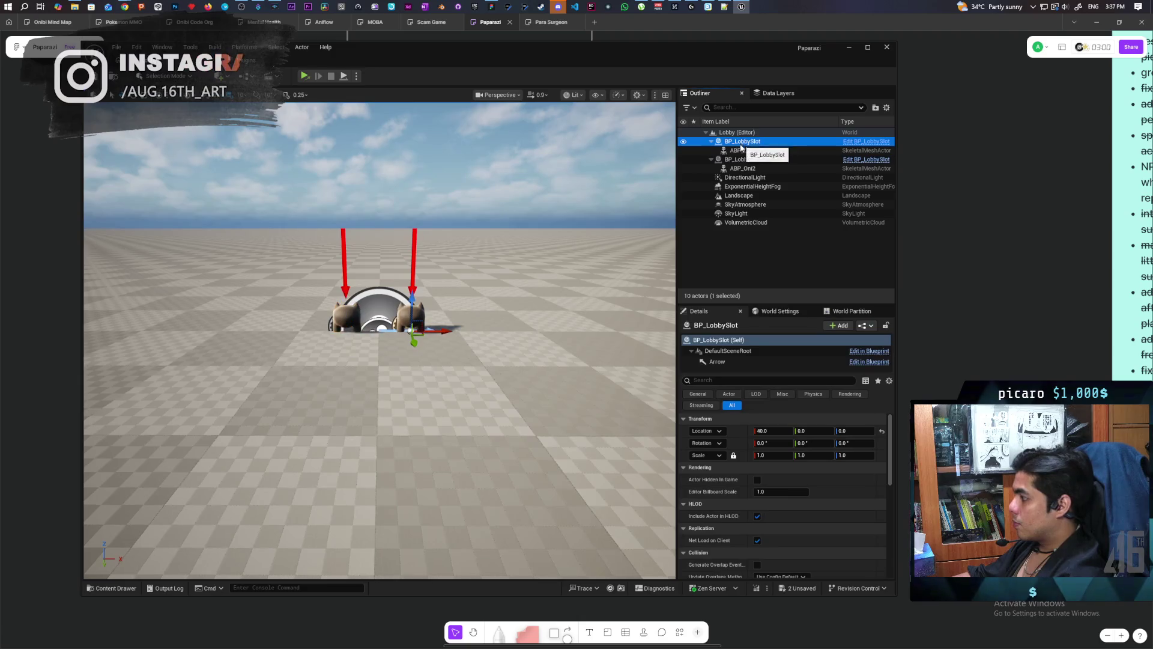
click(738, 160)
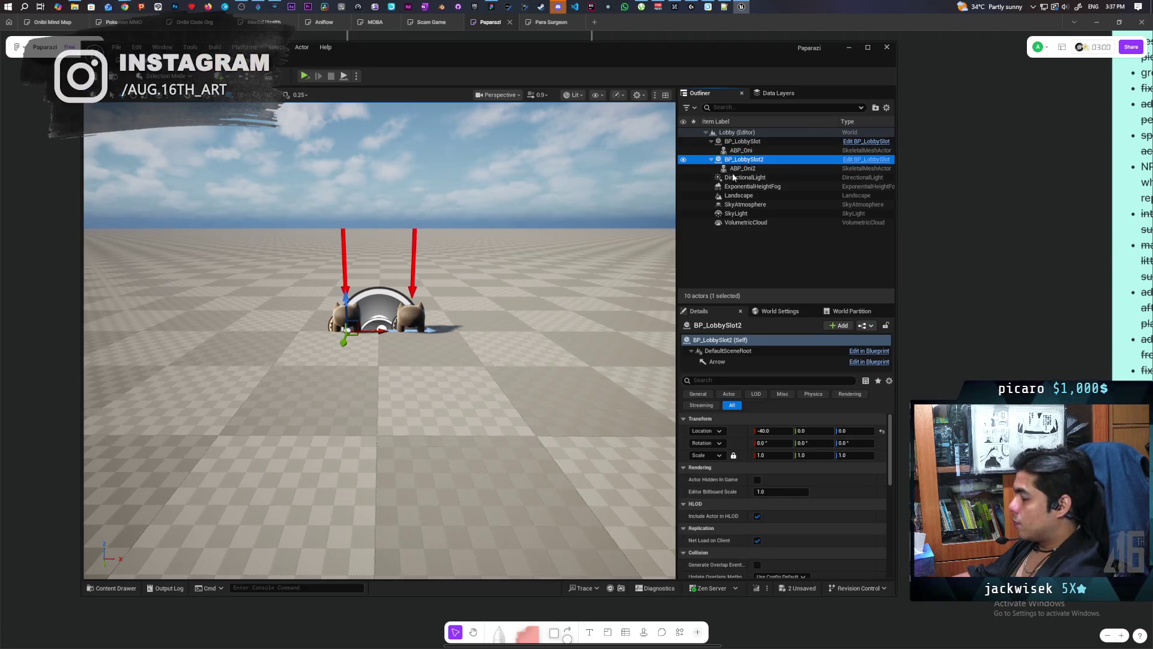
click(352, 308)
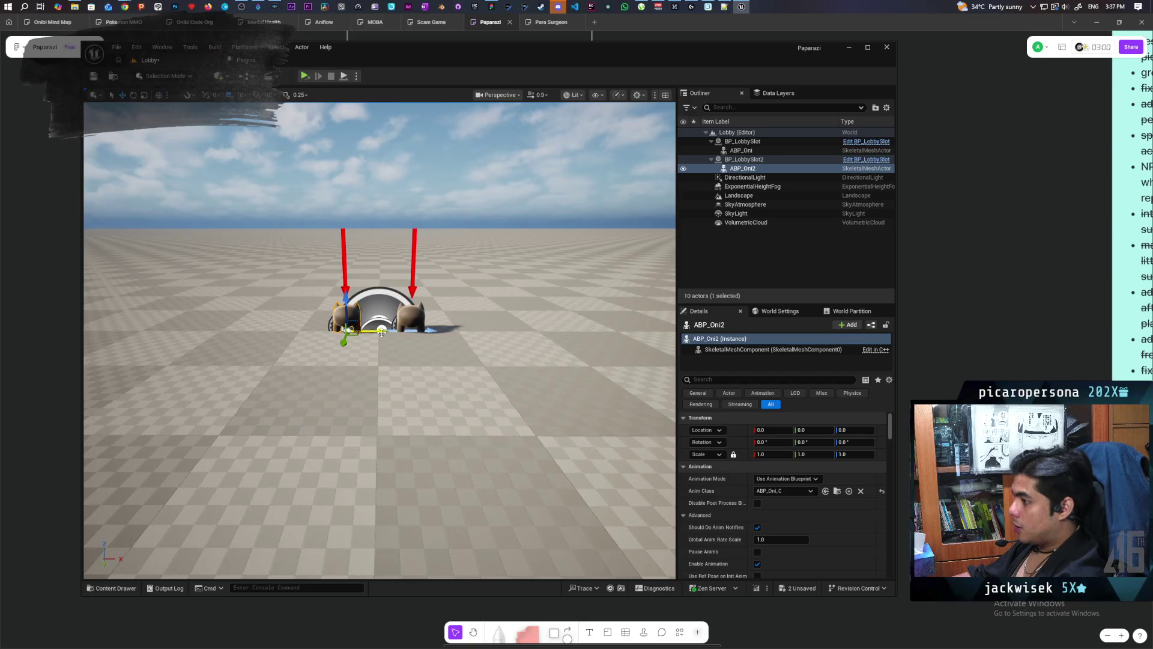
click(739, 160)
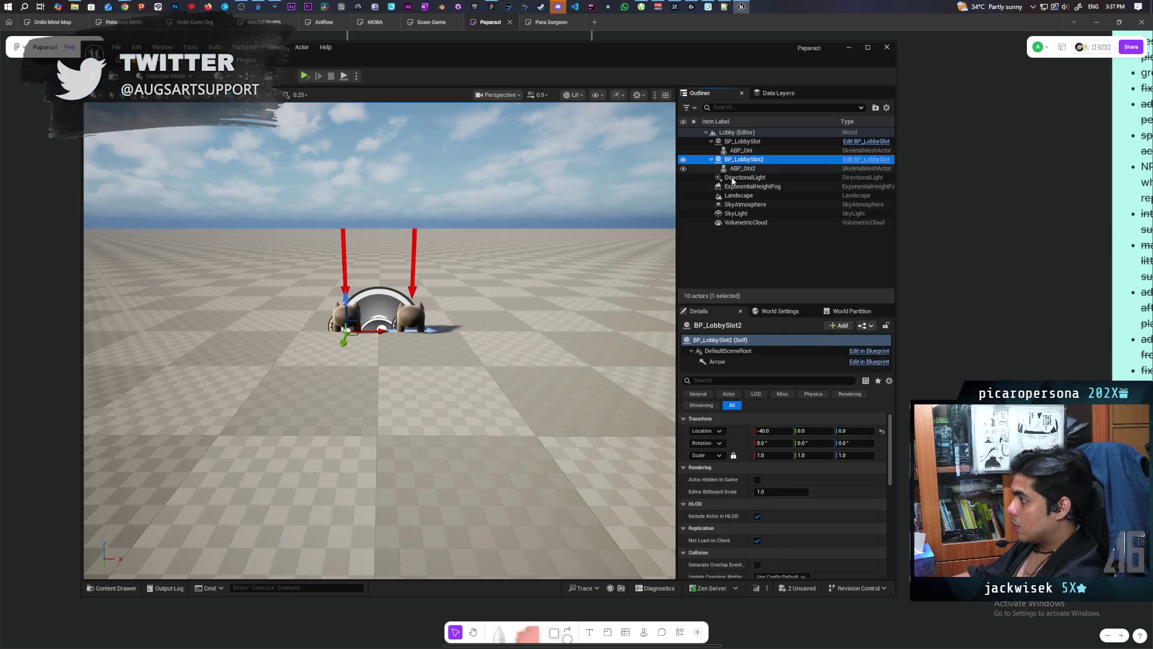
alt+drag(376, 331, 341, 326)
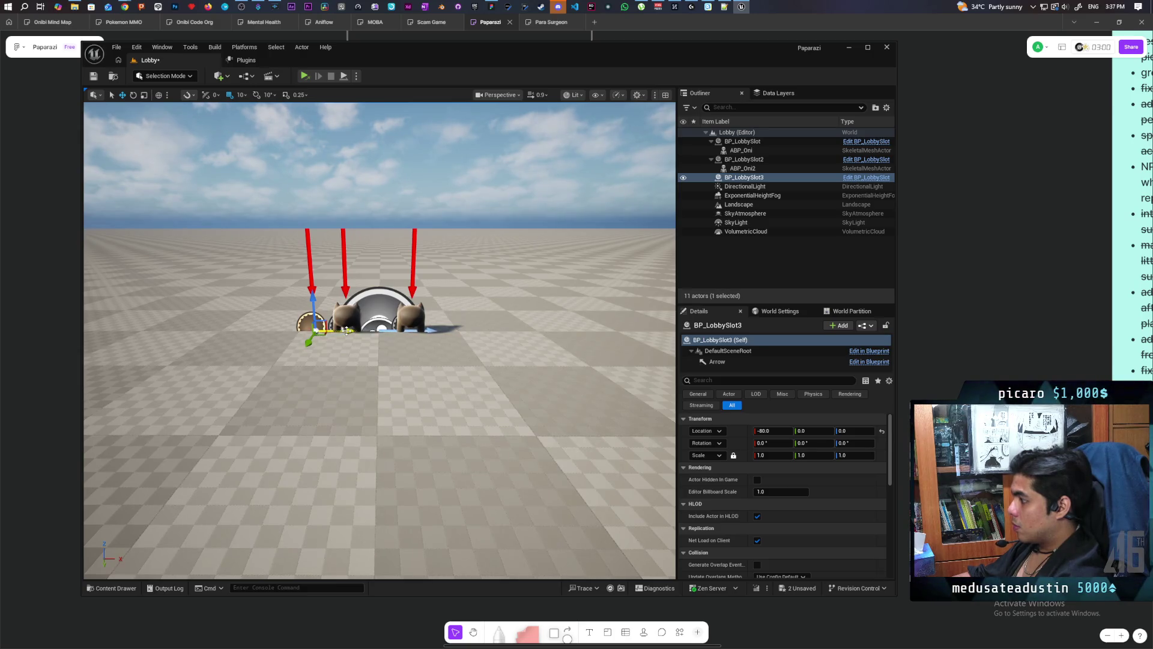
Move BP_LobbySlot3 to X -120 and duplicate BP_LobbySlot as BP_LobbySlot4 at X 120.
alt+drag(346, 330, 325, 330)
key(ctrl+z)
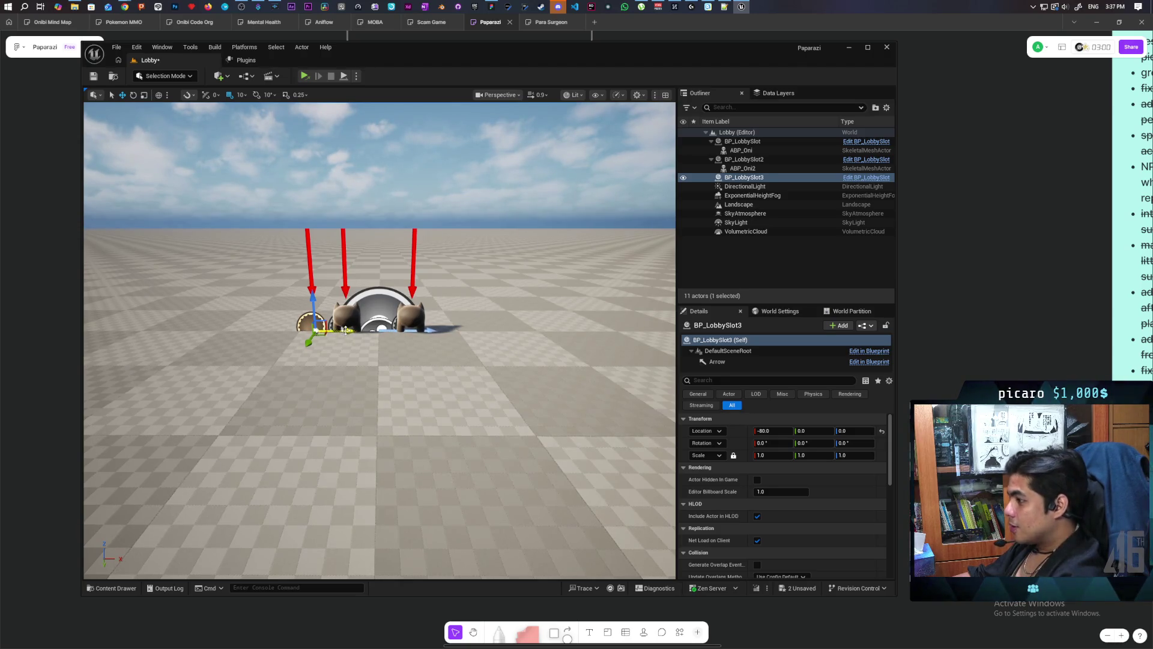
drag(345, 329, 312, 329)
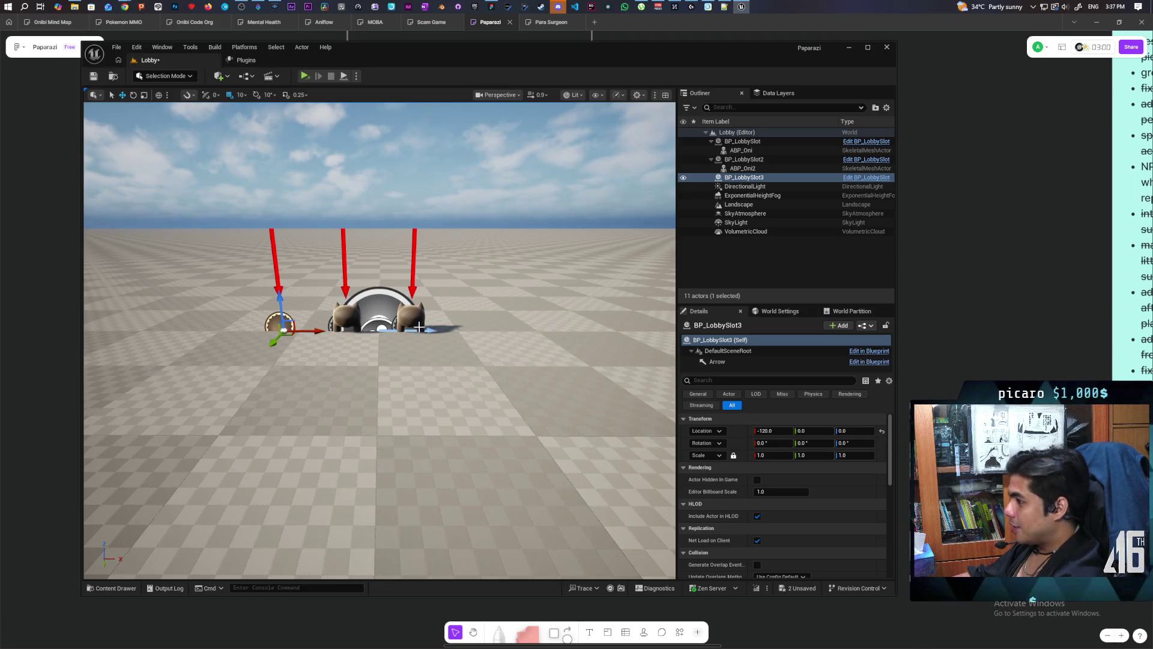
click(412, 285)
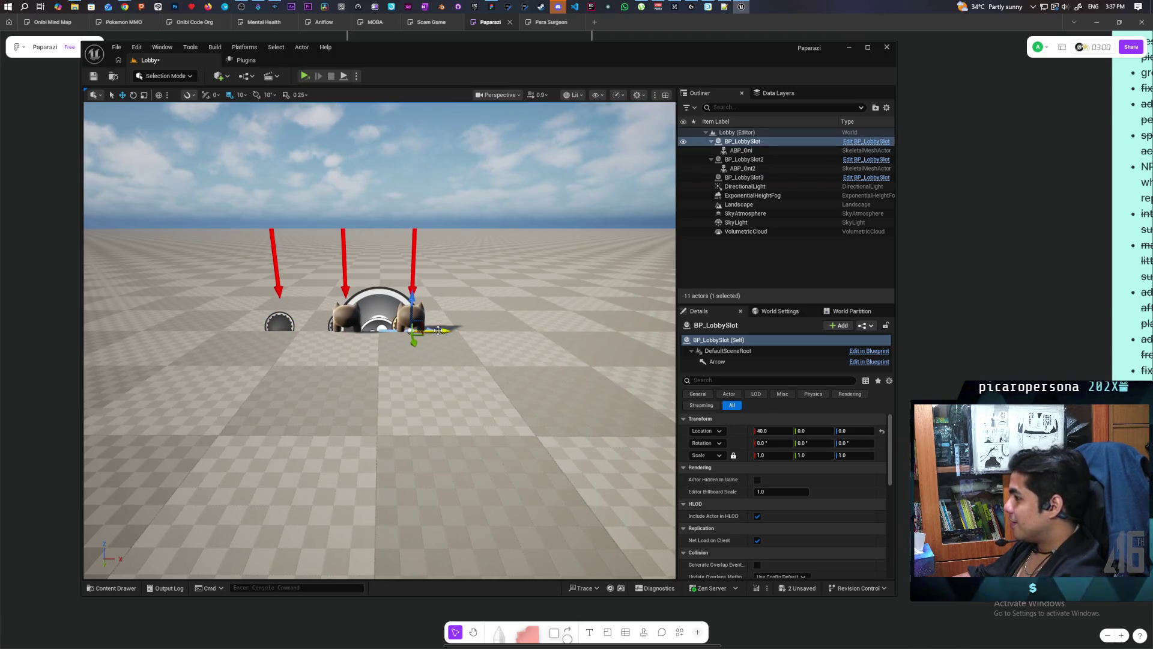
drag(439, 329, 500, 335)
Delete both ABP_Oni characters from the level.
mouse_move(380, 336)
mouse_down()
mouse_move(378, 324)
mouse_move(380, 354)
mouse_up()
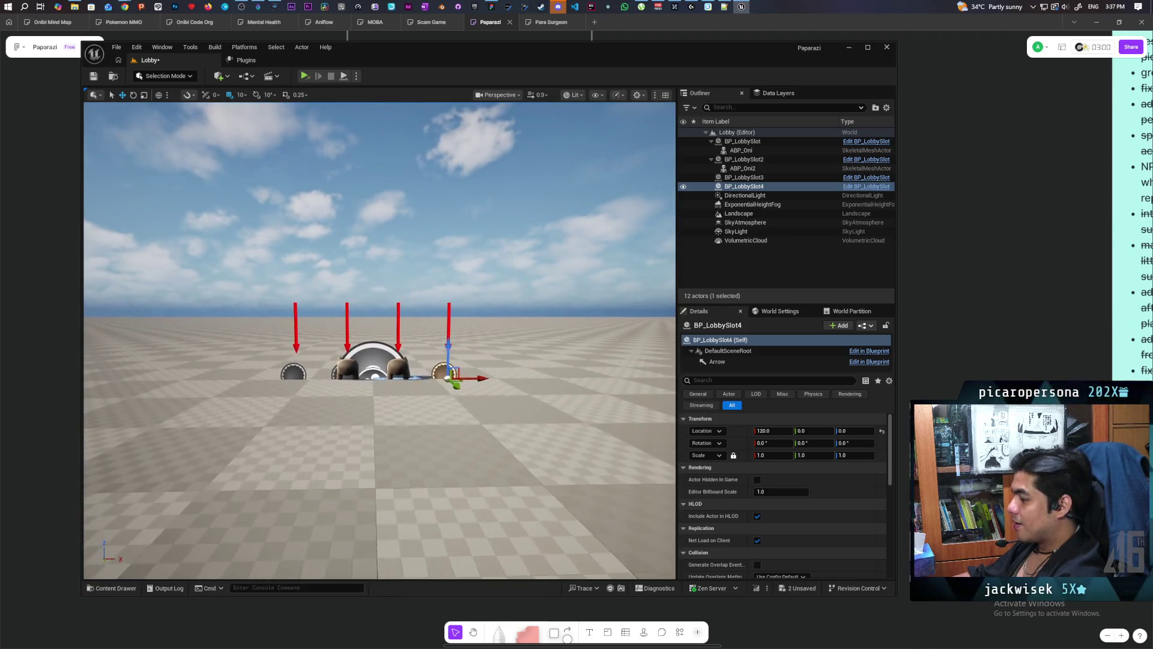
click(402, 374)
key(Delete)
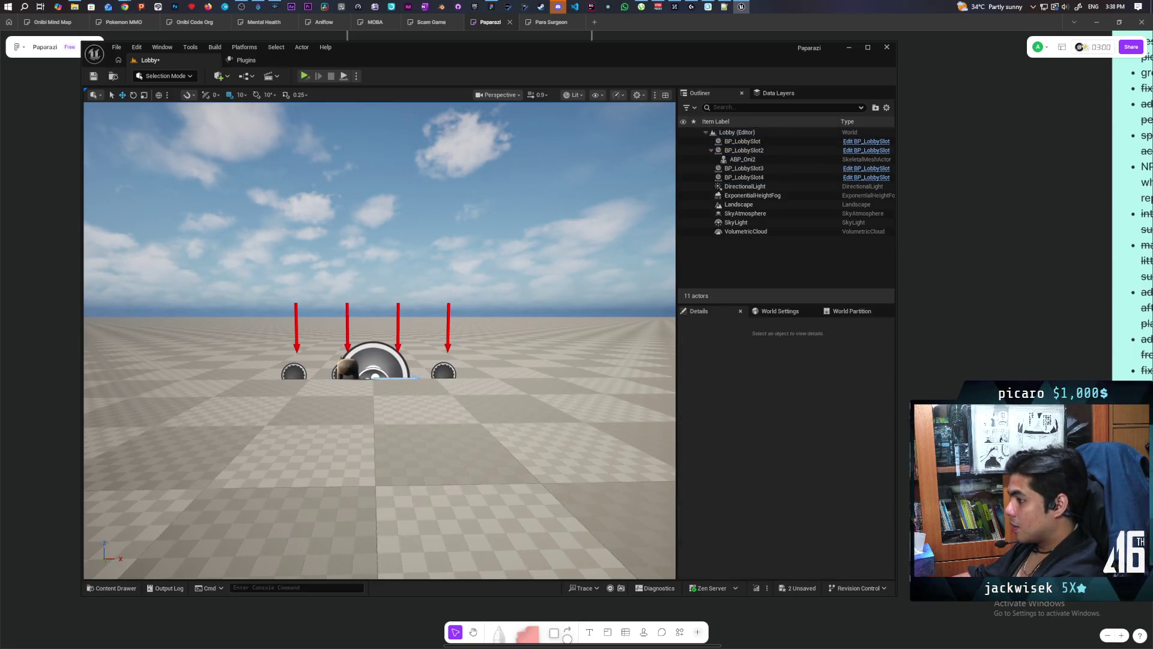
Save the Lobby level with its four slots and bring up the Quick Add actor list.
click(293, 373)
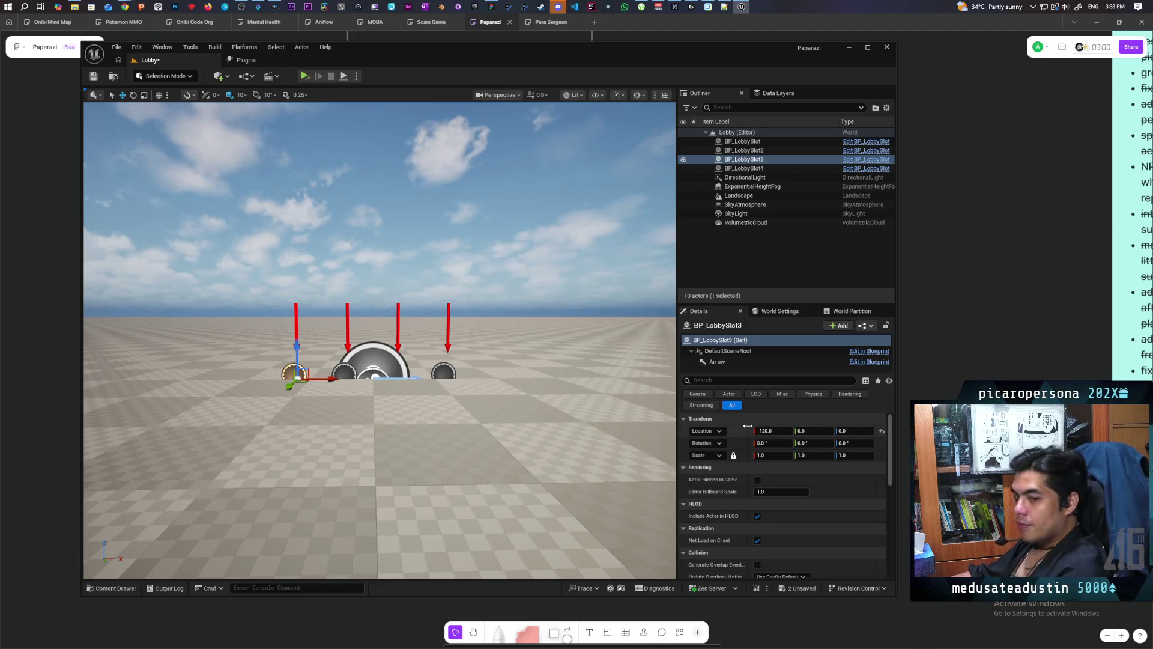
click(94, 76)
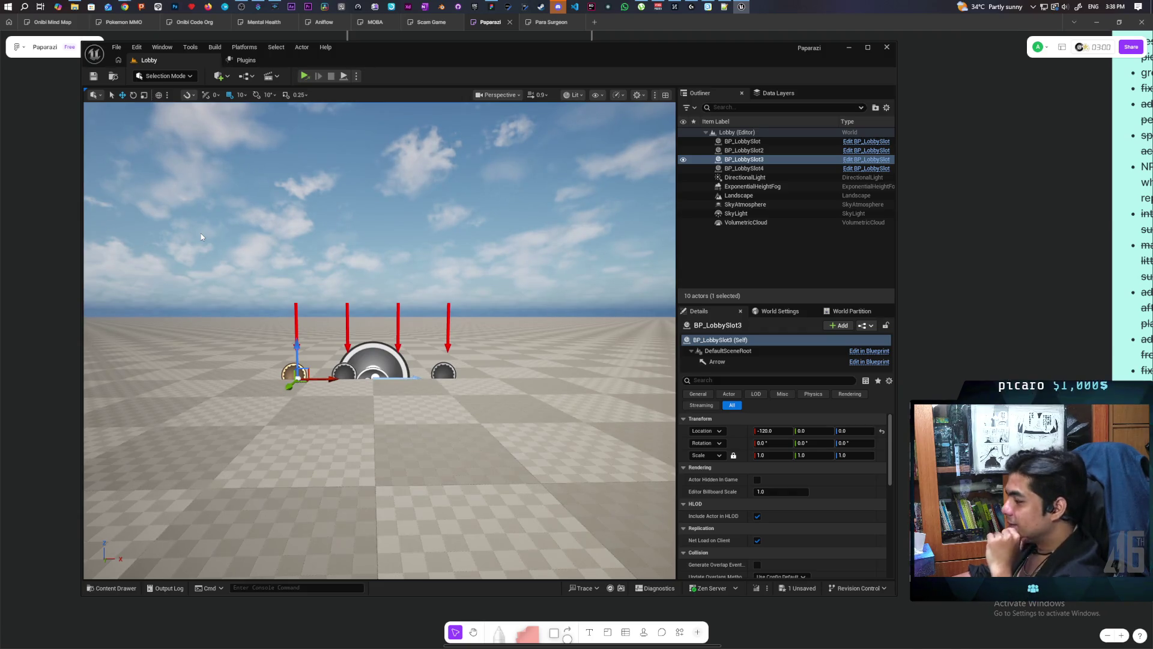
mouse_move(201, 233)
mouse_down()
mouse_move(186, 258)
mouse_move(186, 174)
mouse_move(186, 199)
mouse_move(186, 174)
mouse_move(204, 156)
mouse_move(205, 198)
mouse_move(204, 177)
mouse_up()
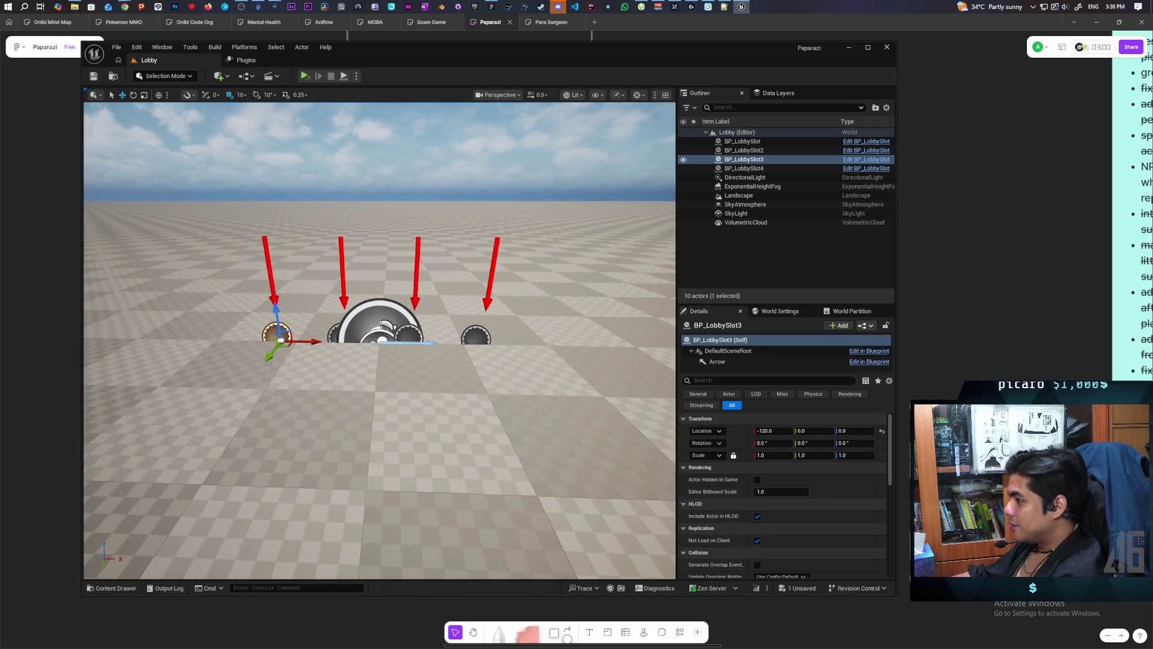
mouse_move(204, 177)
mouse_down()
mouse_move(204, 201)
mouse_move(204, 180)
mouse_up()
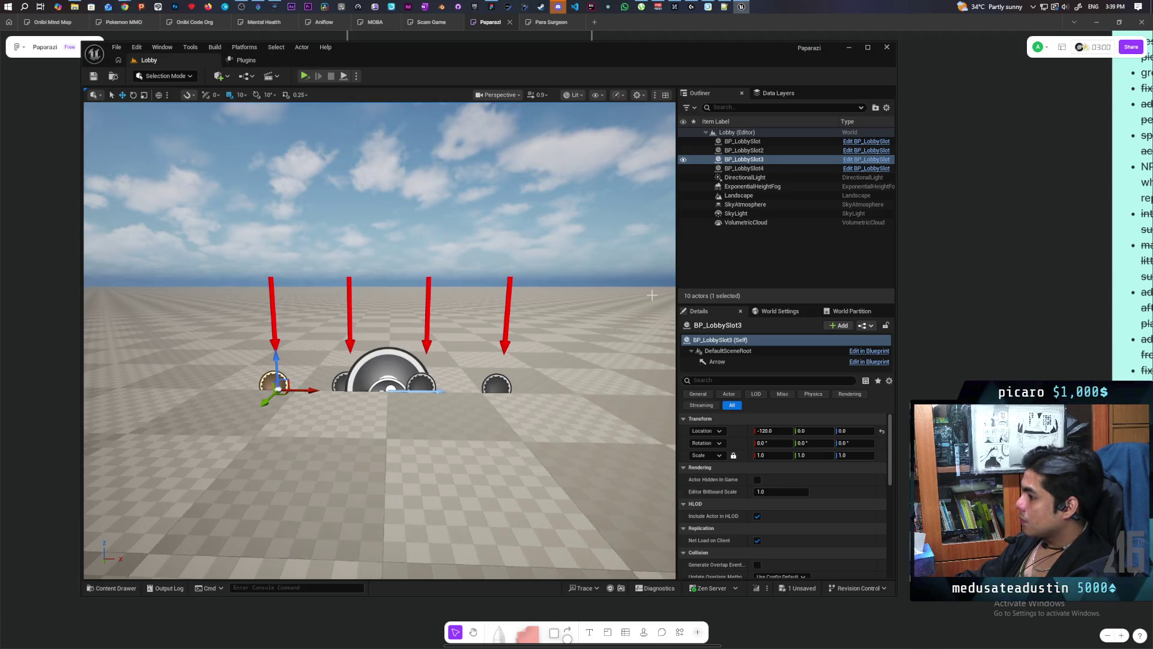
scroll(553, 385, down, 5)
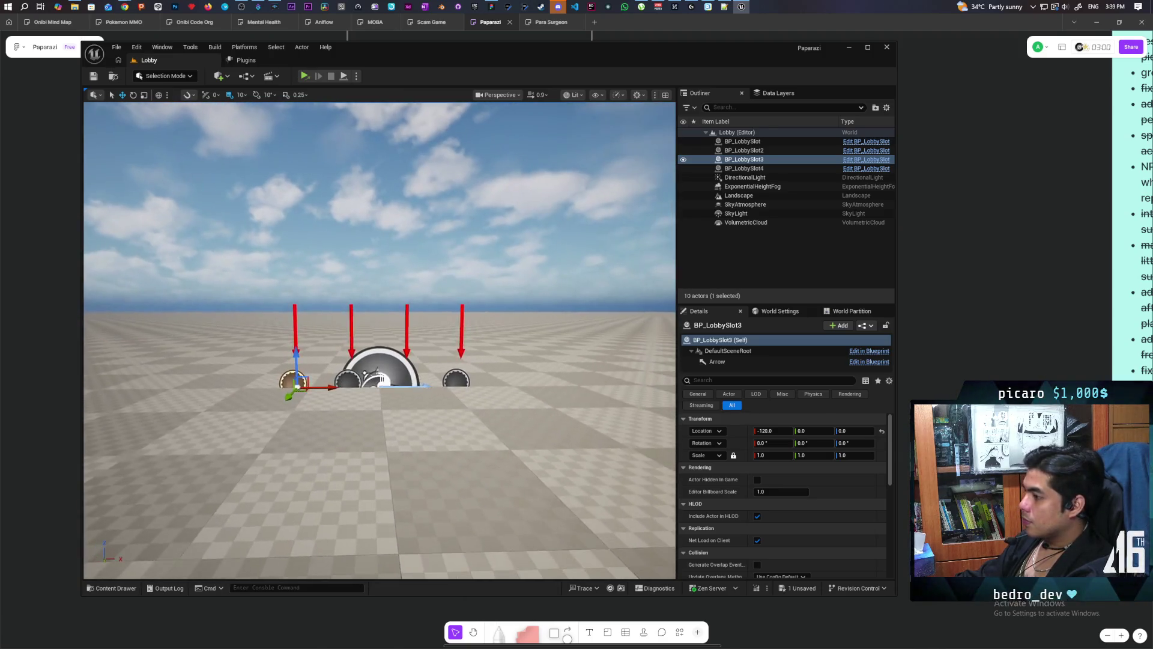
click(218, 76)
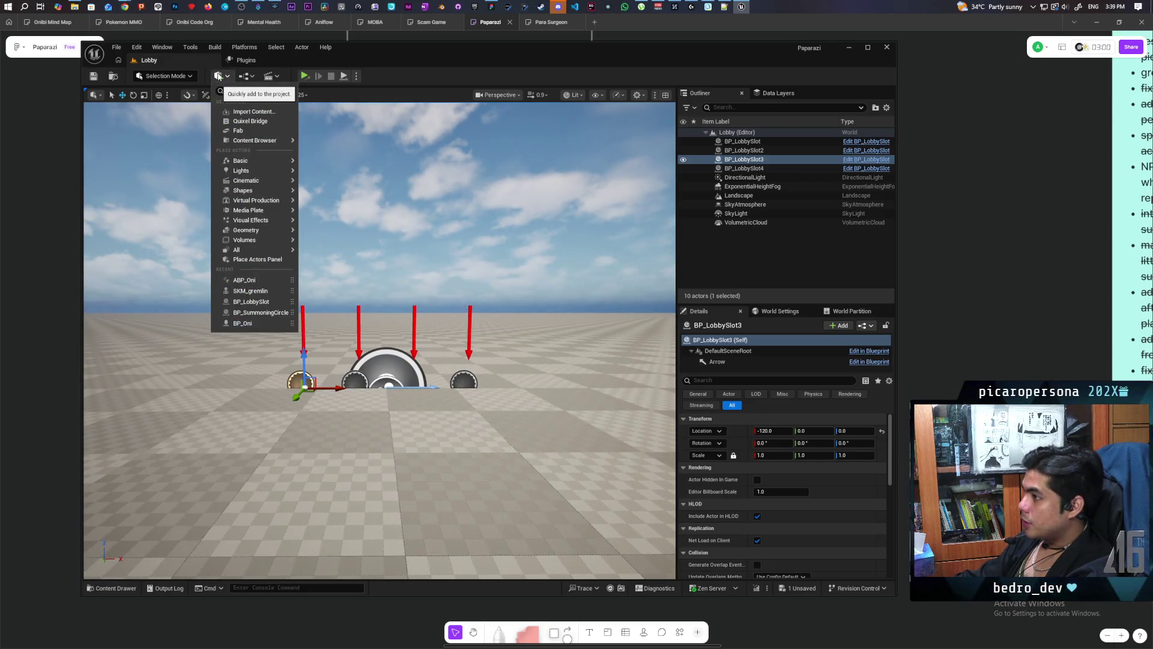
Add a Player Start at X 0, Y 250, snap it to the floor, and save the level.
text(player)
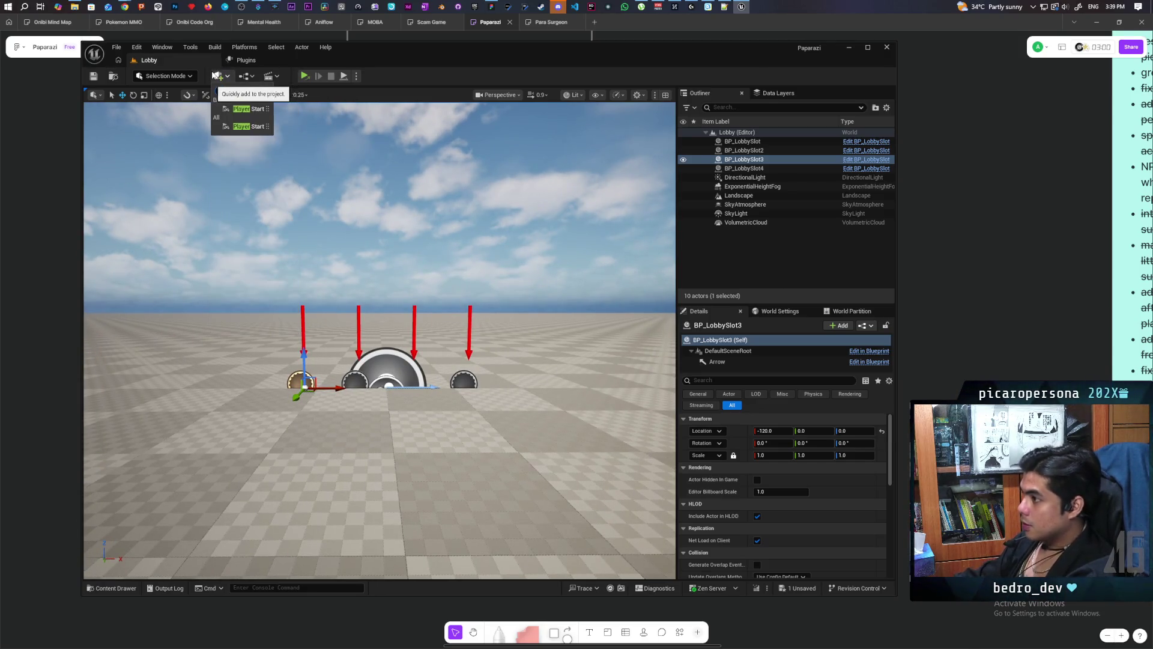
key(Return)
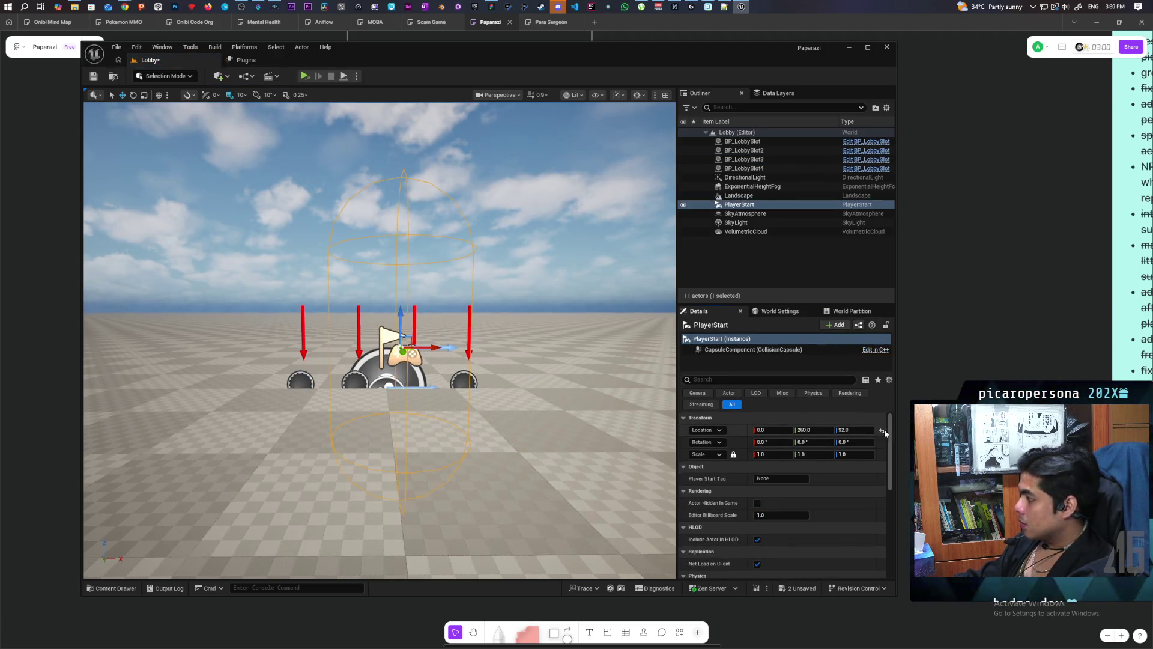
drag(387, 396, 404, 527)
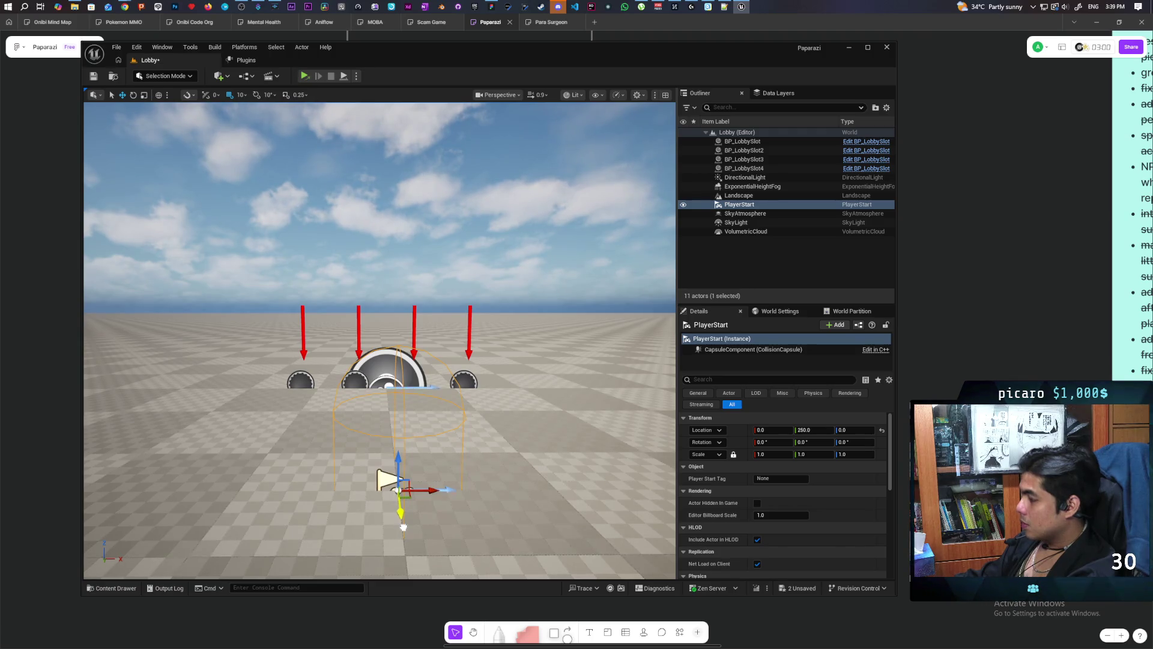
drag(397, 457, 408, 294)
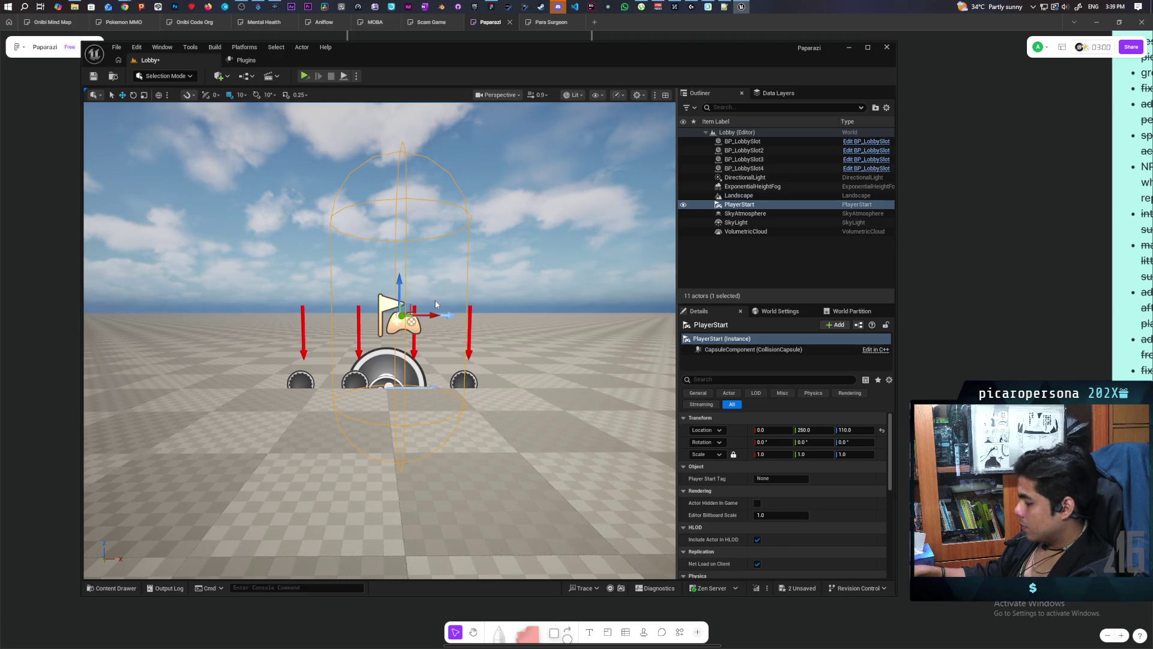
key(End)
click(98, 79)
click(99, 588)
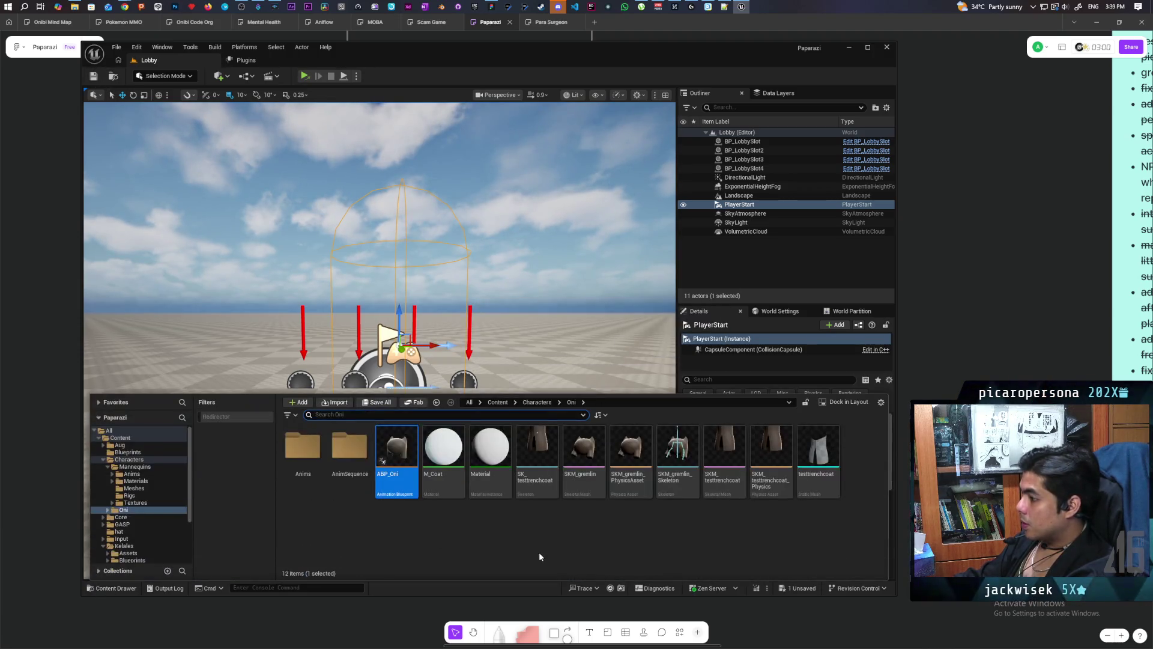
Create a new Pawn-based Blueprint class in the Aug folder.
right_click(401, 538)
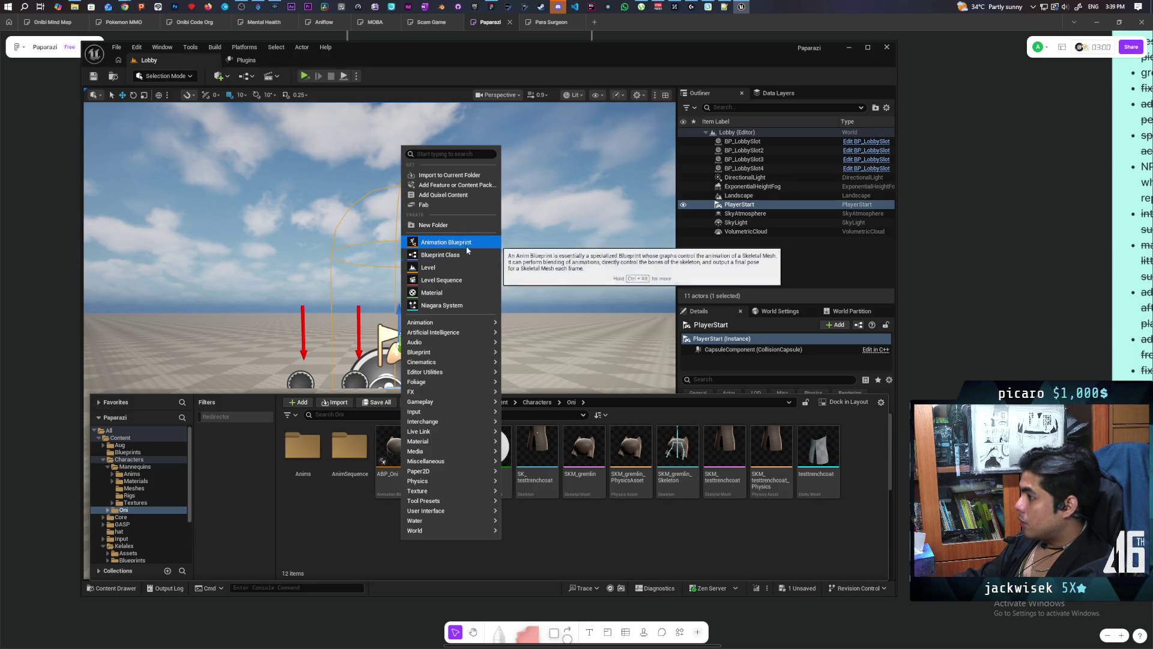
click(366, 510)
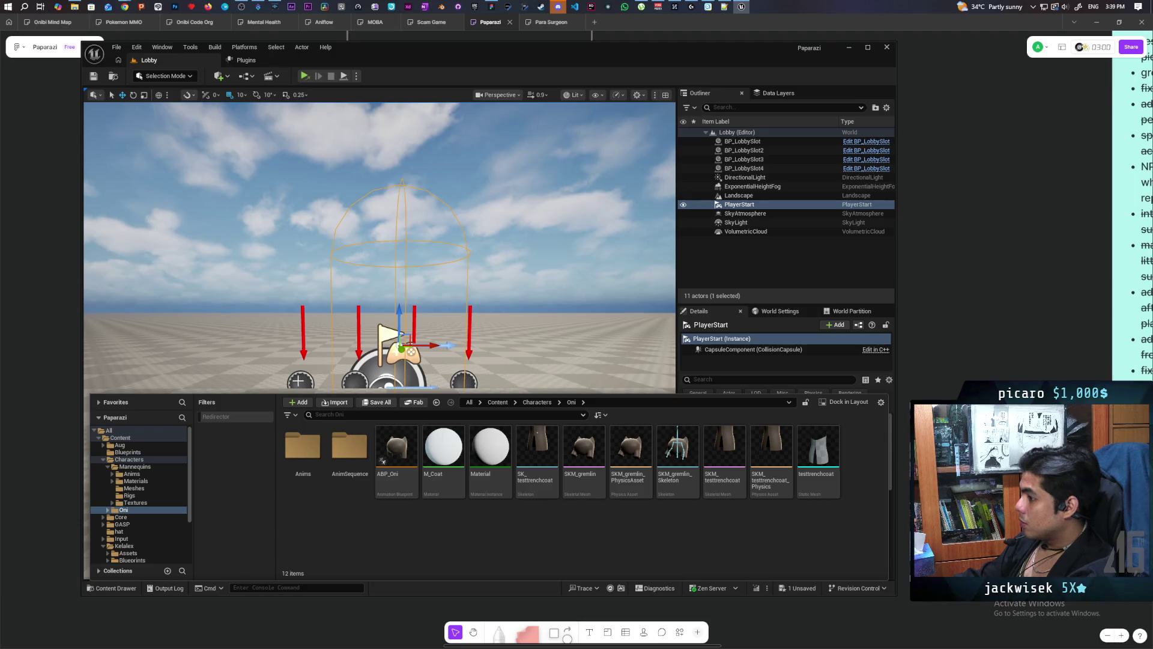
click(300, 378)
key(ctrl+b)
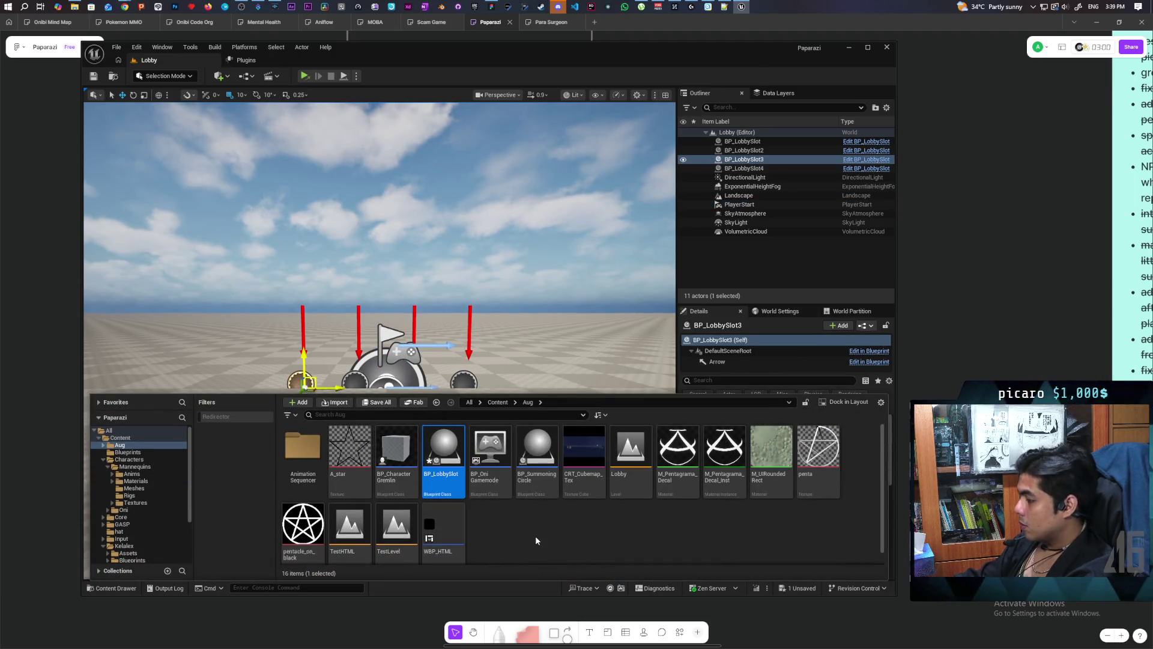
right_click(537, 541)
click(540, 232)
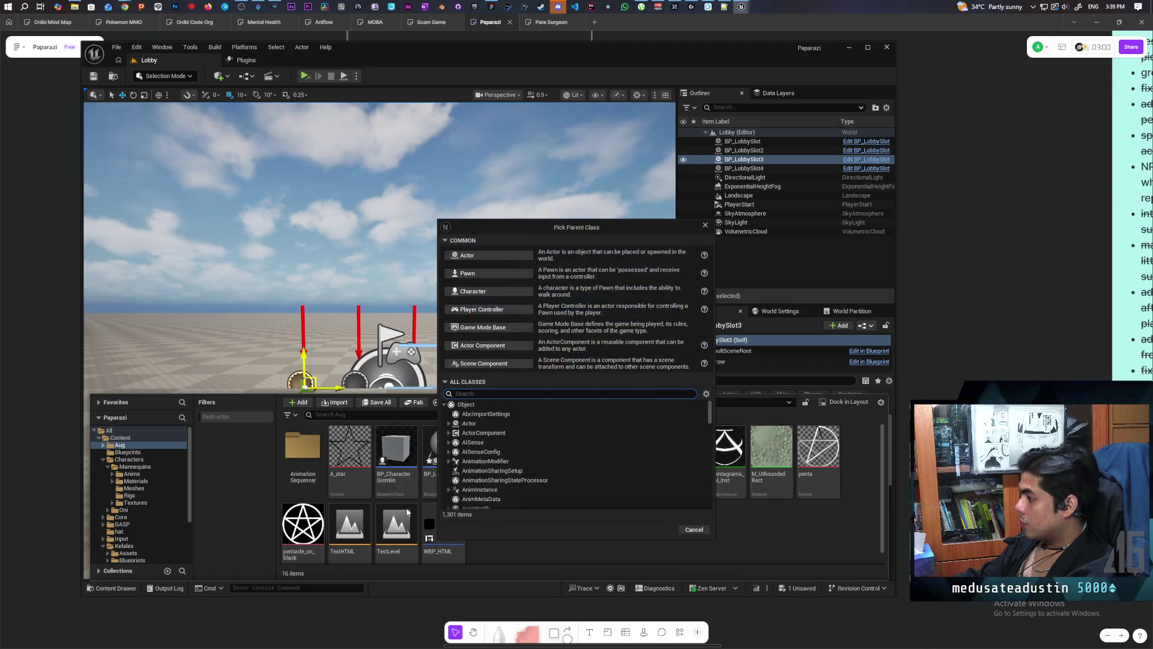
click(507, 275)
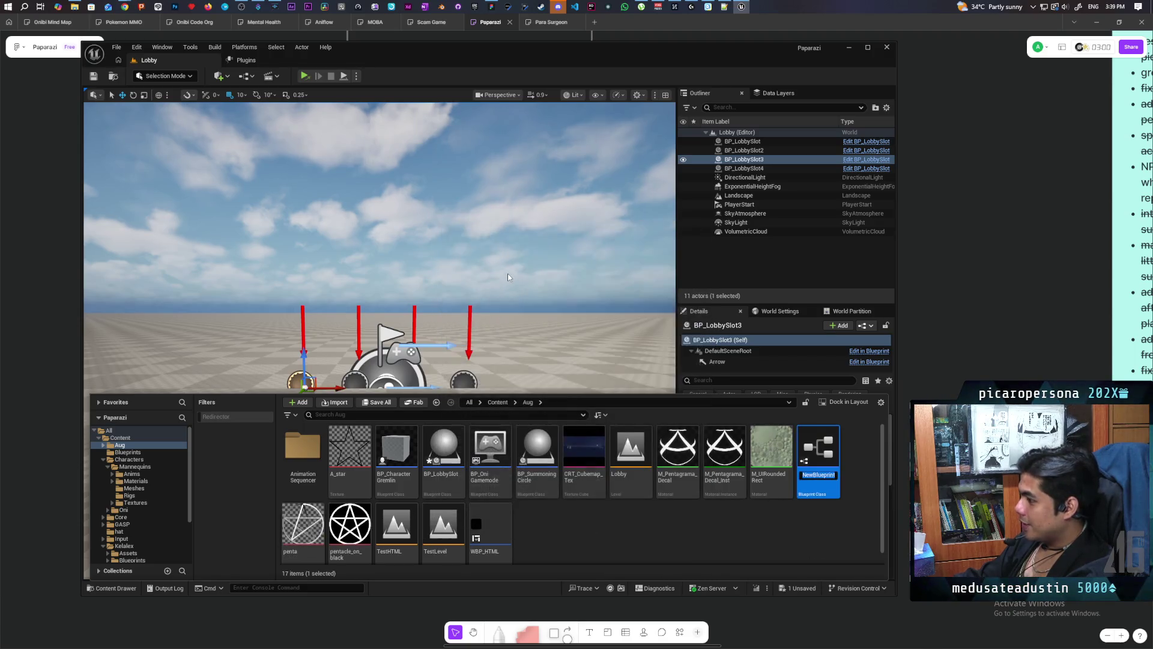
Name it BP_LobbyCamera, save all assets, and open it for editing.
text(BP_L)
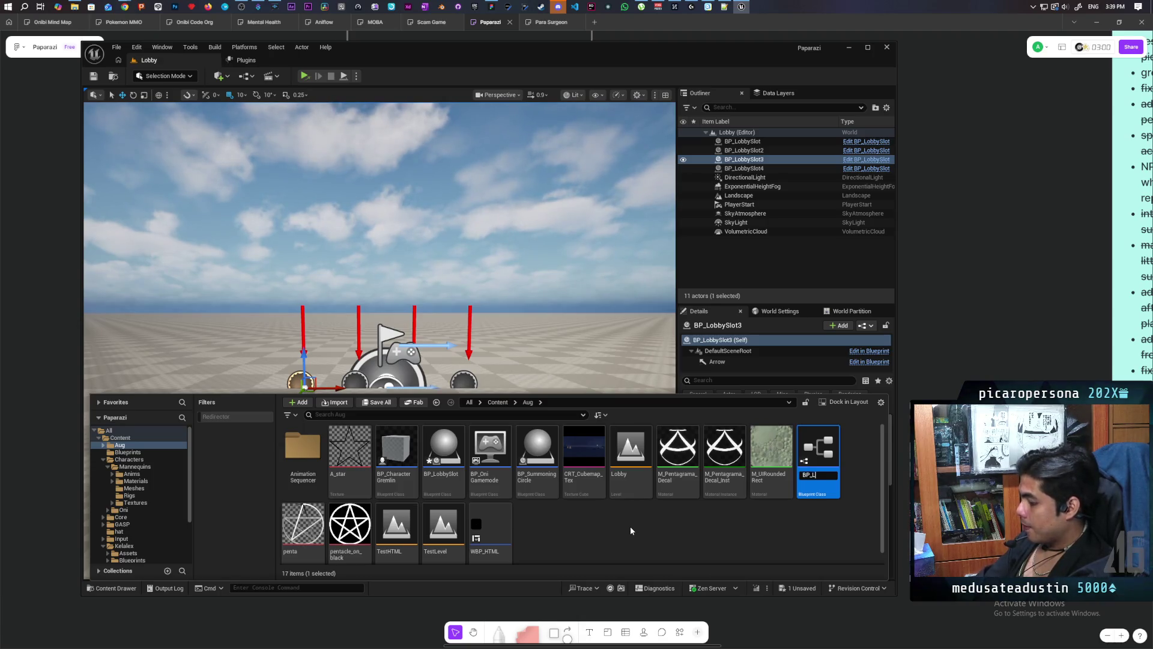
text(yCamera)
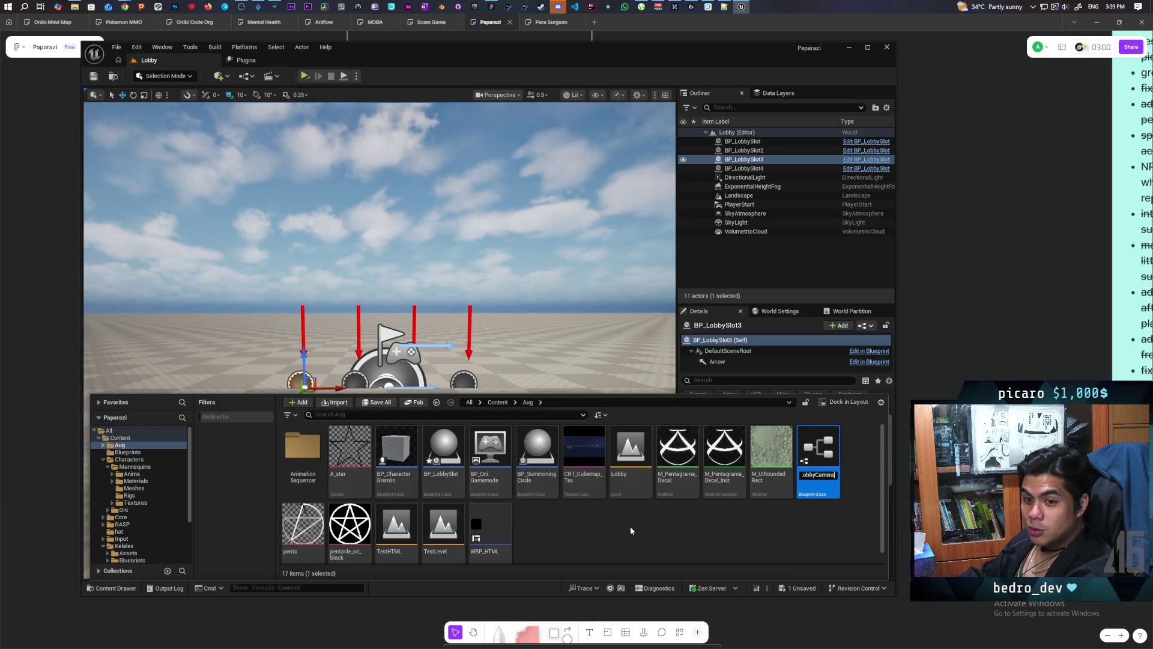
key(Return)
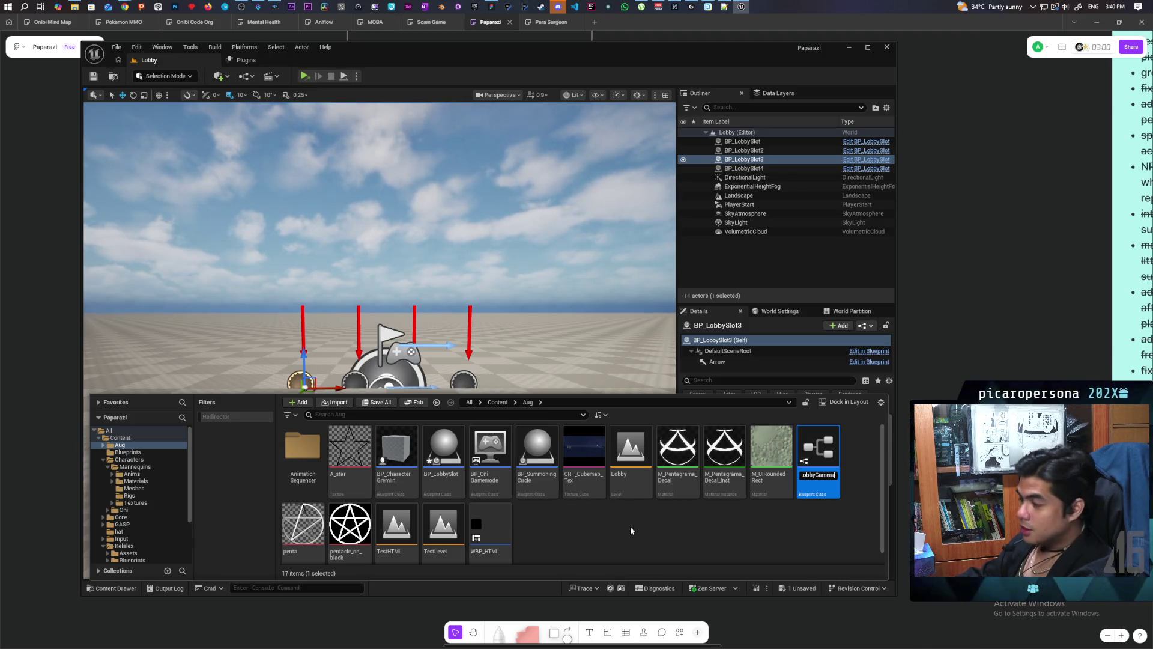
key(Return)
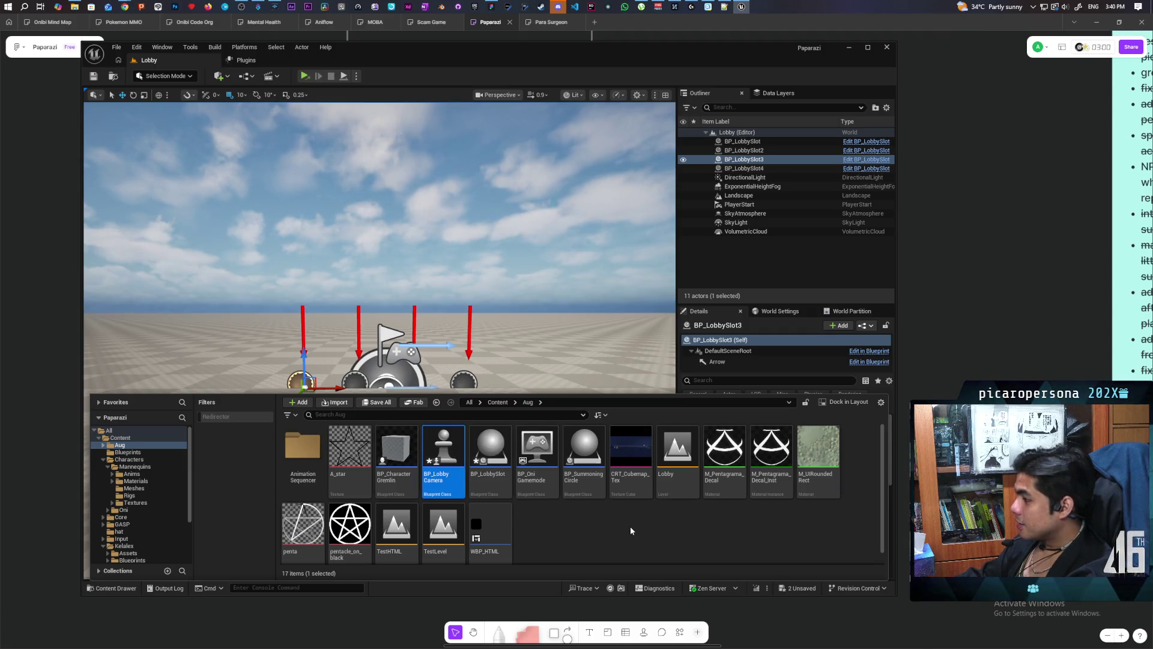
key(ctrl+shift+s)
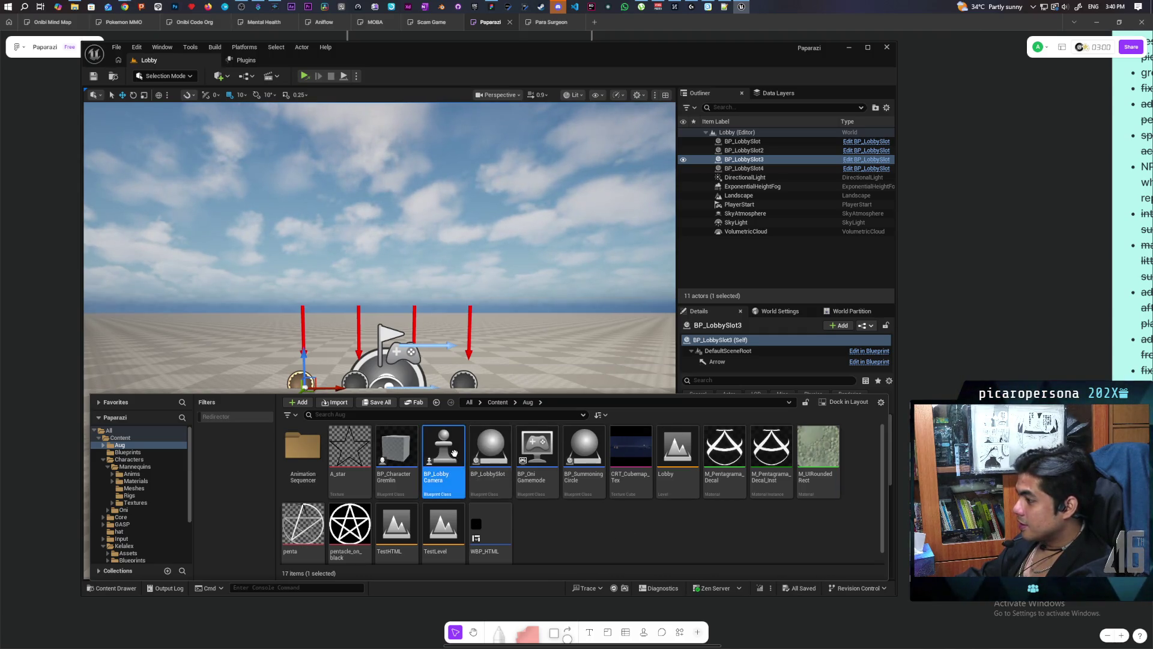
double_click(447, 446)
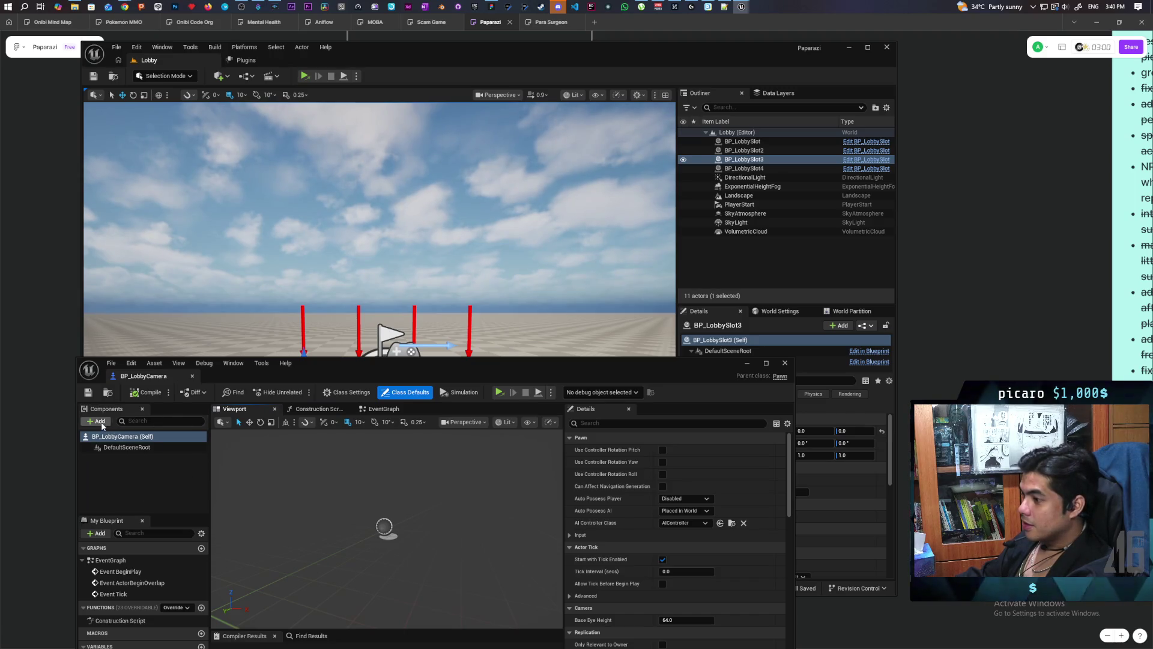
Add a Camera component to BP_LobbyCamera.
click(98, 421)
text(camera)
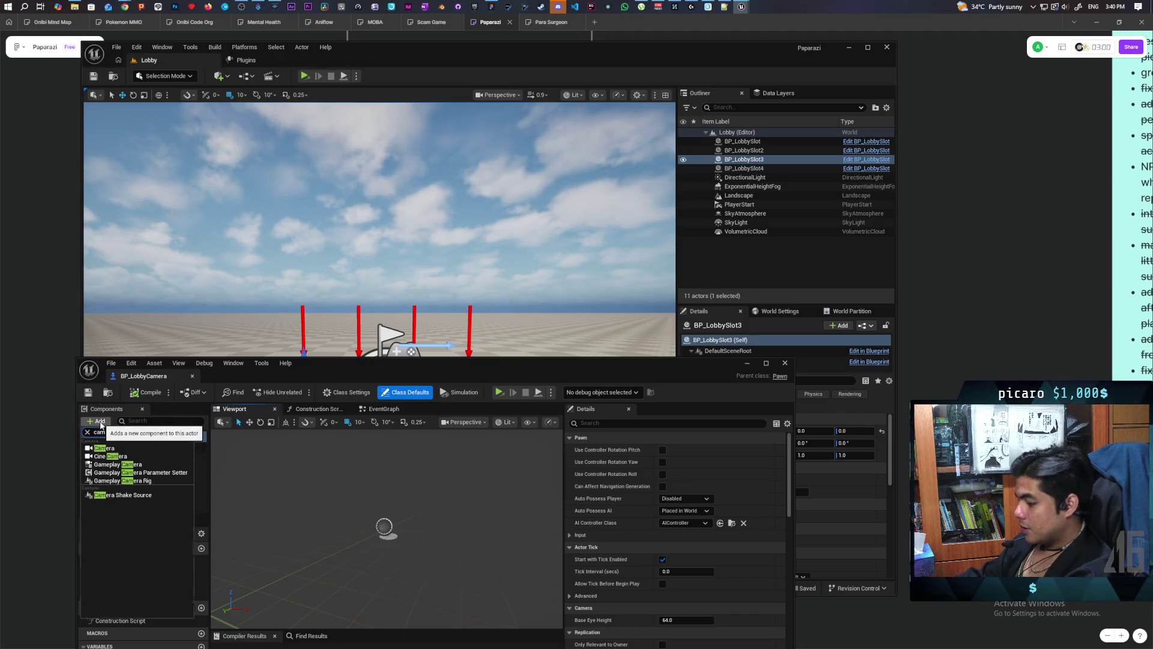
click(103, 449)
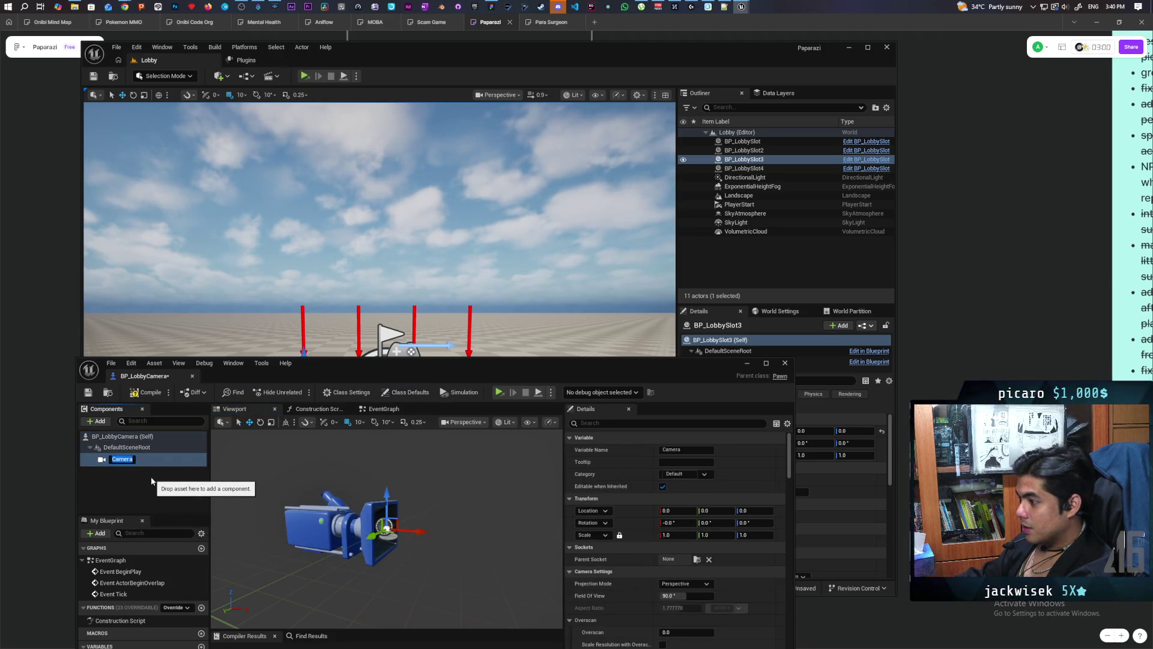
Compile and save BP_LobbyCamera, then go back to the Lobby level and its Aug folder.
click(145, 392)
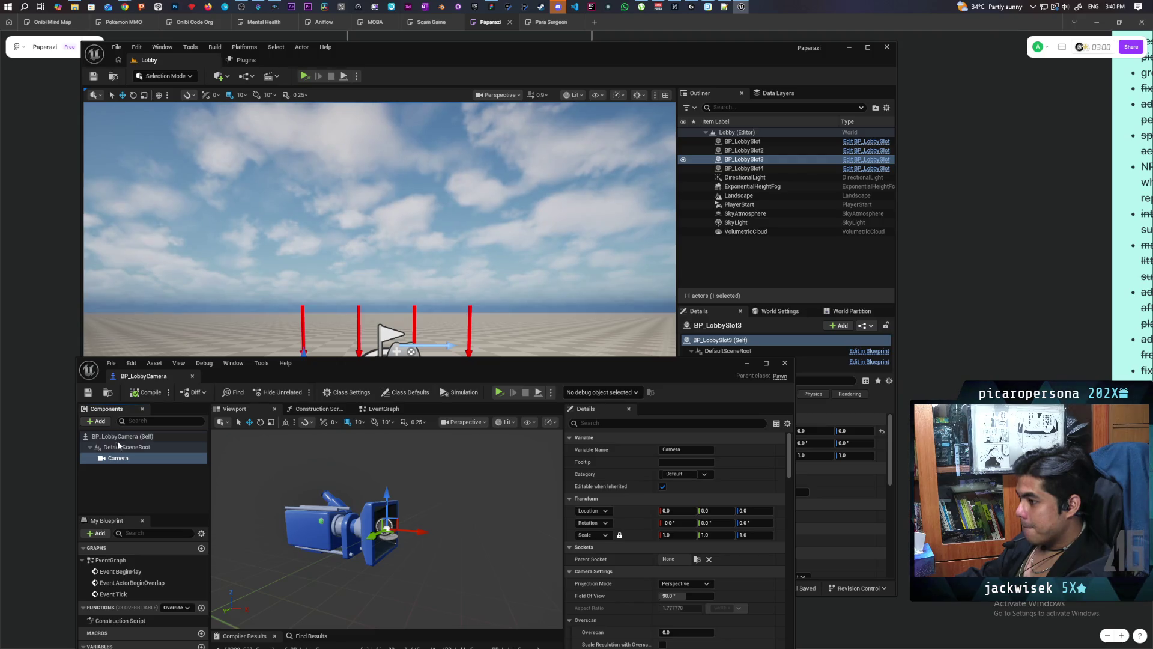
click(106, 393)
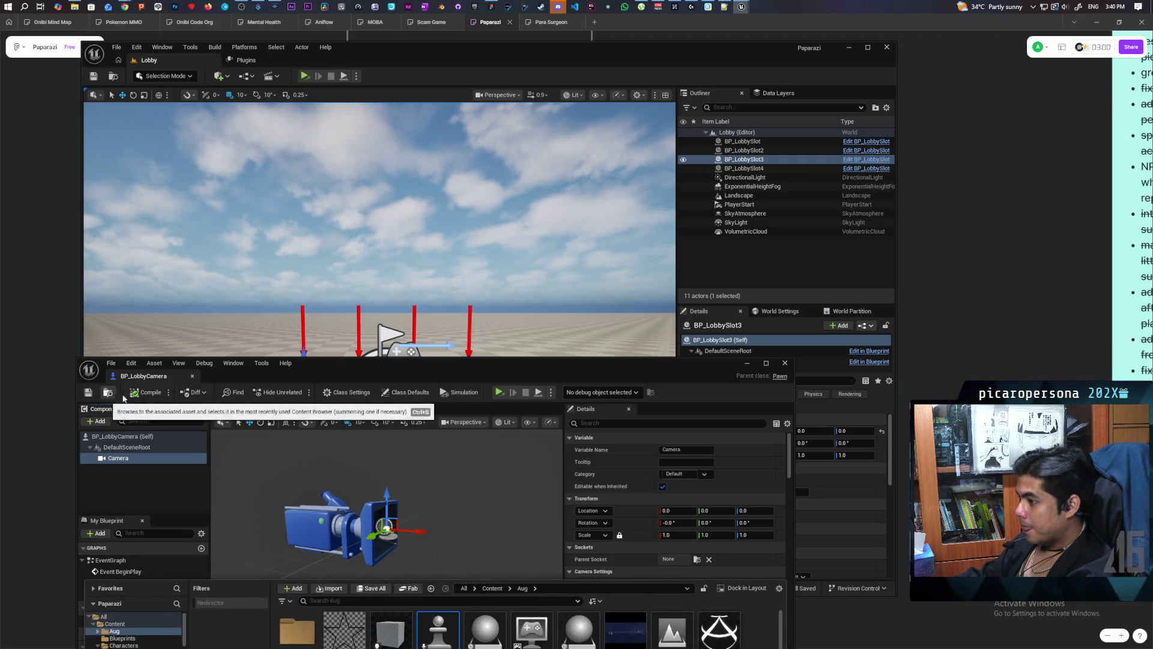
click(750, 364)
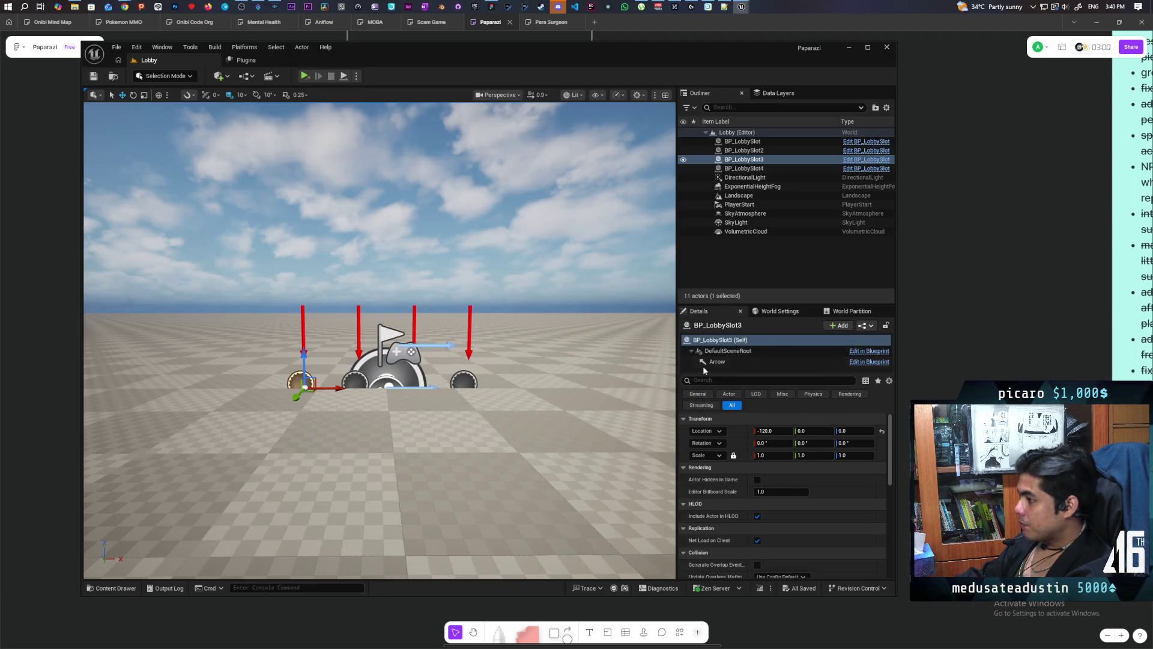
key(ctrl+space)
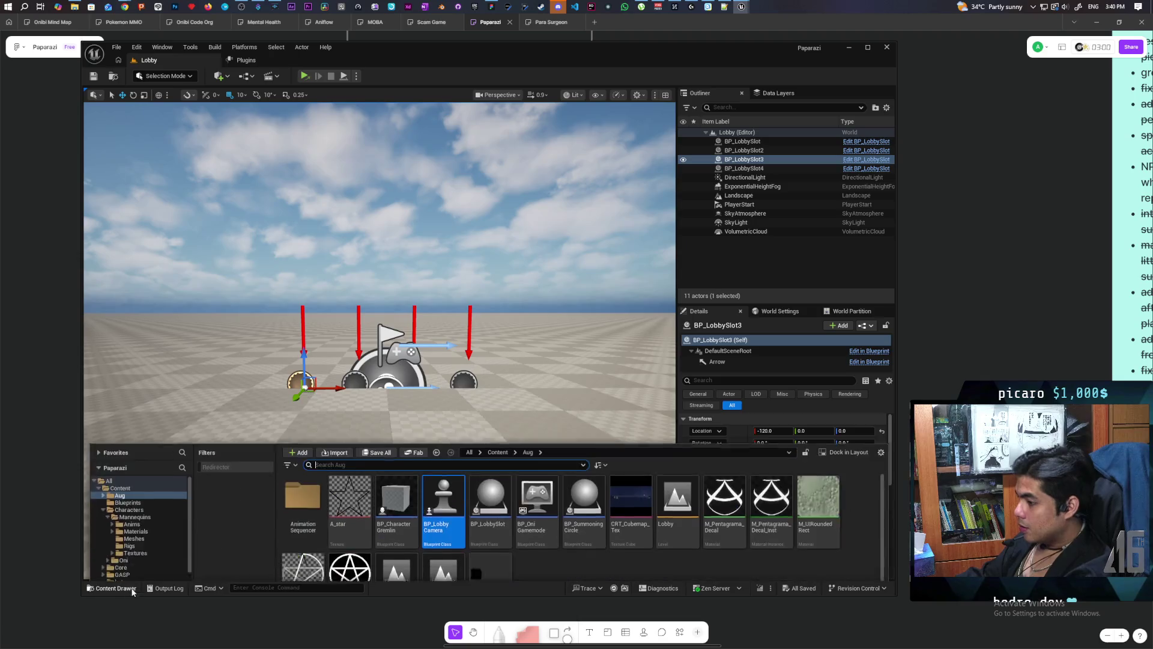
Create a Game Mode Base Blueprint in the Aug folder named BP_OniLobby and save all.
right_click(531, 520)
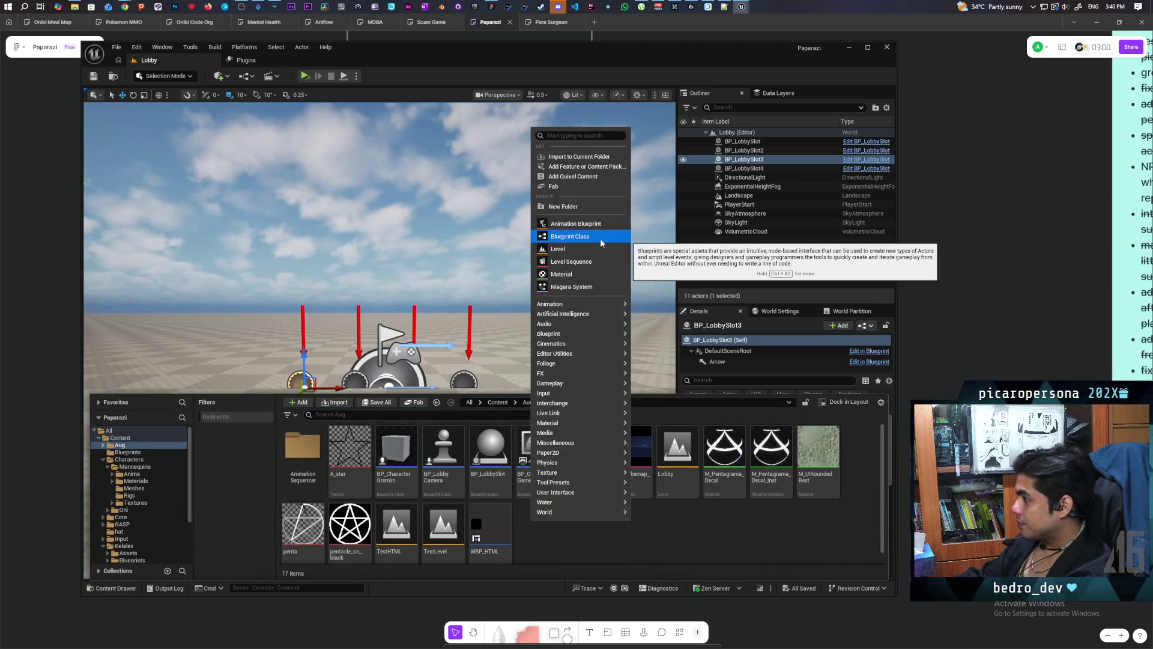
click(600, 237)
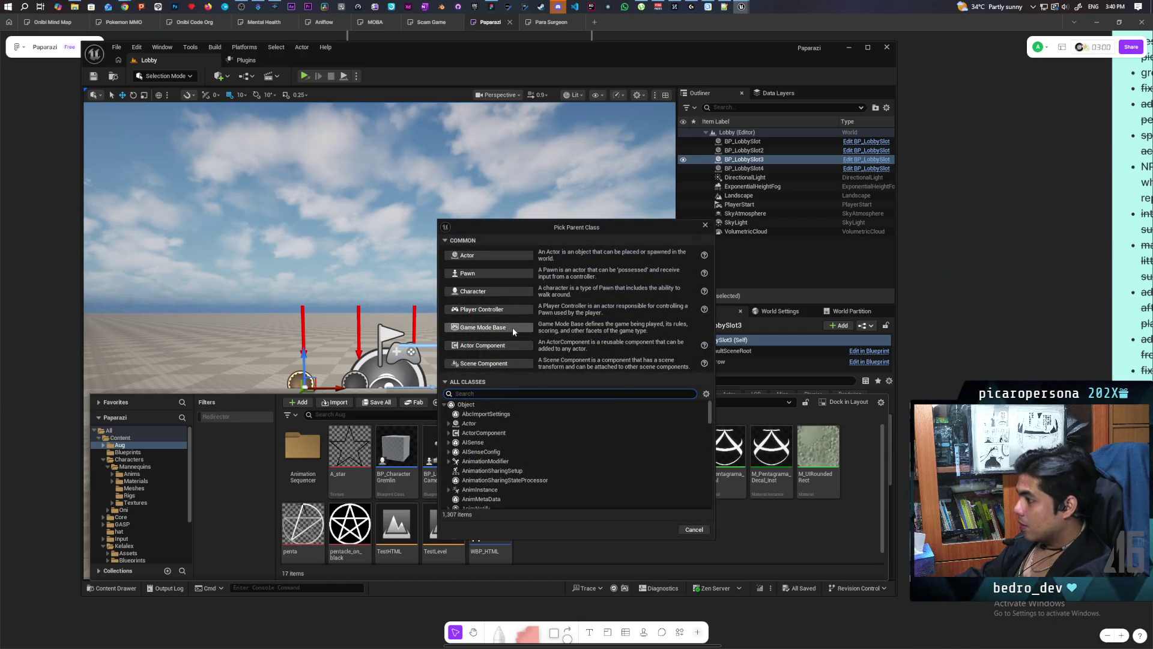
click(513, 327)
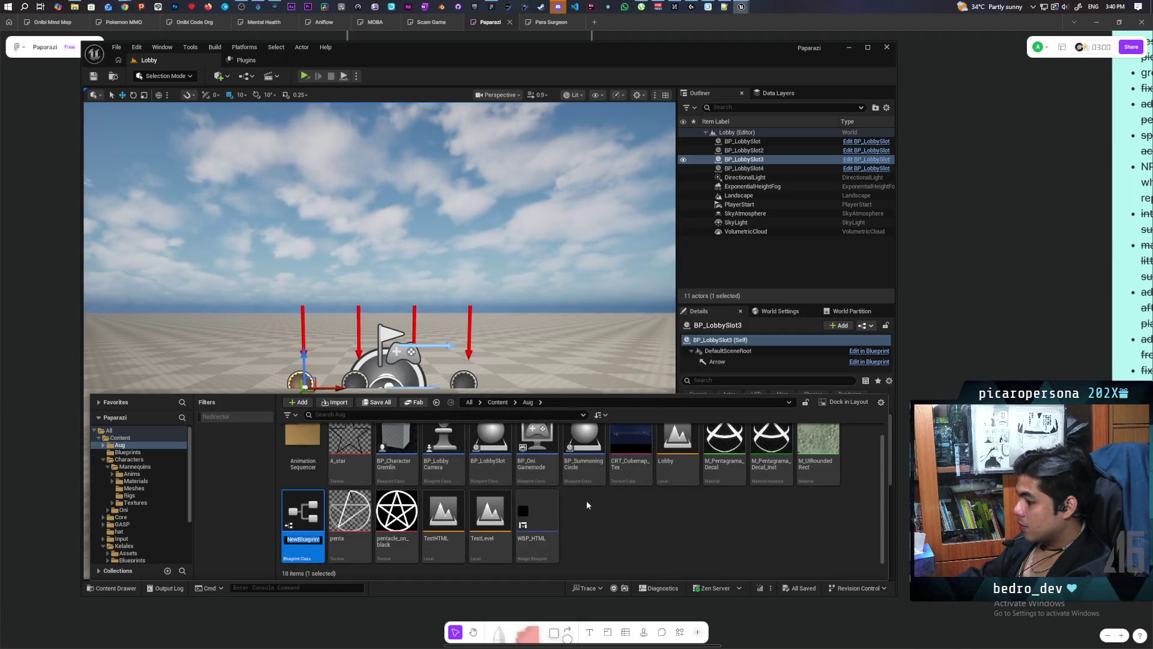
text(BP_O)
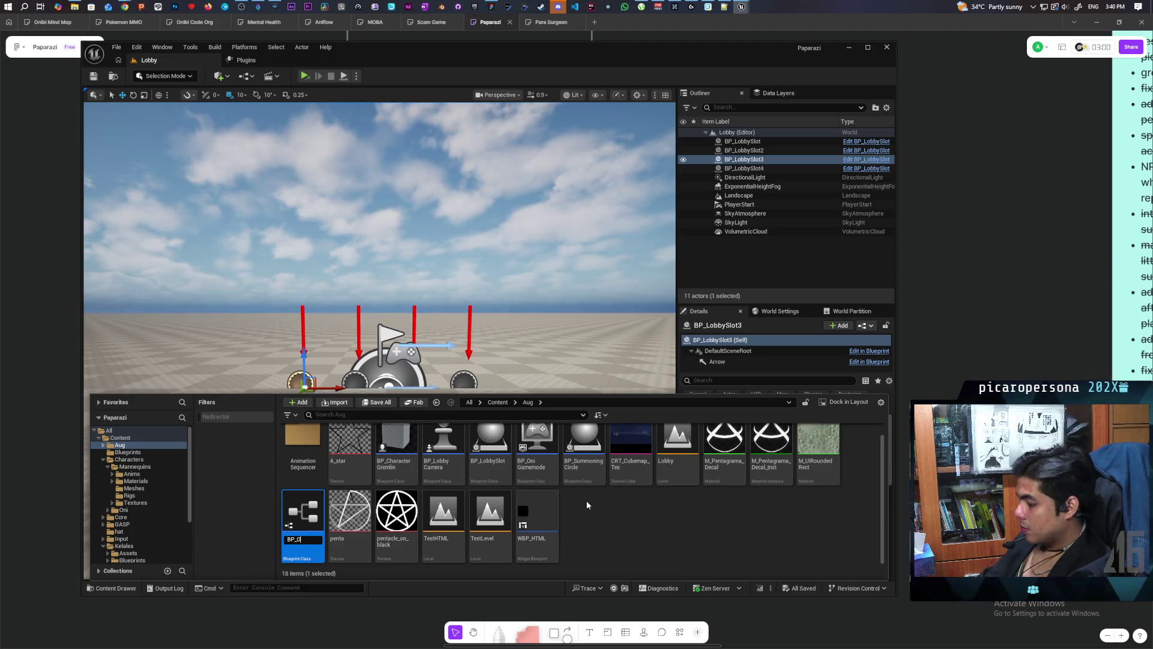
text(niLobby)
key(Return)
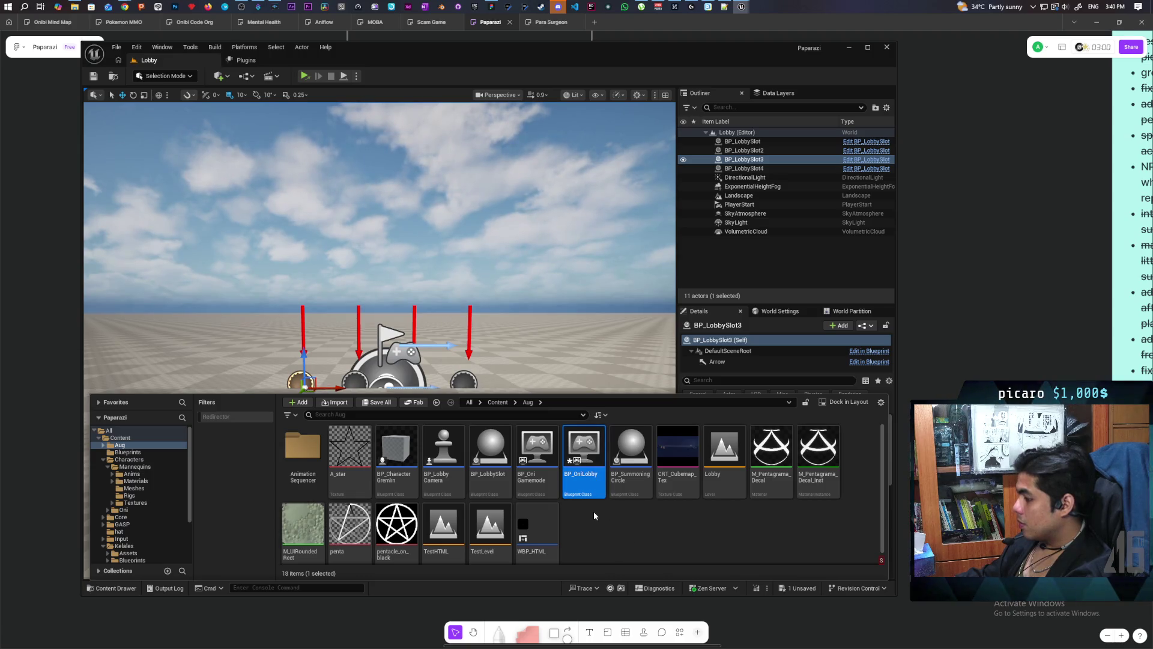
key(ctrl+s)
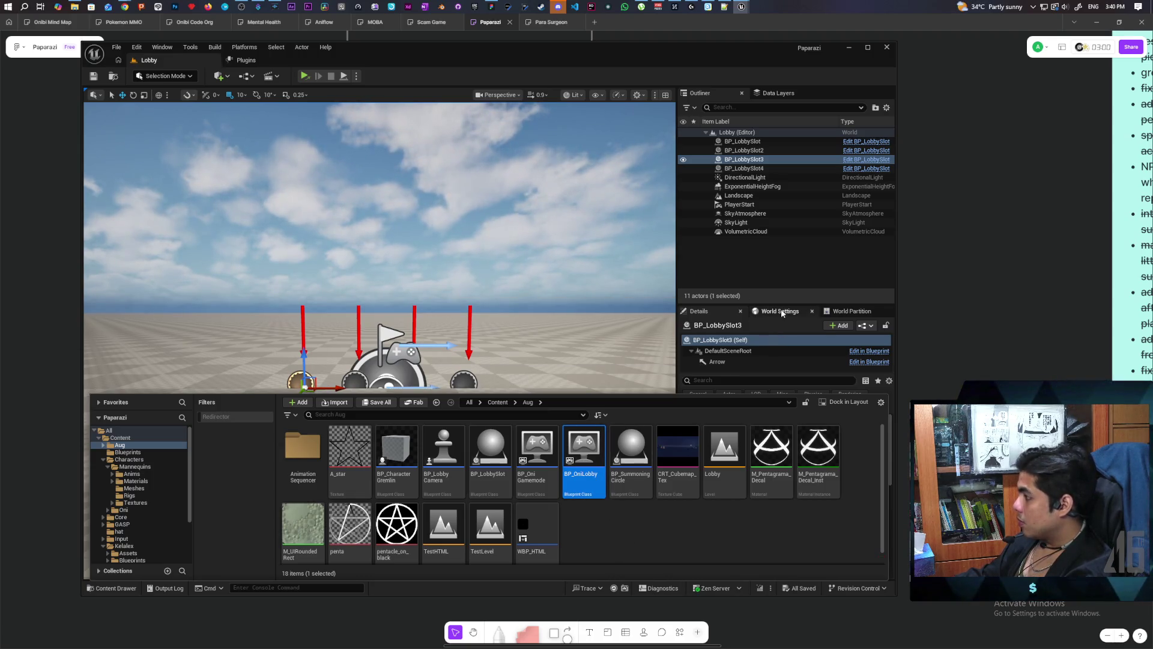
In World Settings, set the Lobby level's GameMode Override to BP_OniLobby.
click(781, 311)
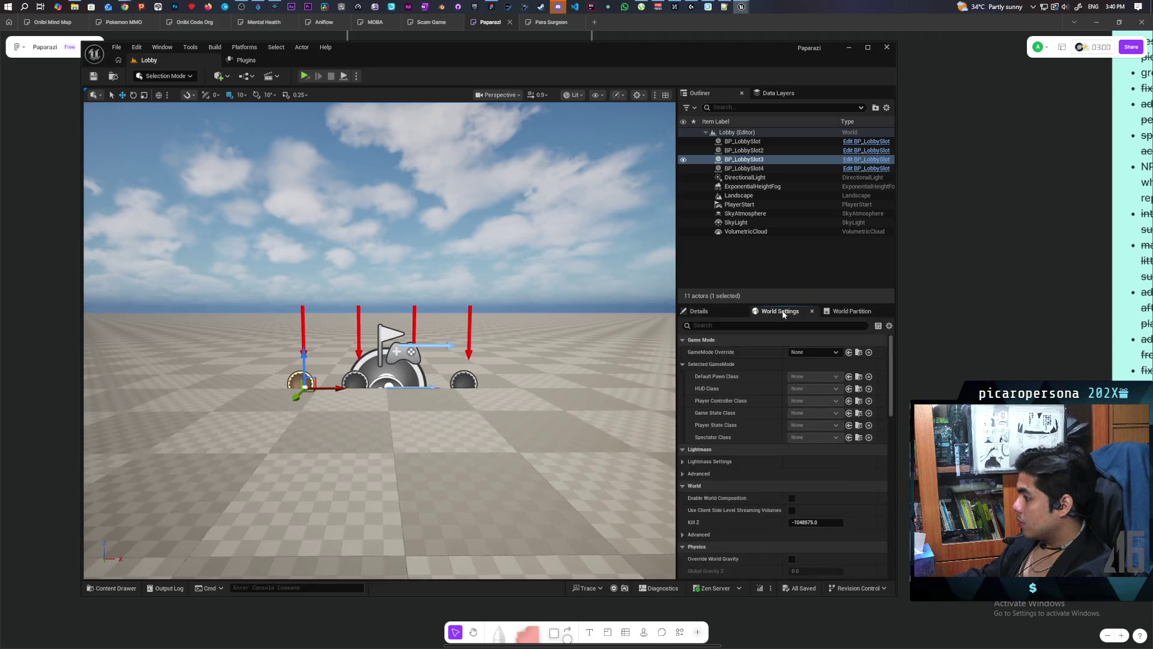
click(848, 352)
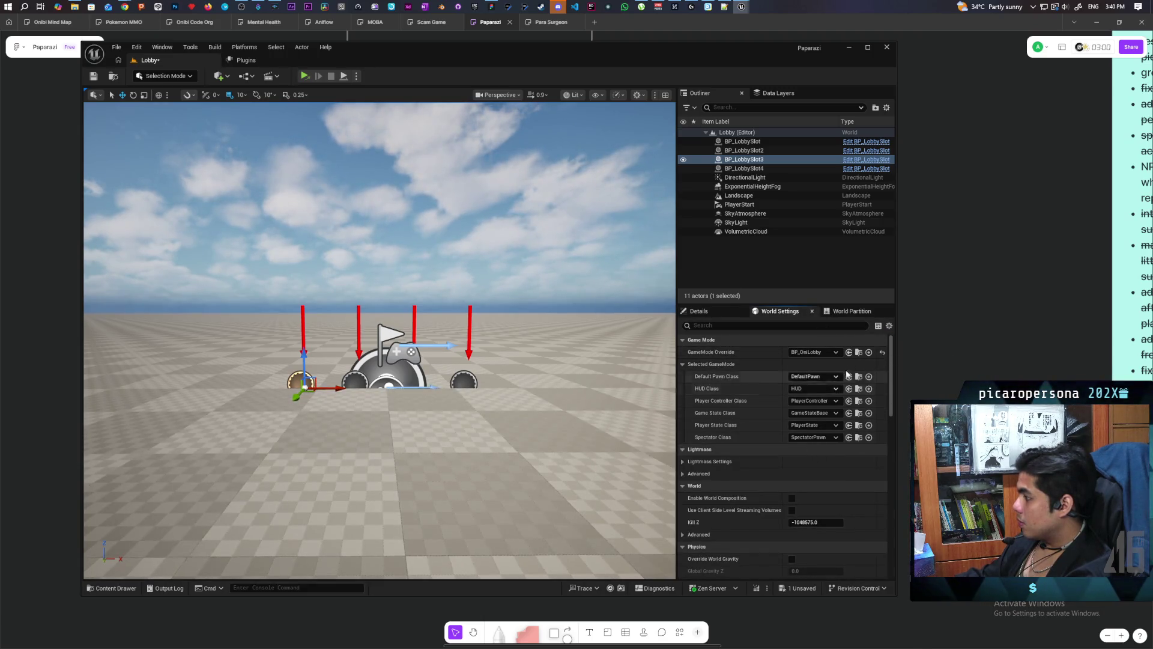
click(859, 353)
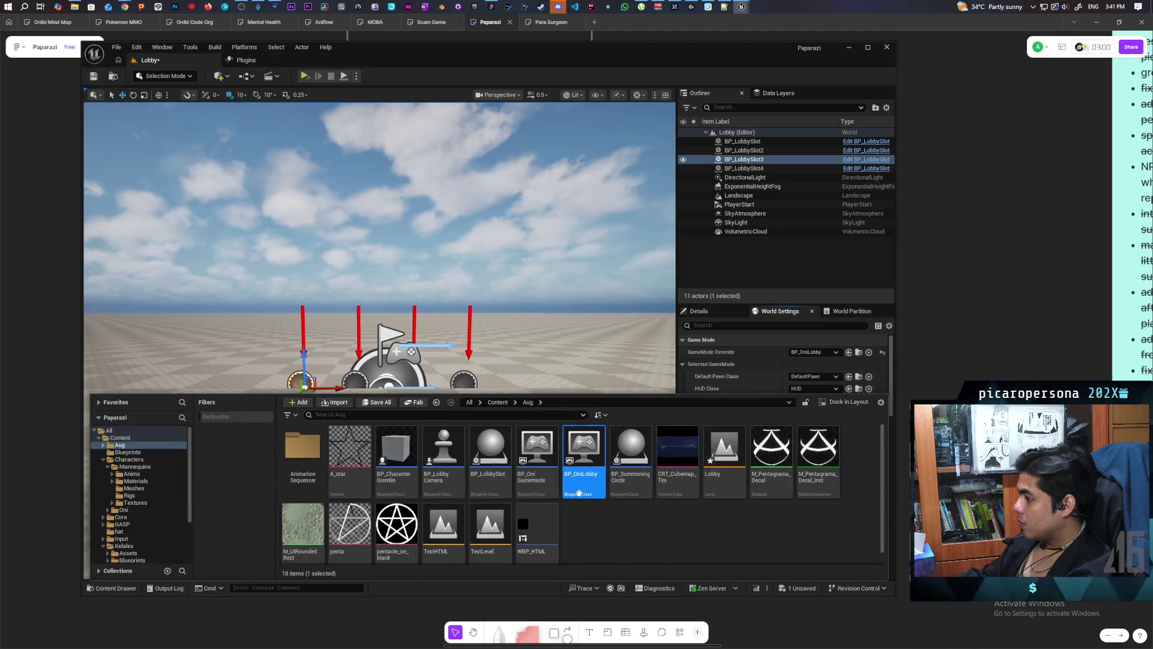
In BP_OniLobby, set Default Pawn Class to BP_LobbyCamera.
double_click(590, 451)
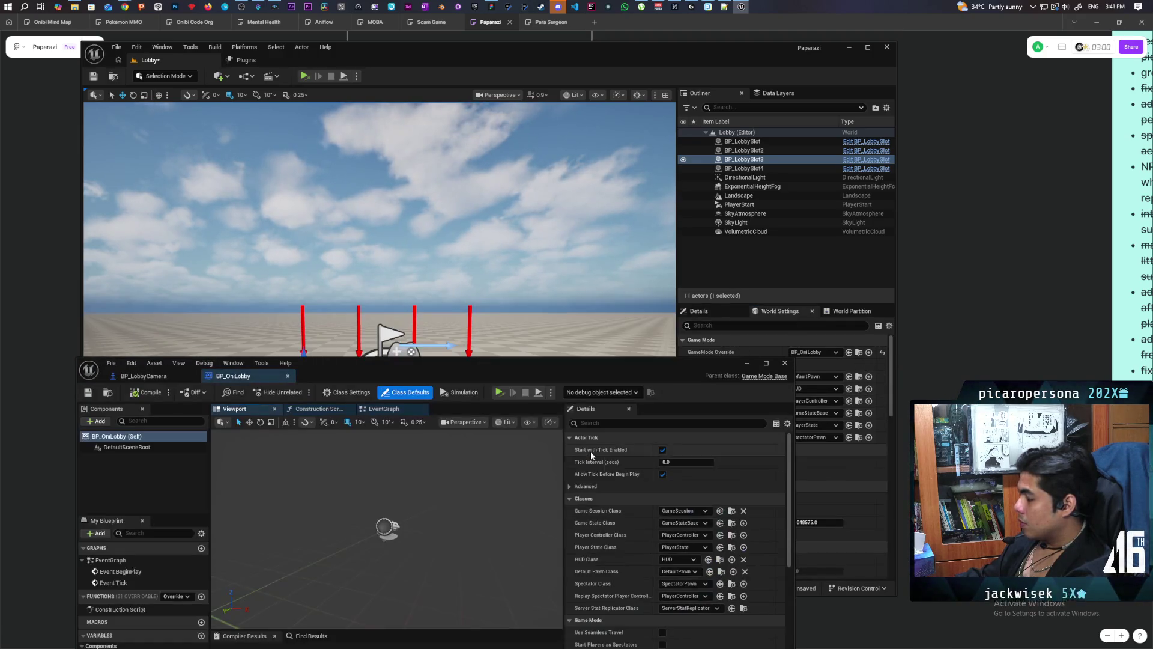
mouse_move(637, 380)
mouse_down()
mouse_move(560, 250)
mouse_move(575, 171)
mouse_move(539, 177)
mouse_up()
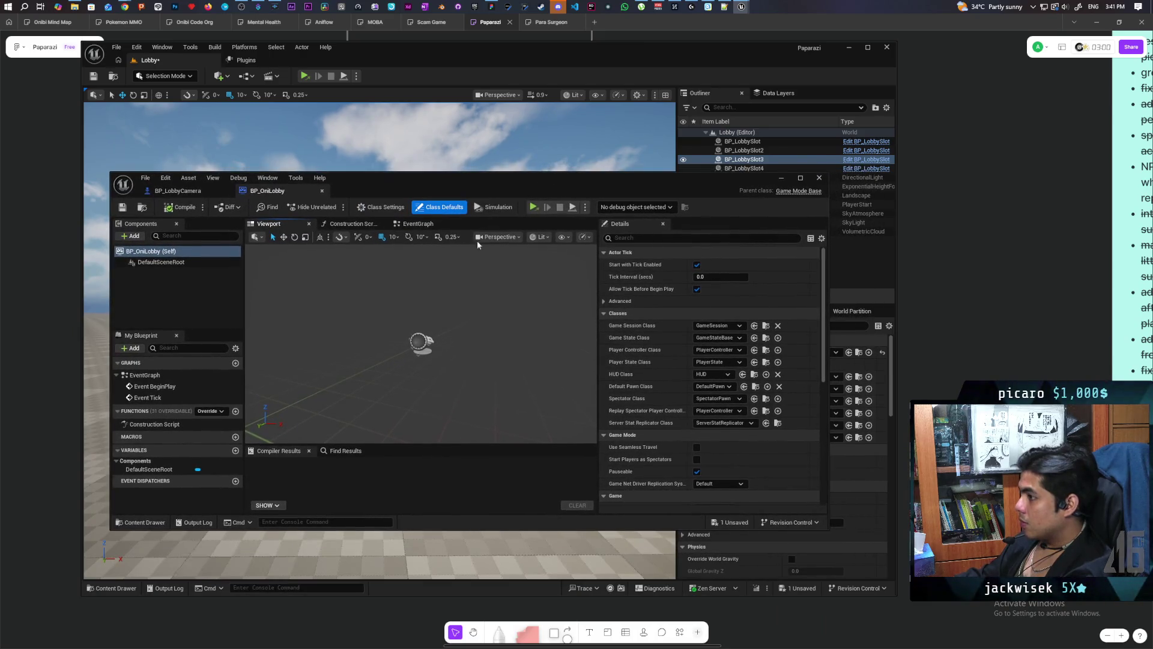
click(414, 226)
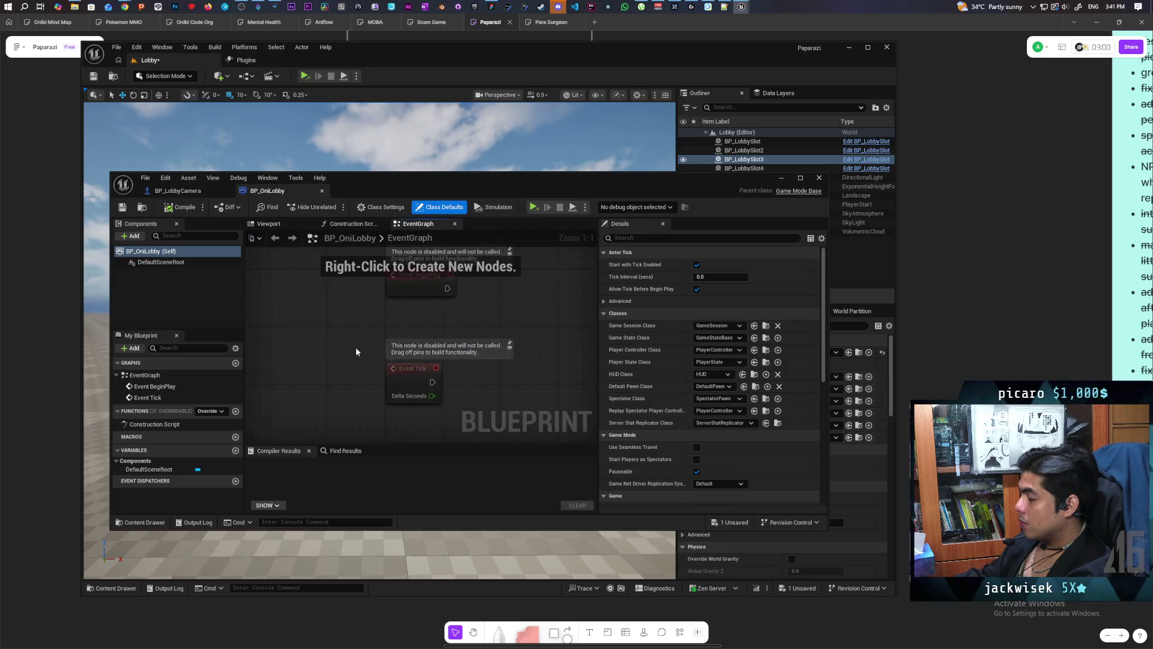
mouse_move(352, 329)
mouse_down()
mouse_move(249, 329)
mouse_move(258, 309)
mouse_move(251, 331)
mouse_move(257, 323)
mouse_up()
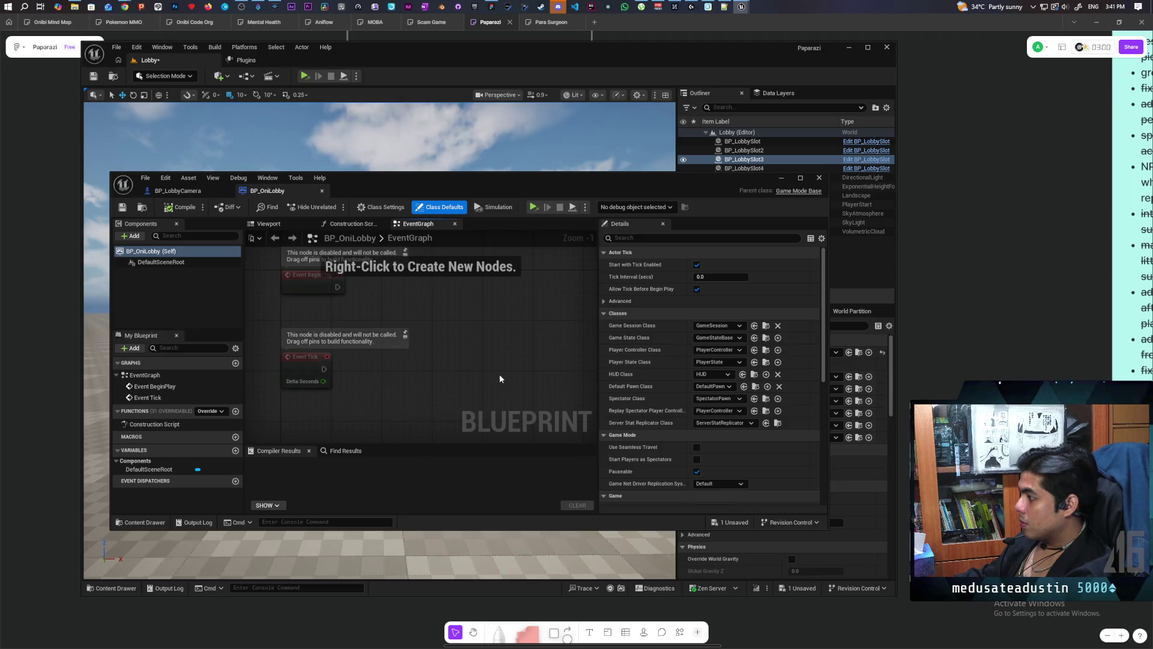
click(142, 521)
click(472, 460)
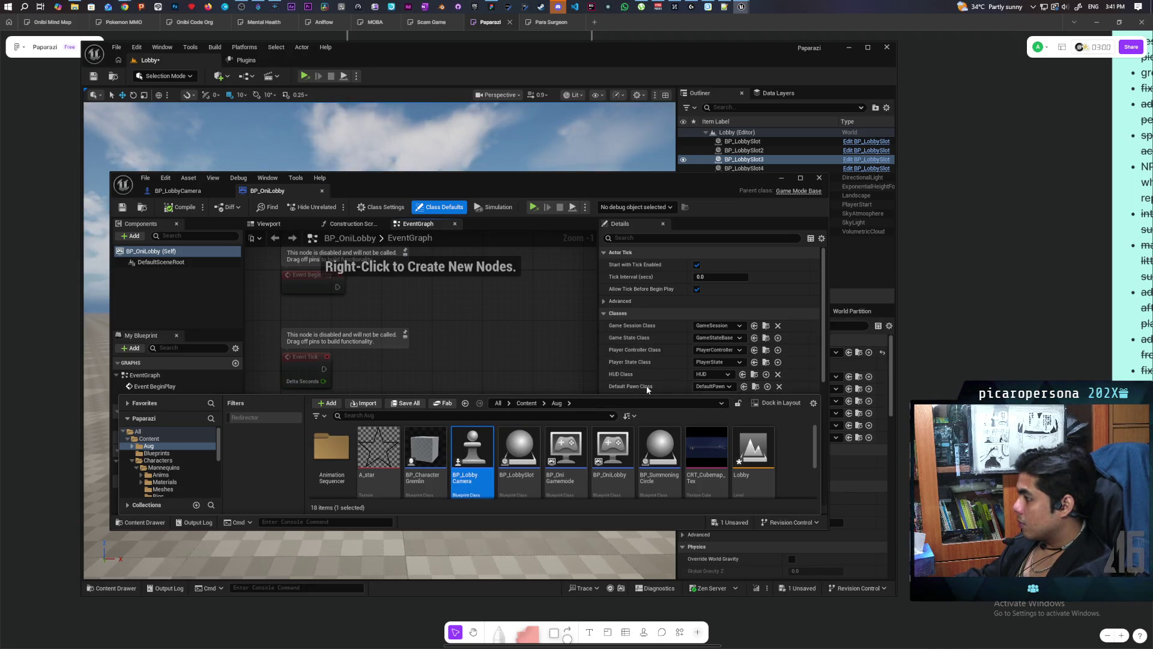
click(516, 365)
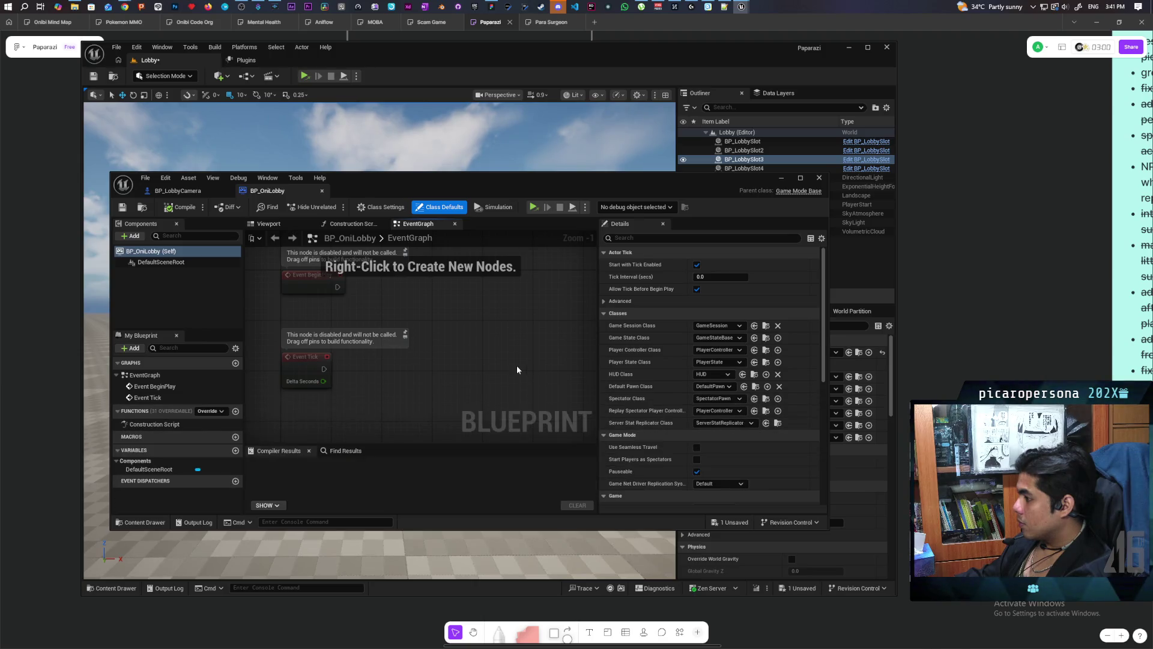
click(744, 387)
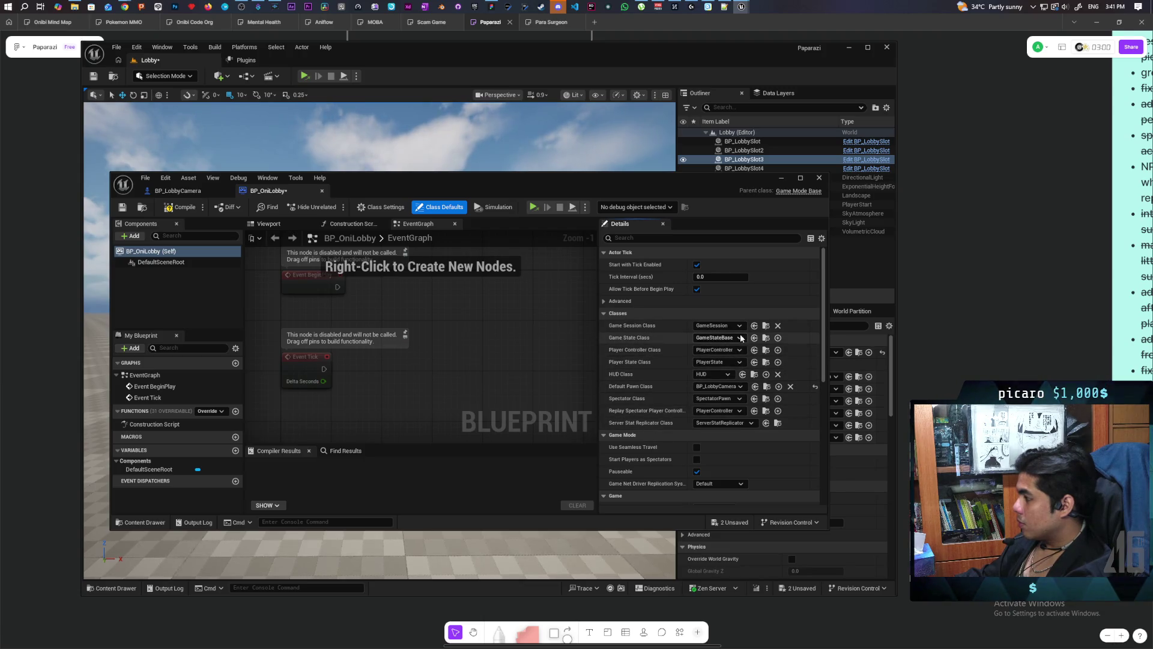
Compile BP_OniLobby and save all unsaved changes.
click(185, 208)
click(123, 207)
scroll(442, 339, down, 4)
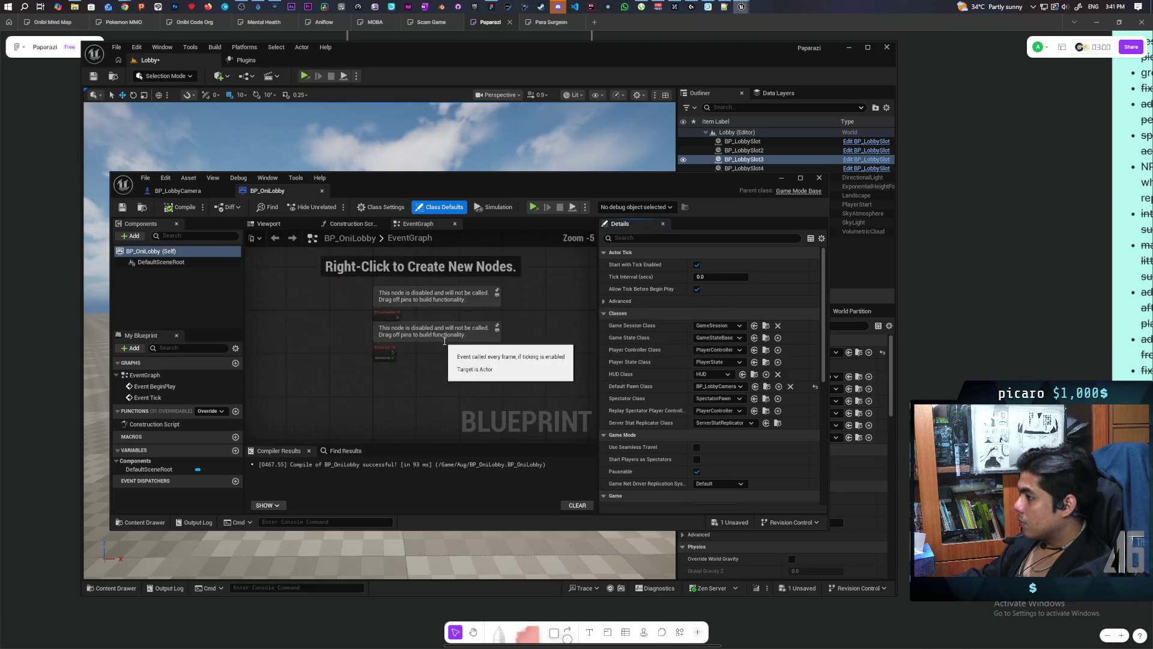
drag(445, 341, 410, 334)
key(ctrl+shift+s)
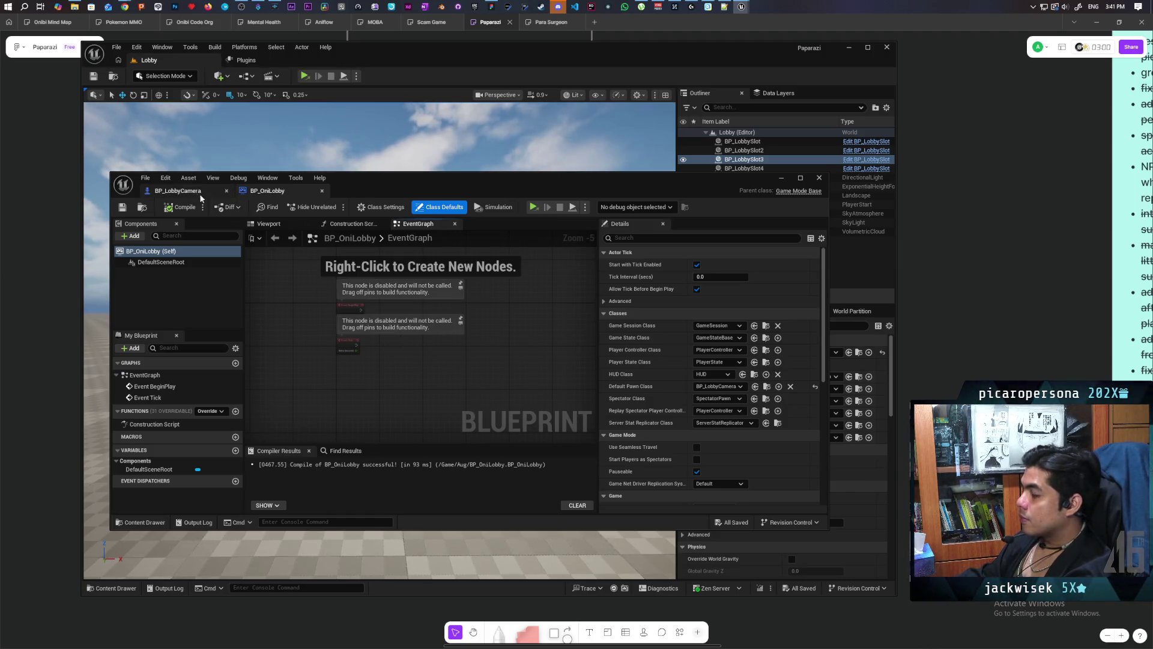
click(139, 521)
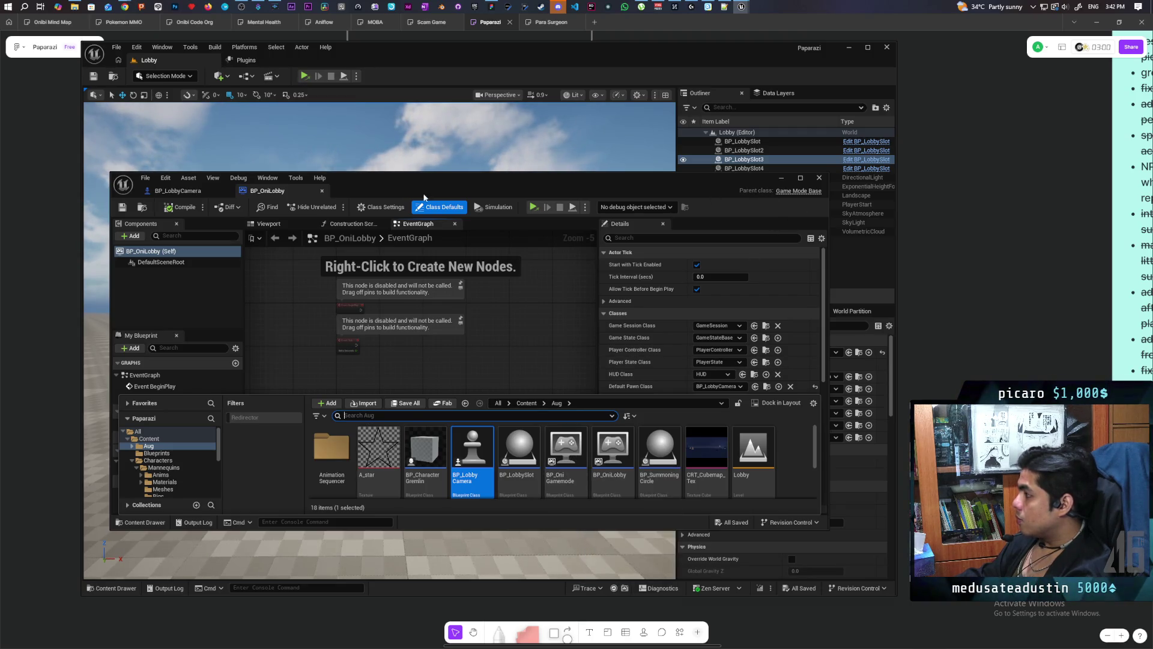
click(388, 207)
Change BP_OniLobby's parent class to Game Mode and save it.
click(743, 266)
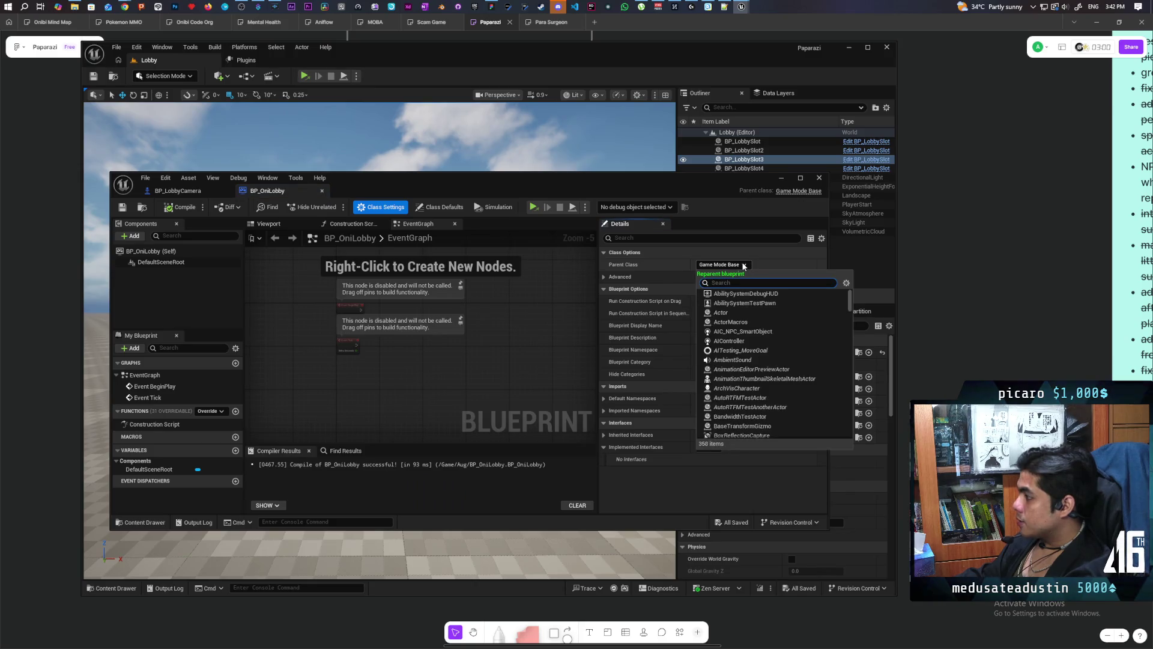
text(game mode)
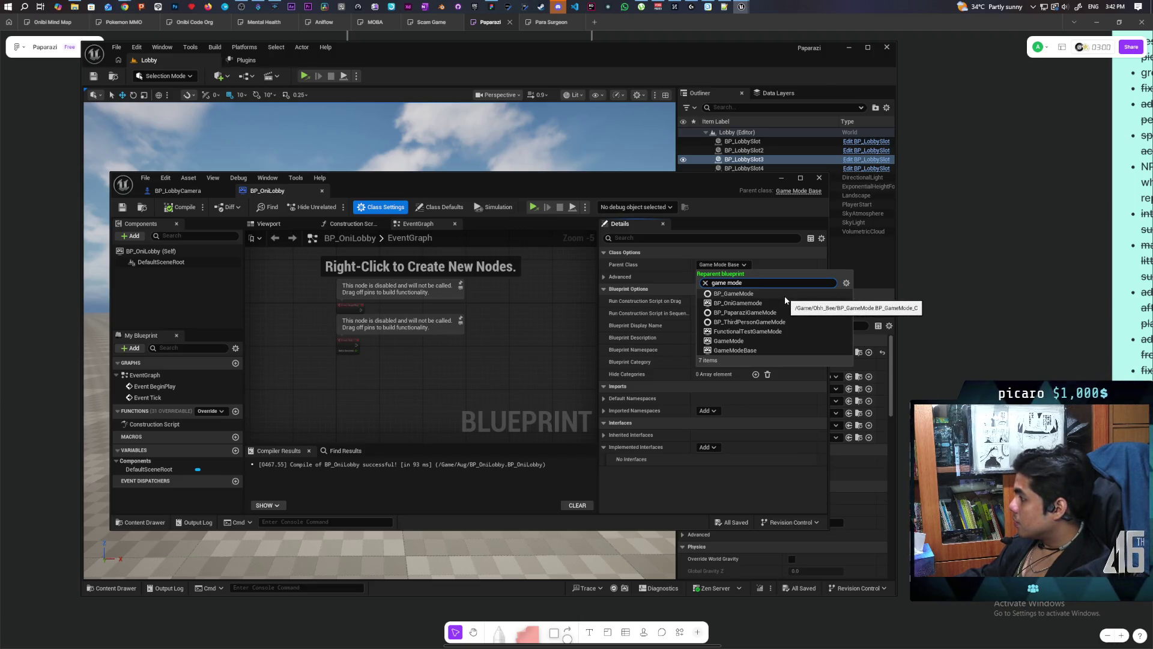
click(757, 345)
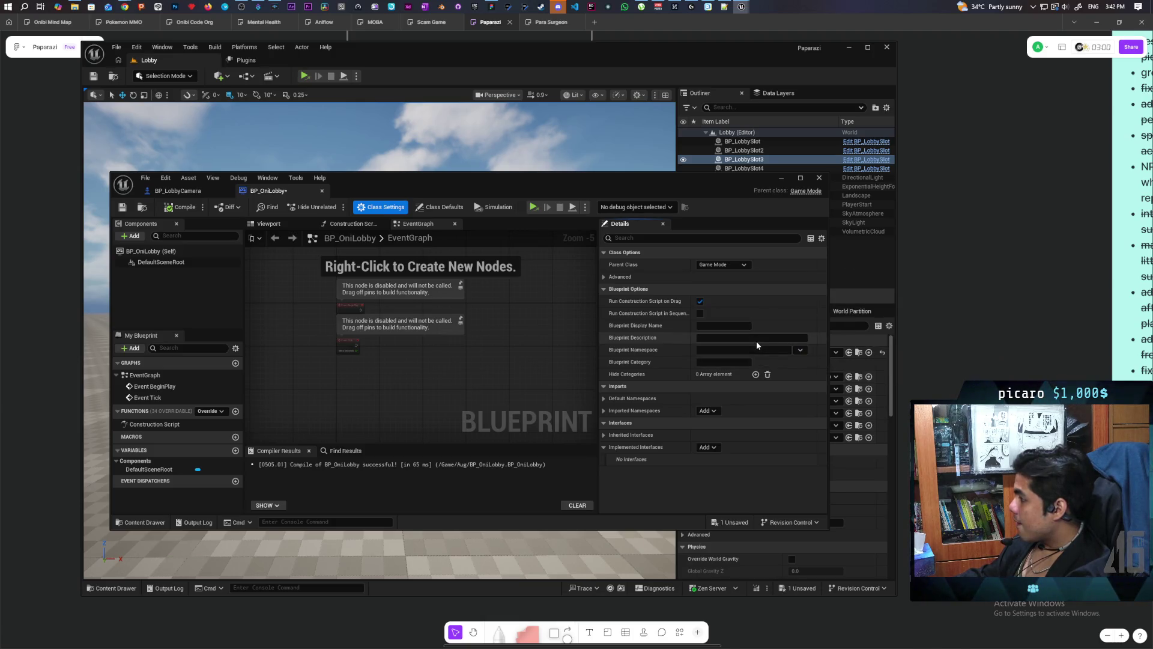
click(119, 208)
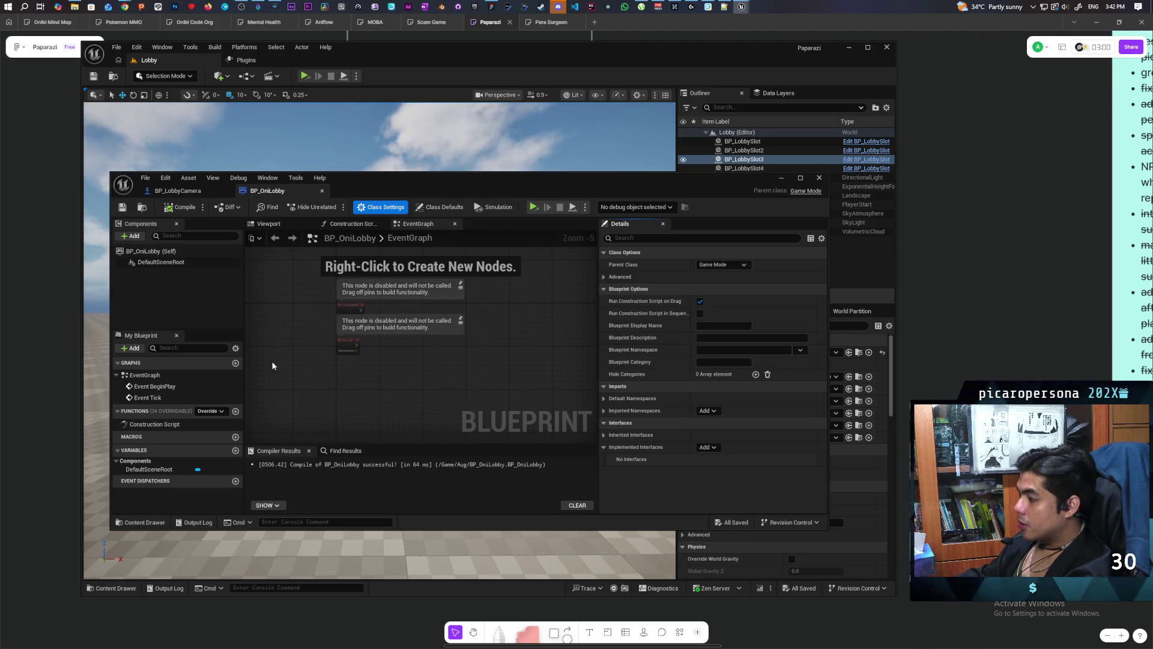
Add an Event OnPostLogin node to BP_OniLobby's graph, then compile and save.
right_click(290, 376)
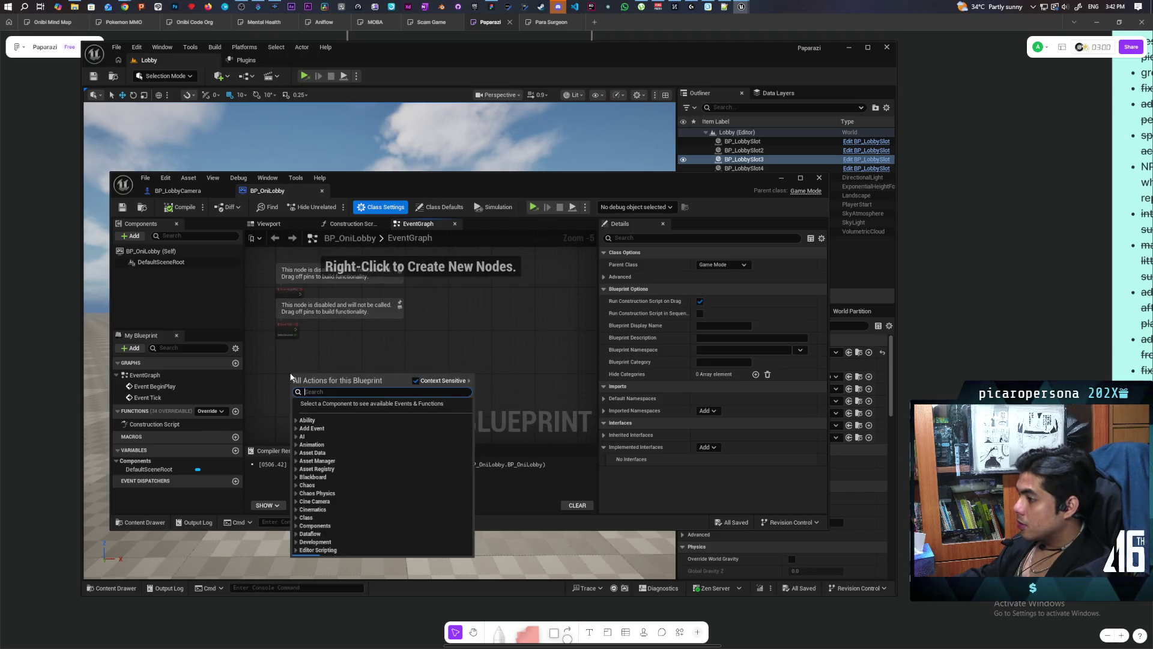
text(post login)
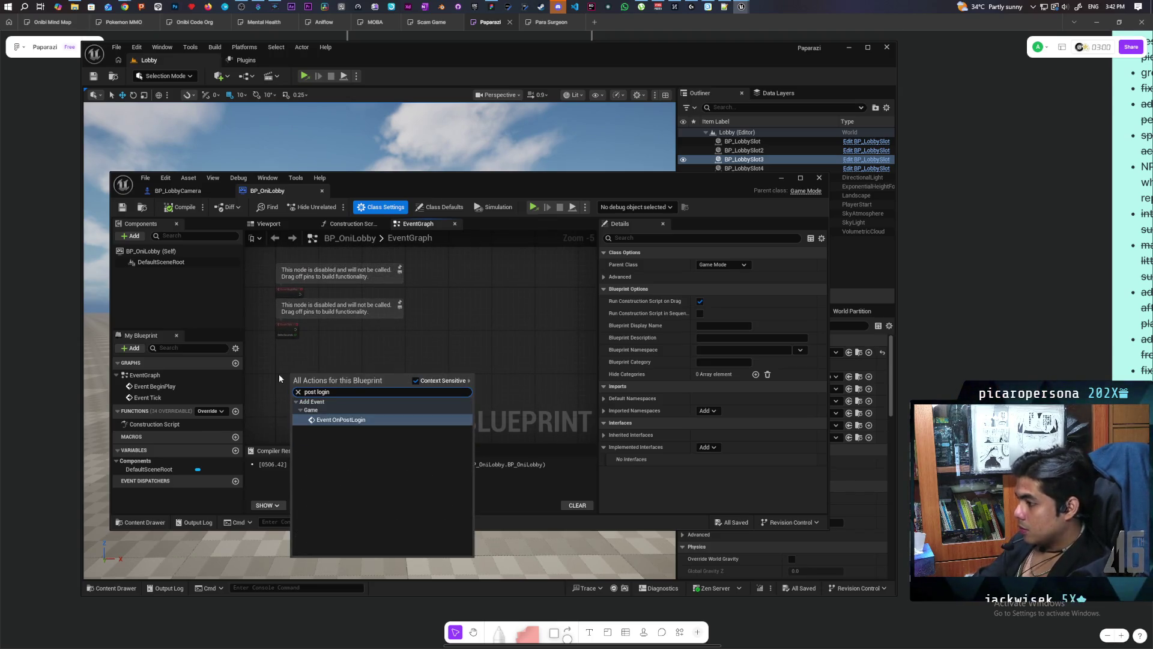
key(Return)
scroll(279, 374, up, 5)
mouse_move(330, 380)
mouse_down()
mouse_move(299, 380)
mouse_move(295, 317)
mouse_up()
right_click(300, 390)
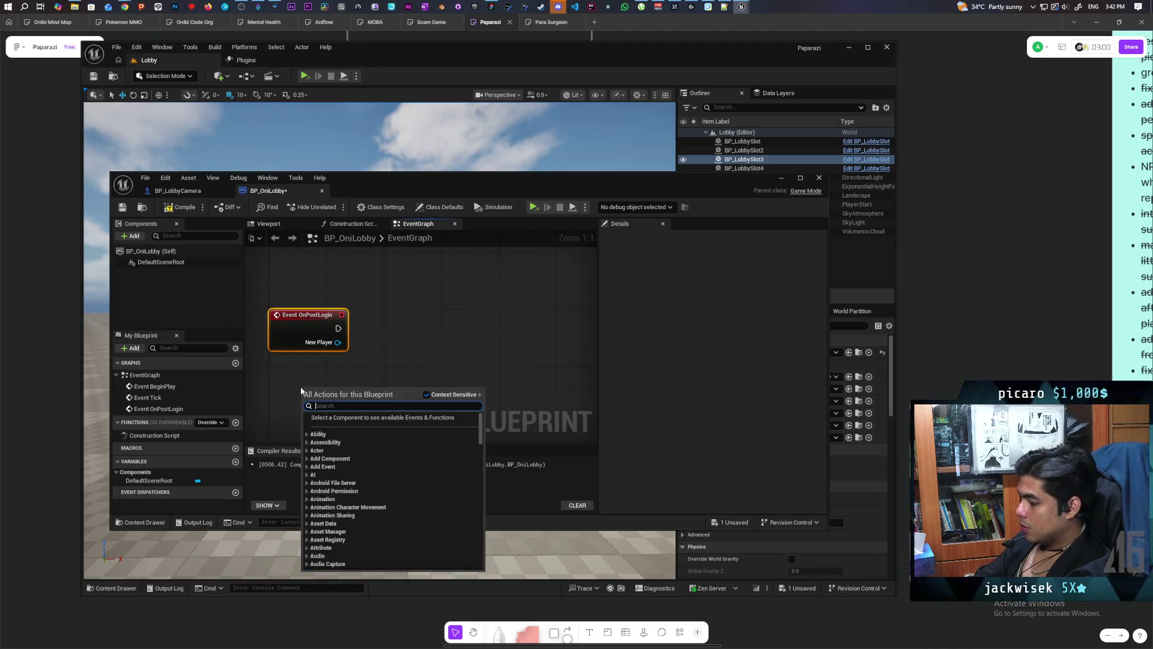
text(disconn)
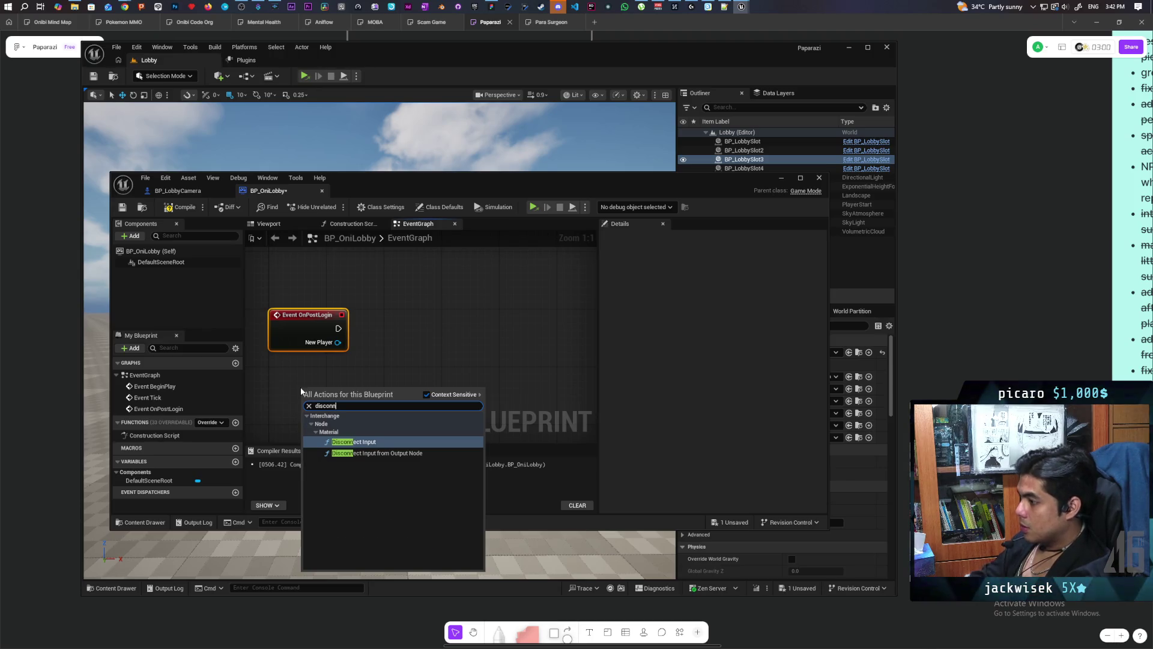
click(376, 349)
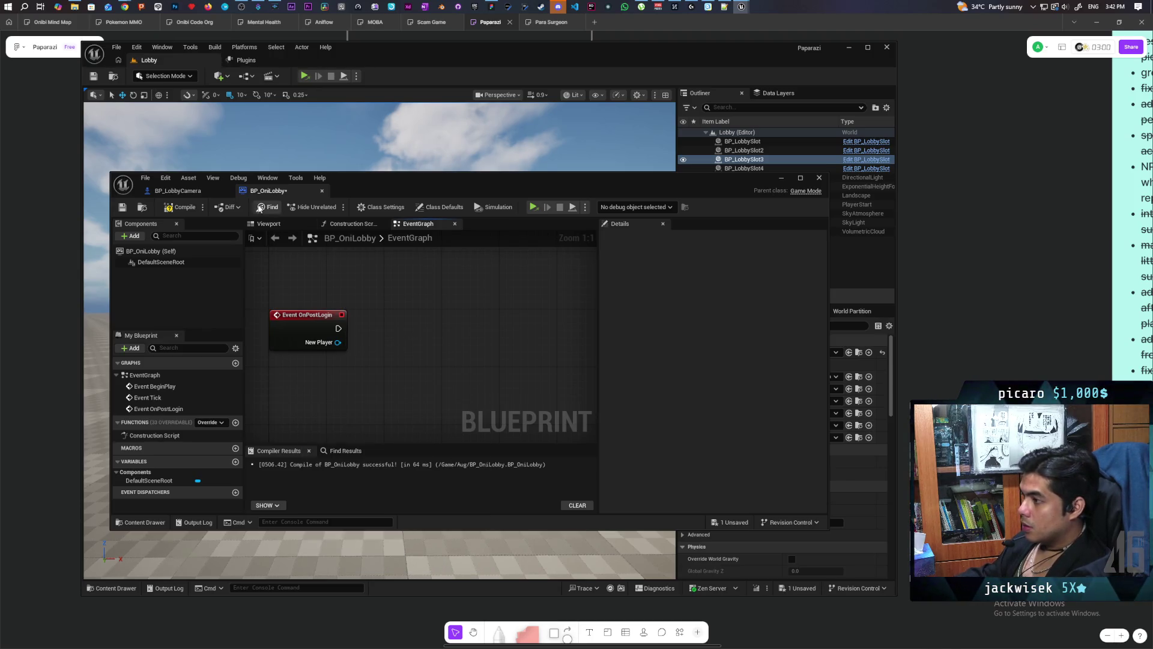
click(180, 210)
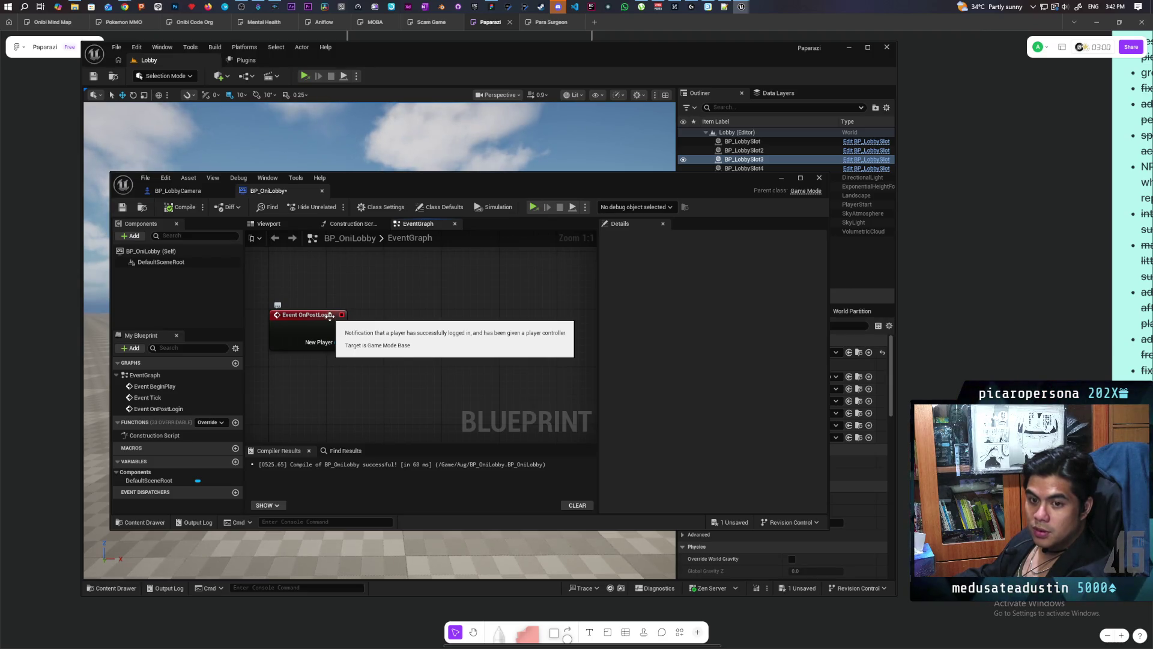
click(122, 206)
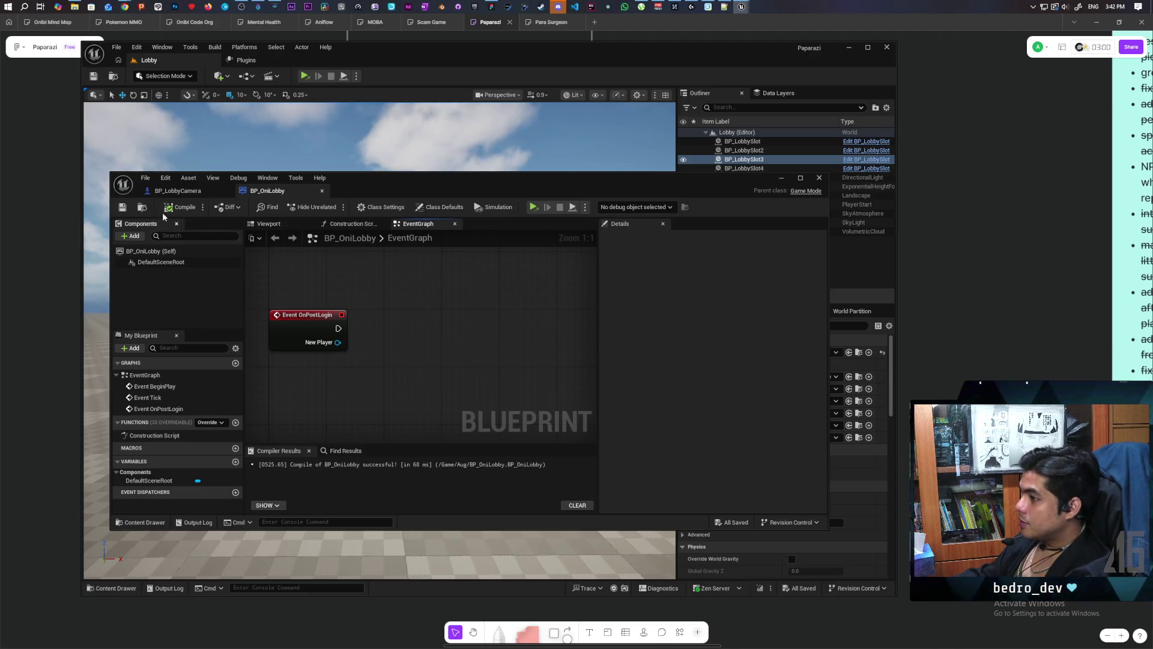
key(ctrl+space)
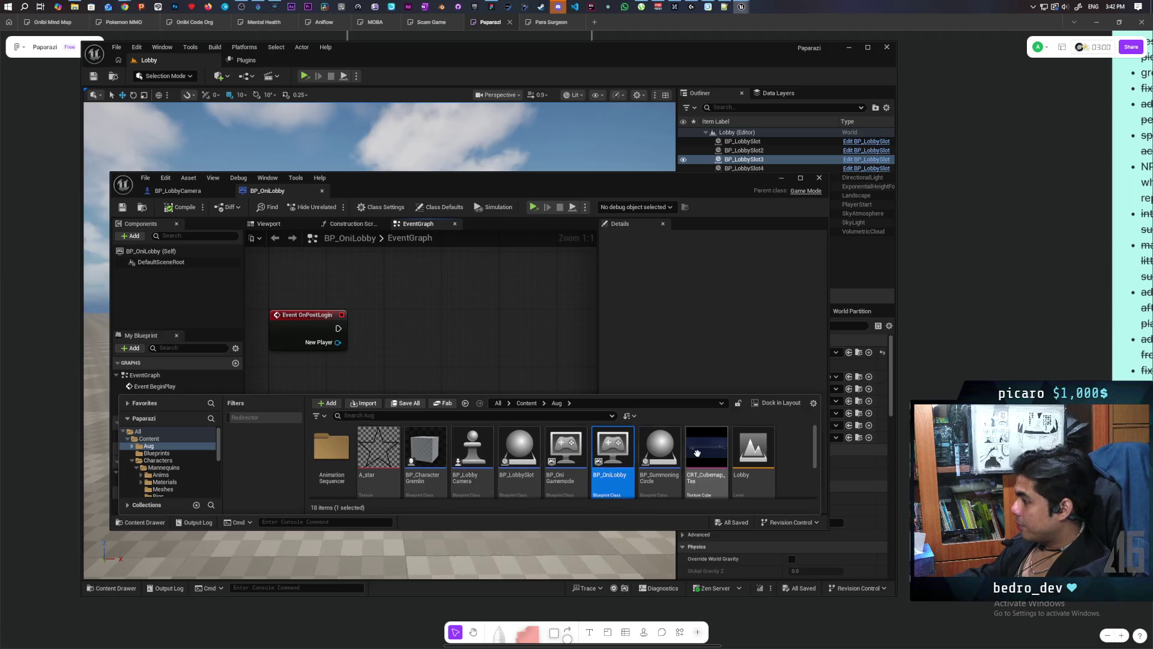
Open BP_OniGamemode and bring its login and OnLogout logic into view.
scroll(531, 493, down, 1)
double_click(564, 448)
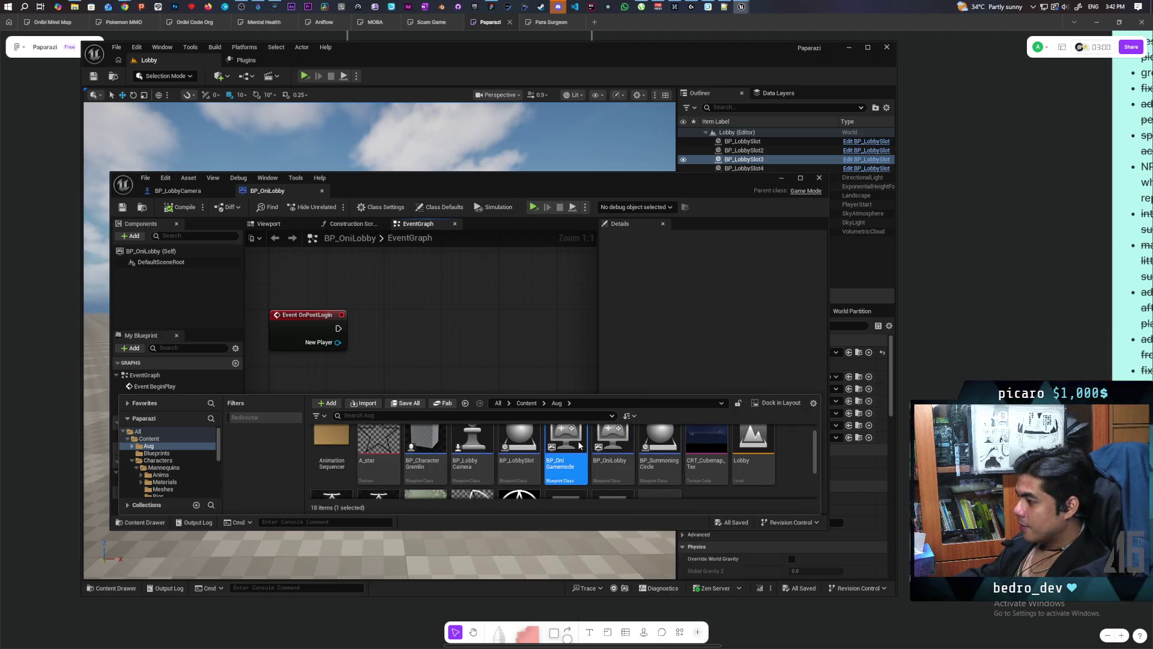
drag(350, 199, 357, 434)
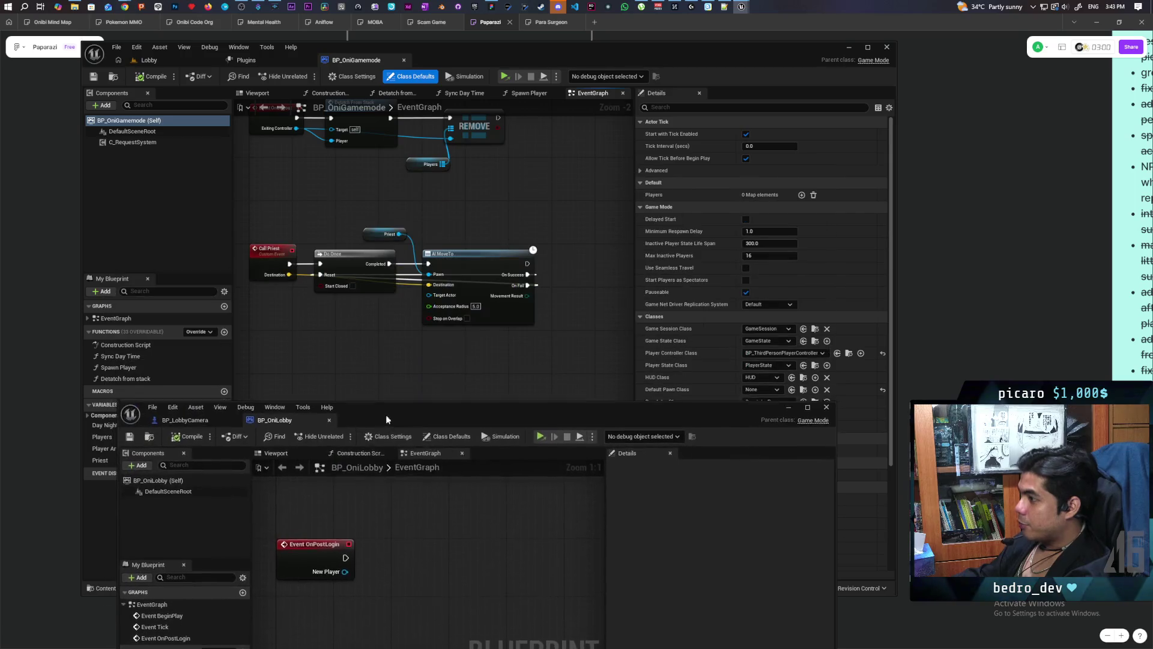
mouse_move(352, 317)
mouse_down()
mouse_move(529, 344)
mouse_move(448, 383)
mouse_up()
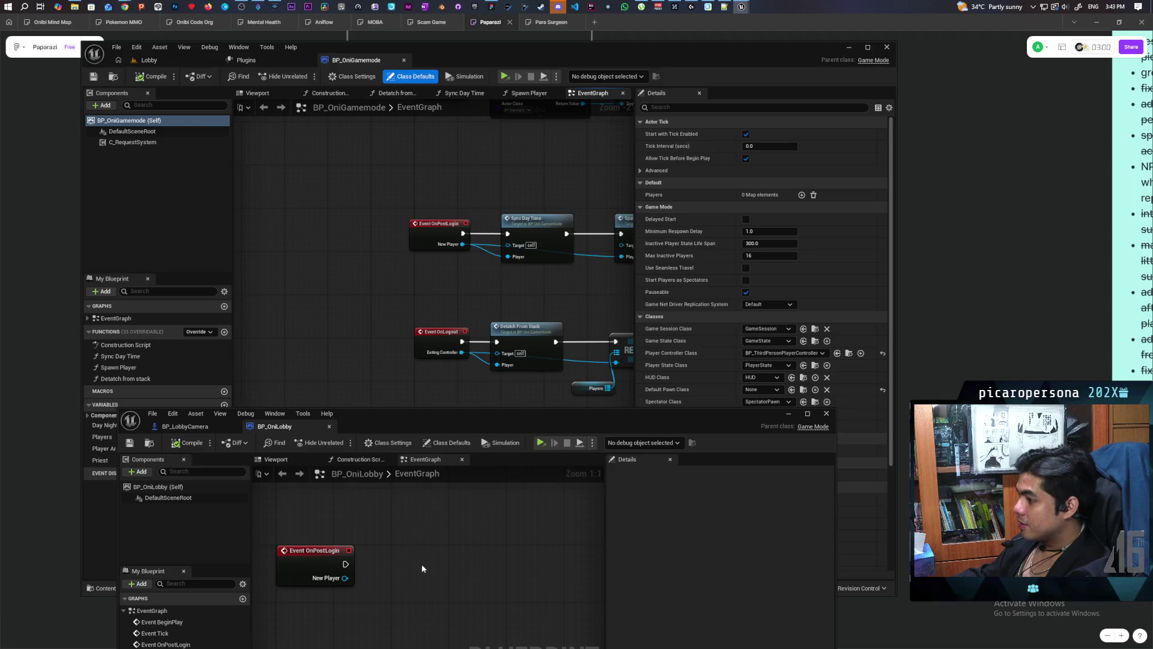
drag(379, 325, 370, 191)
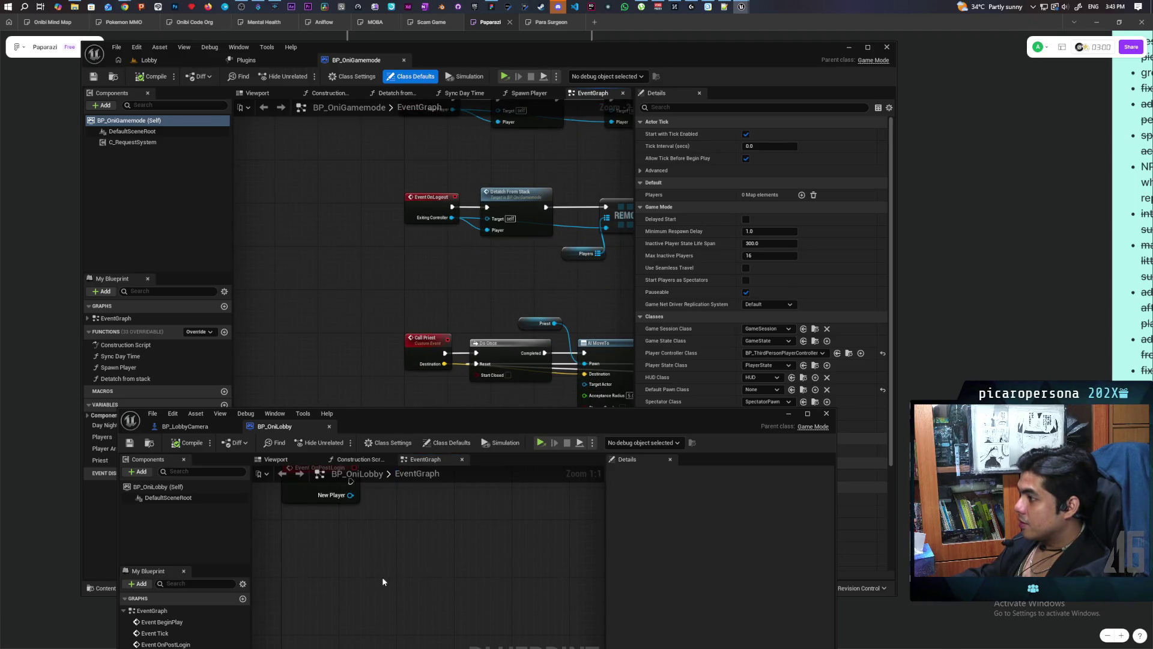
Add an Event OnLogout node to BP_OniLobby's graph and compile it.
right_click(325, 575)
text(event onlogout)
key(Return)
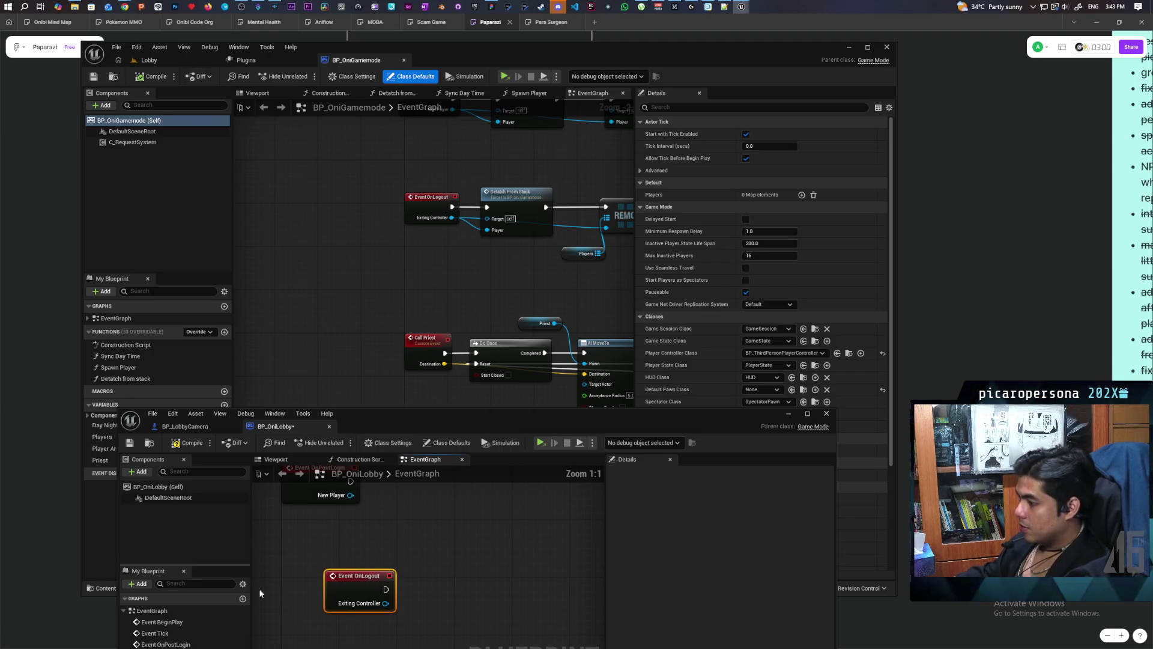
mouse_move(349, 577)
mouse_down()
mouse_move(307, 604)
mouse_move(306, 585)
mouse_up()
click(191, 442)
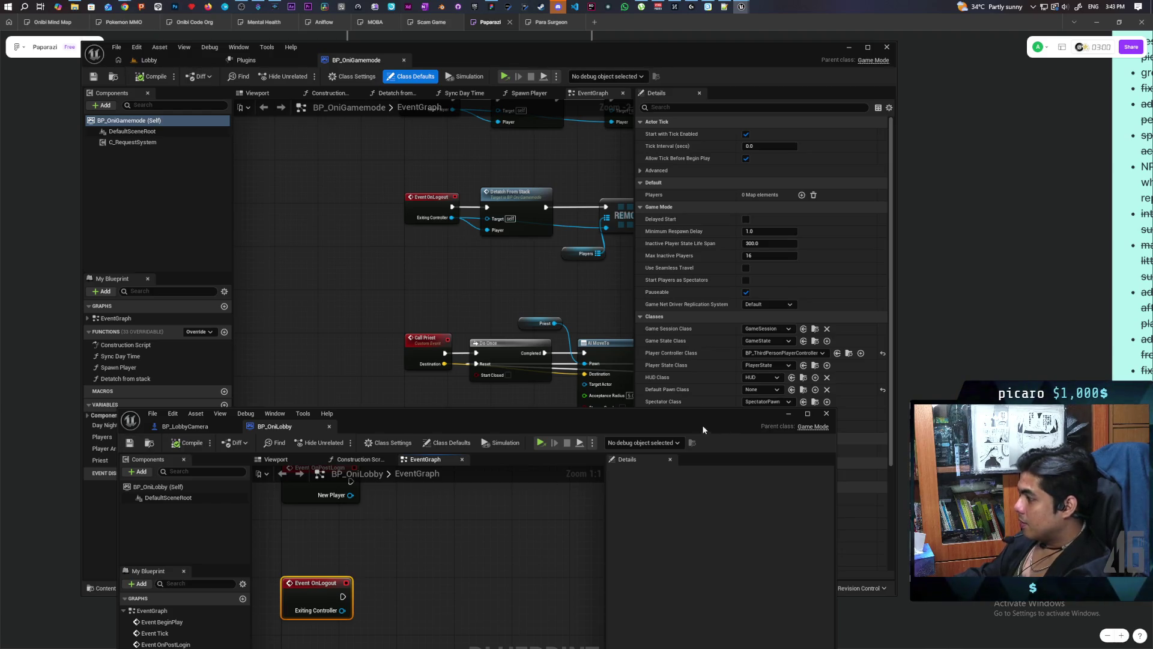
drag(703, 429, 788, 256)
mouse_move(504, 252)
mouse_down()
mouse_move(555, 285)
mouse_move(556, 240)
mouse_up()
click(321, 241)
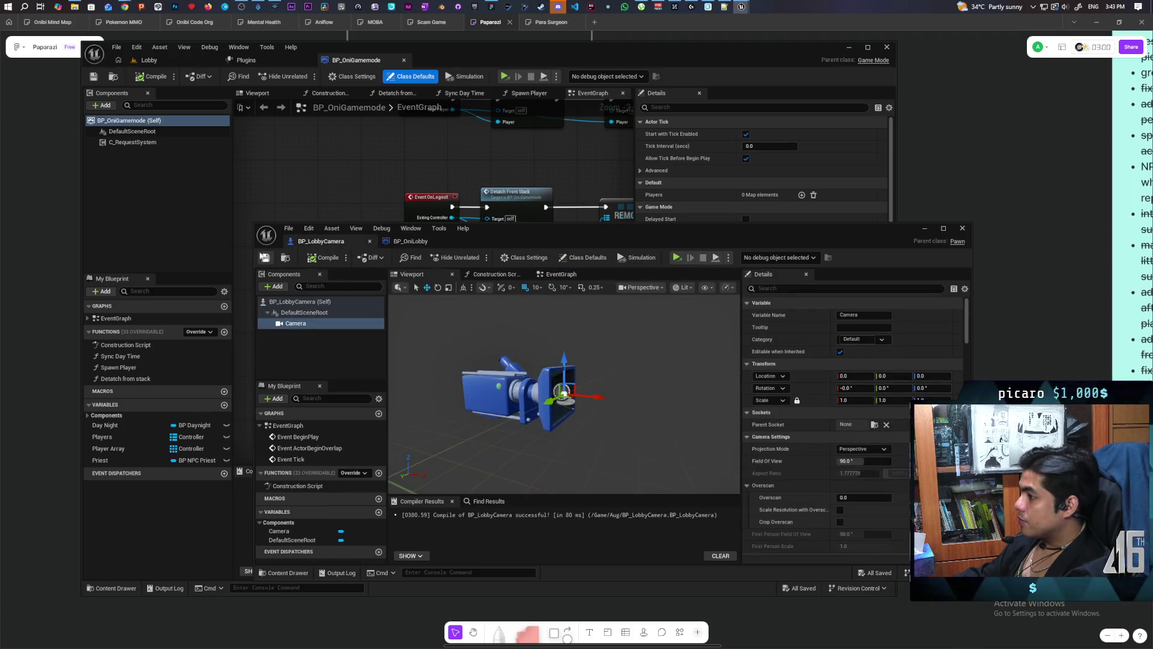
Play the Lobby level in the Selected Viewport, then stop the session with Esc.
click(923, 229)
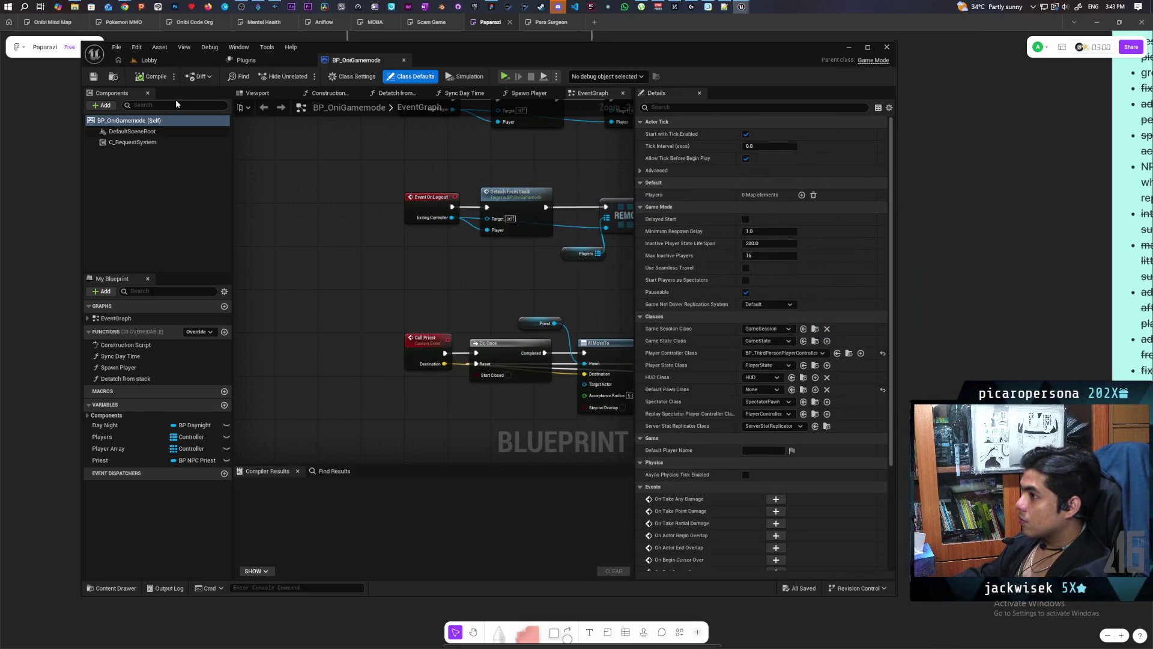
click(173, 65)
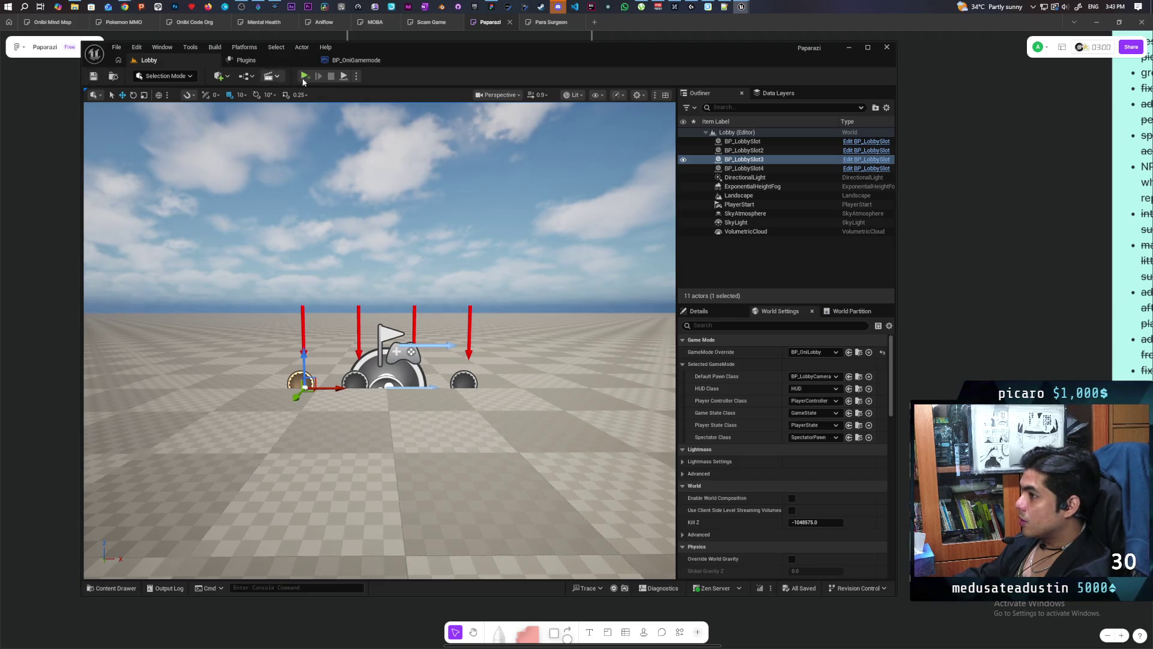
click(356, 77)
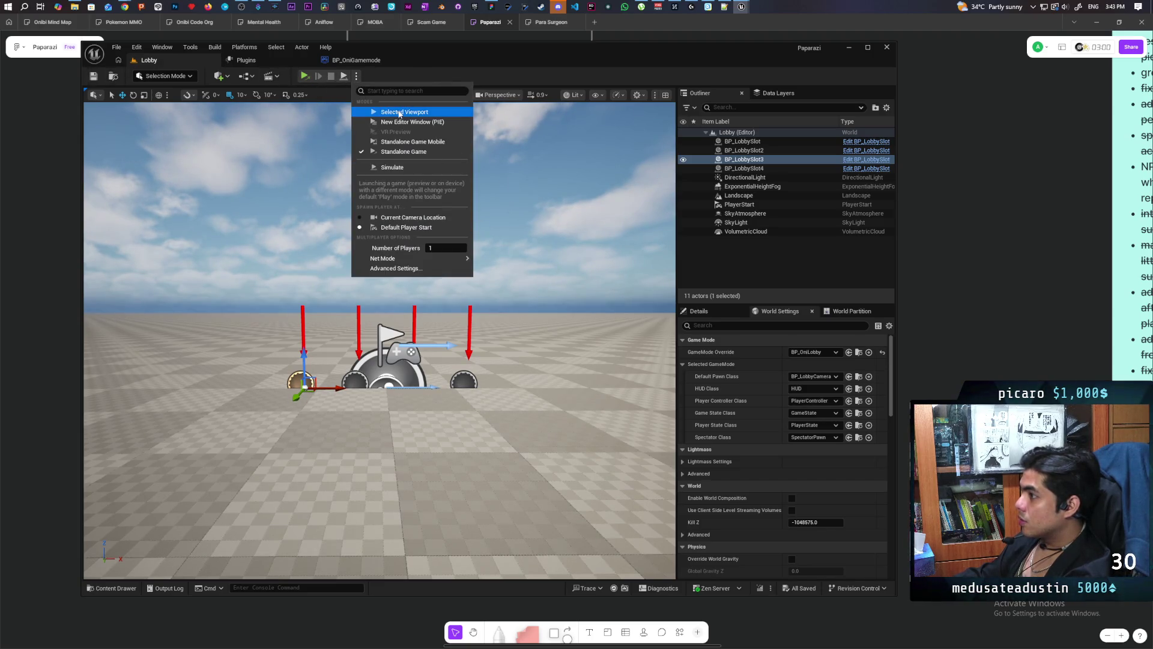
click(439, 114)
click(531, 368)
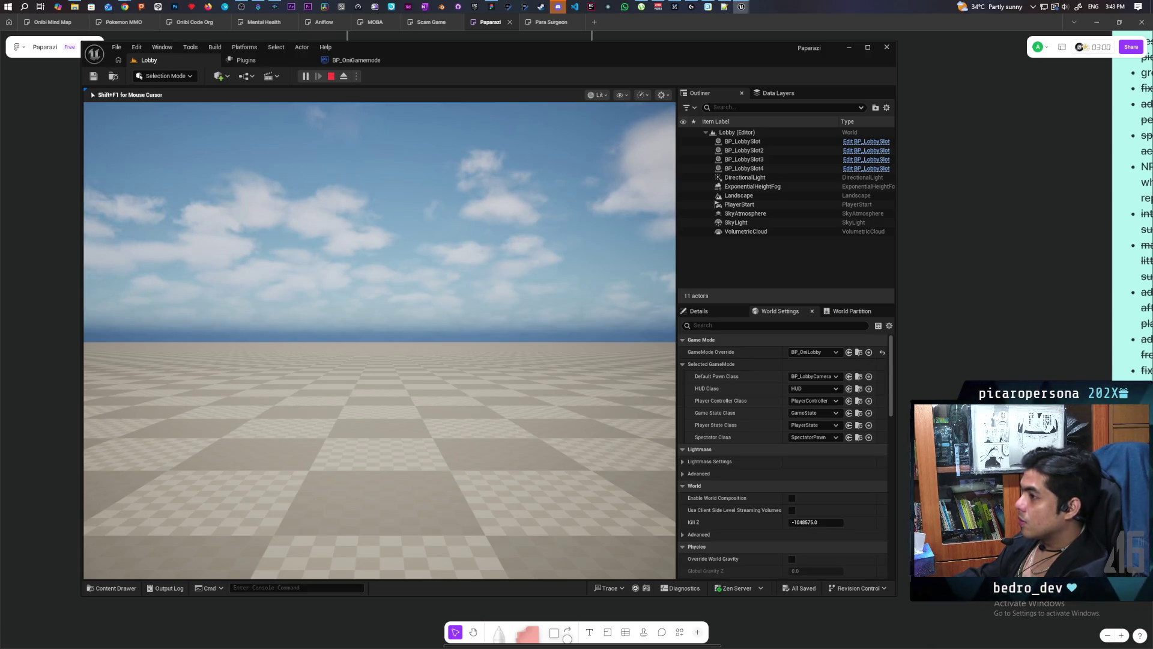
key(Escape)
Return to BP_OniGamemode's event graph, zoomed out to show all node groups.
drag(439, 56, 538, 62)
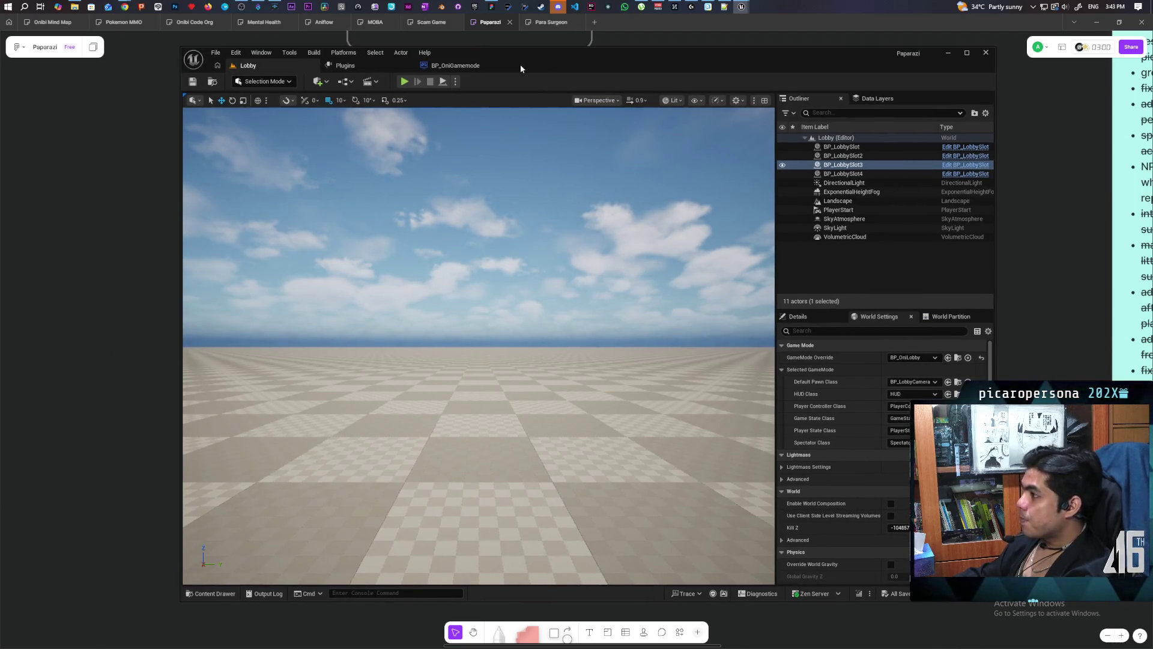
click(484, 67)
scroll(522, 260, down, 2)
drag(437, 334, 587, 381)
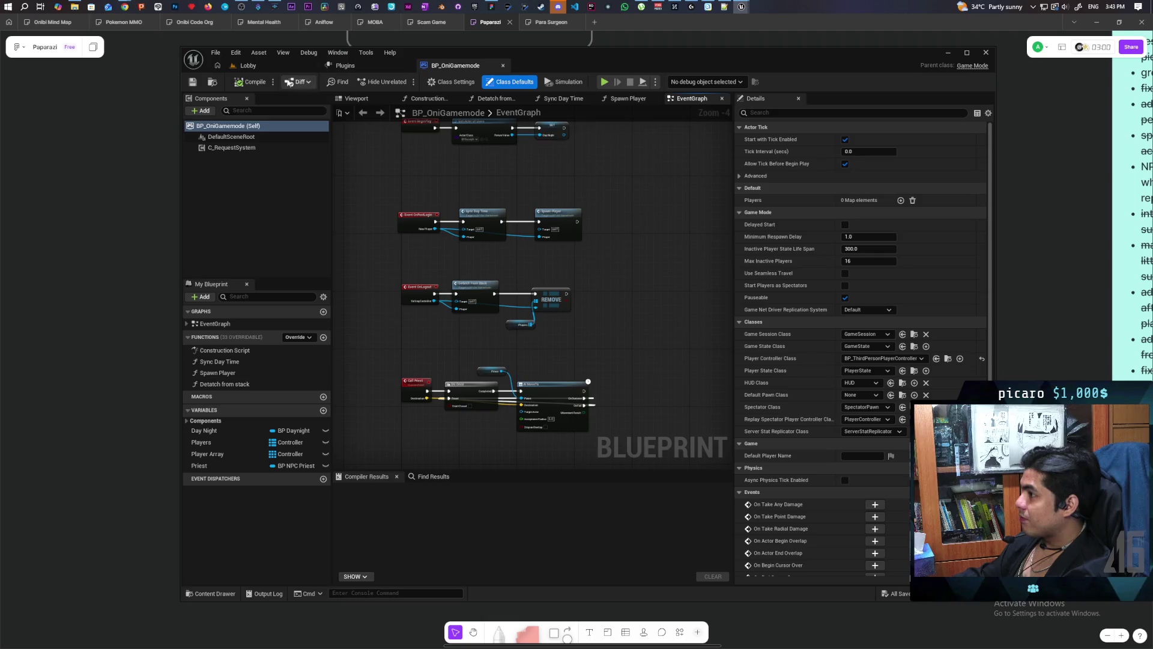
Dock BP_OniLobby into the main editor and close the BP_LobbyCamera editor.
mouse_move(741, 7)
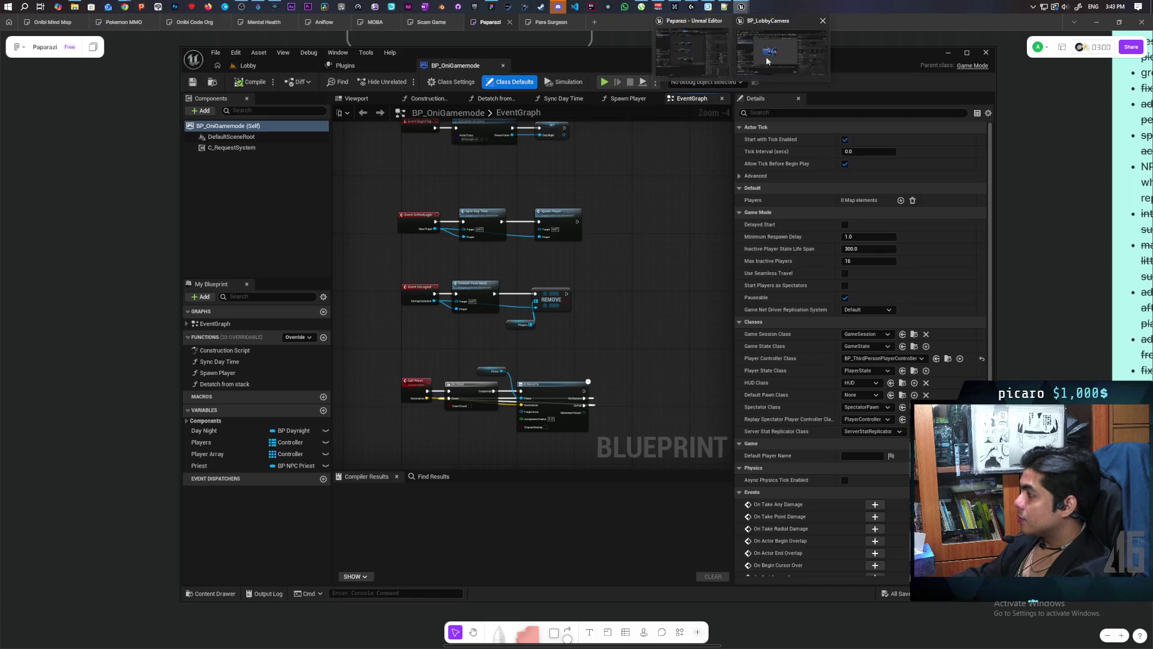
click(767, 60)
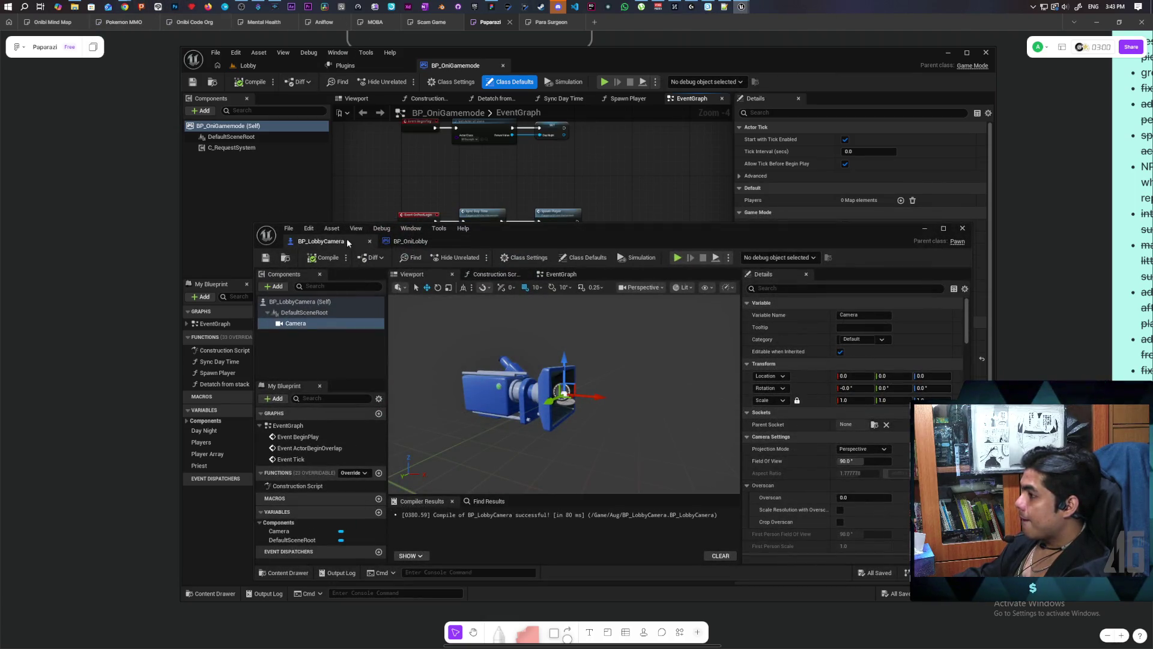
mouse_move(410, 241)
mouse_down()
mouse_move(457, 251)
mouse_move(542, 72)
mouse_up()
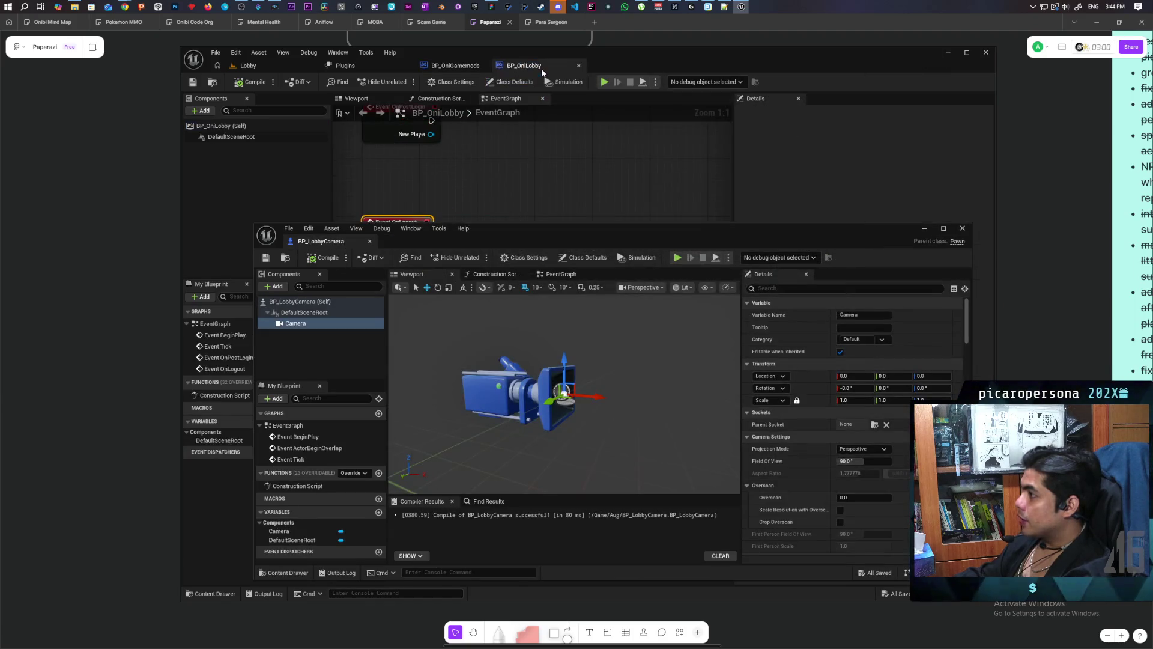
click(962, 228)
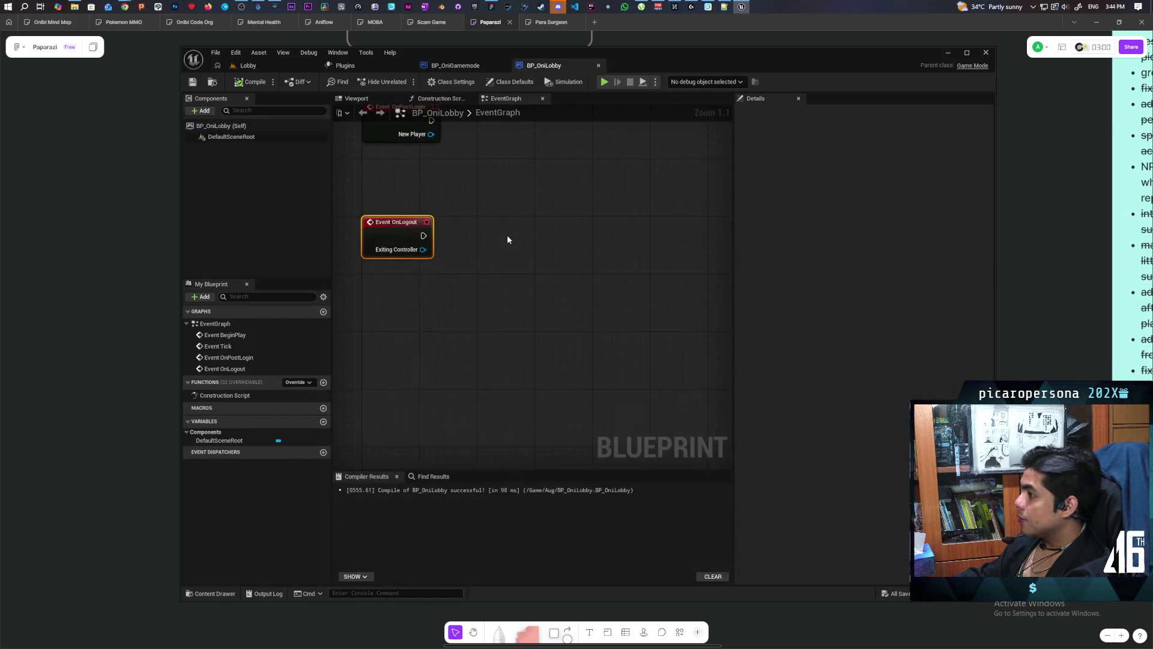
Lower the Event OnLogout node and pan until Event BeginPlay and Event Tick appear.
scroll(506, 239, down, 2)
mouse_move(441, 313)
mouse_down()
mouse_move(441, 367)
mouse_move(441, 351)
mouse_up()
click(469, 311)
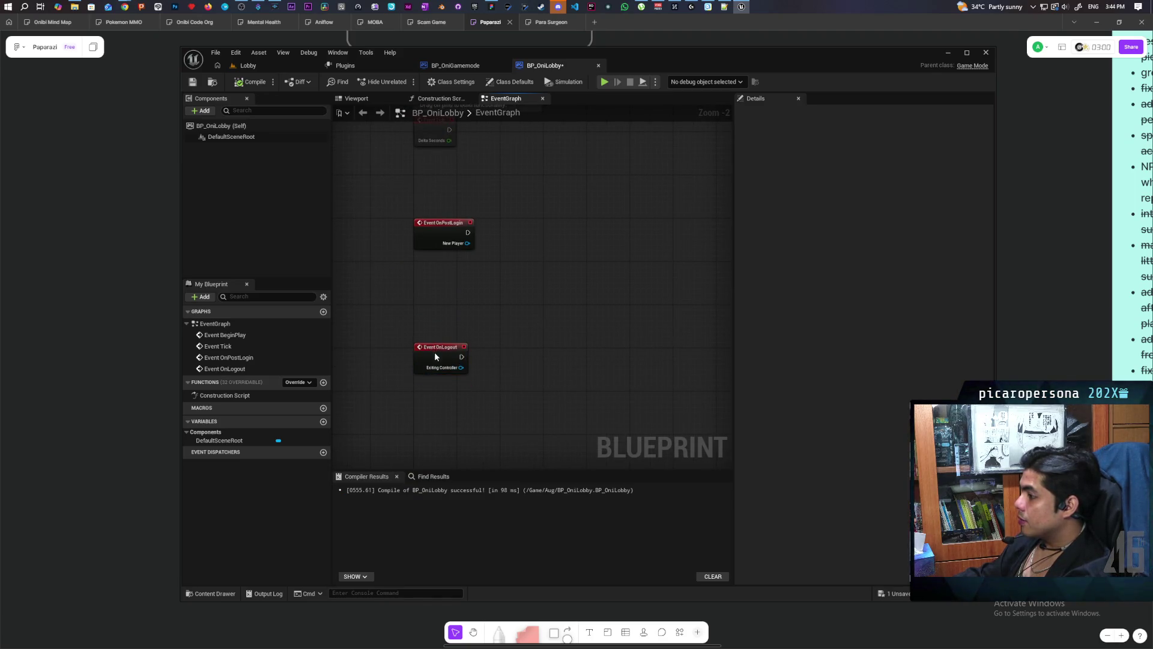
click(453, 327)
scroll(457, 336, up, 2)
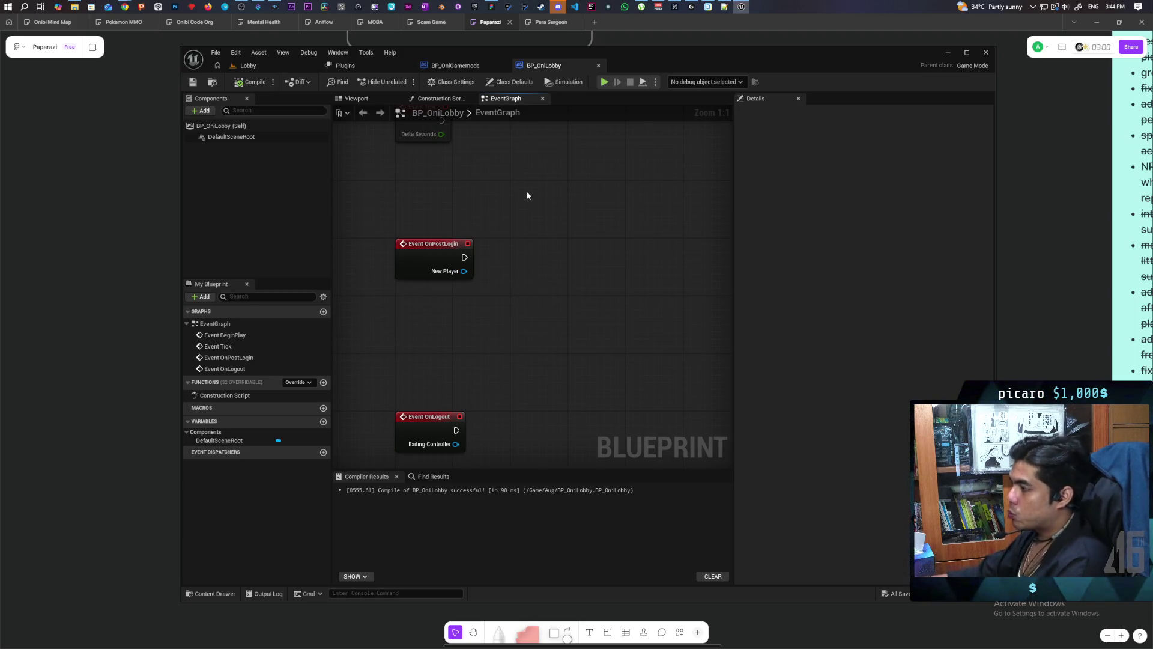
mouse_move(526, 190)
mouse_down()
mouse_move(519, 363)
mouse_move(495, 364)
mouse_up()
Add a Get All Actors Of Class node wired from Event BeginPlay.
drag(431, 226, 431, 197)
click(433, 251)
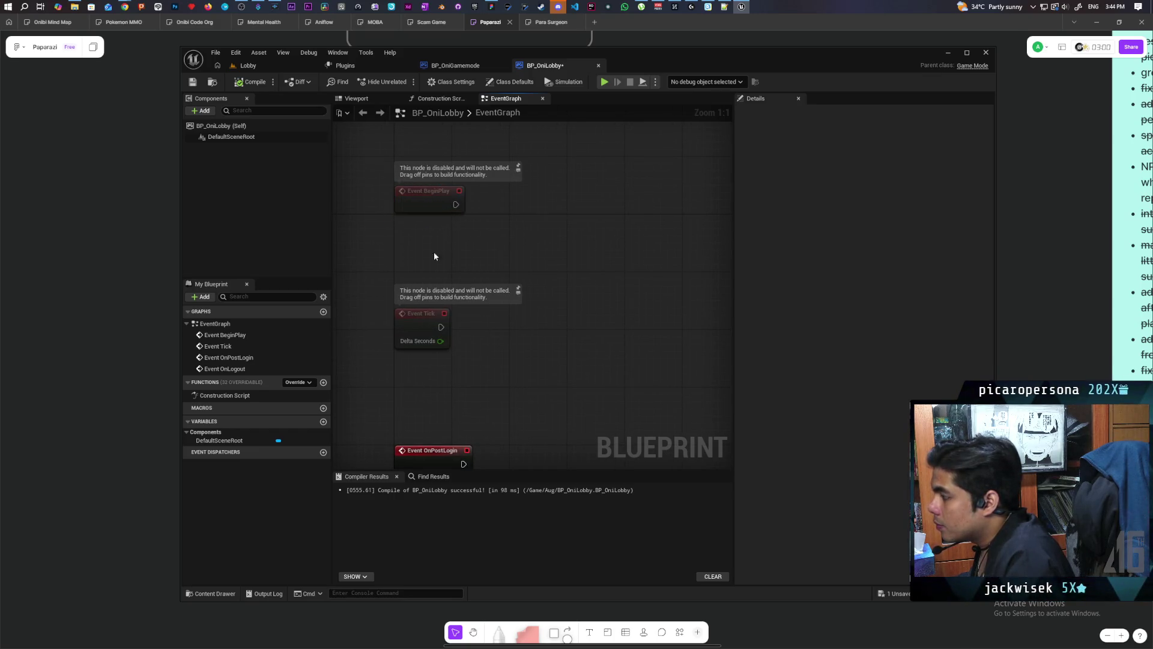
right_click(472, 236)
text(get all actors)
key(Return)
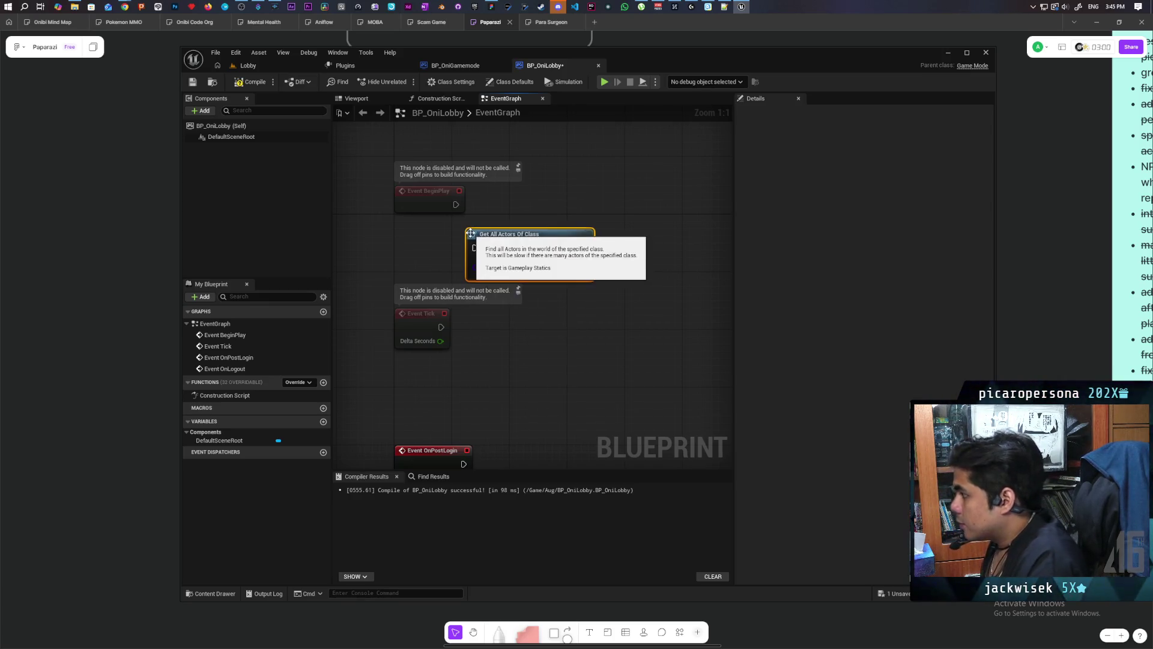
drag(524, 237, 539, 194)
drag(455, 204, 489, 204)
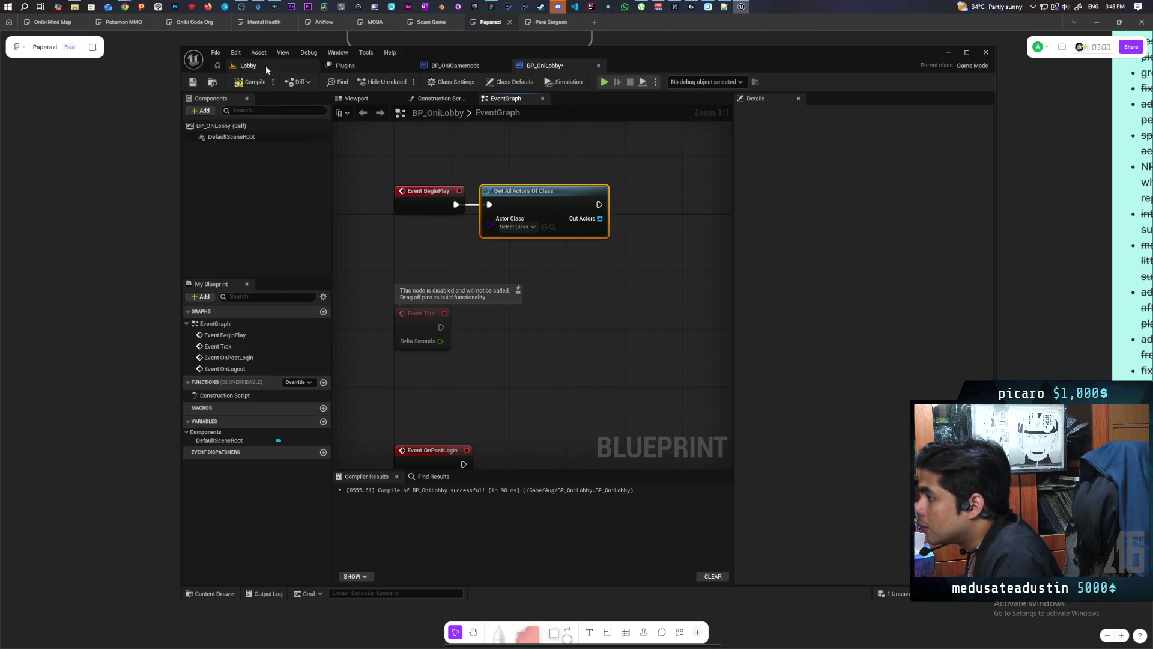
In the Lobby level, inspect the PlayerStart and lobby slot actors and save the level.
click(248, 66)
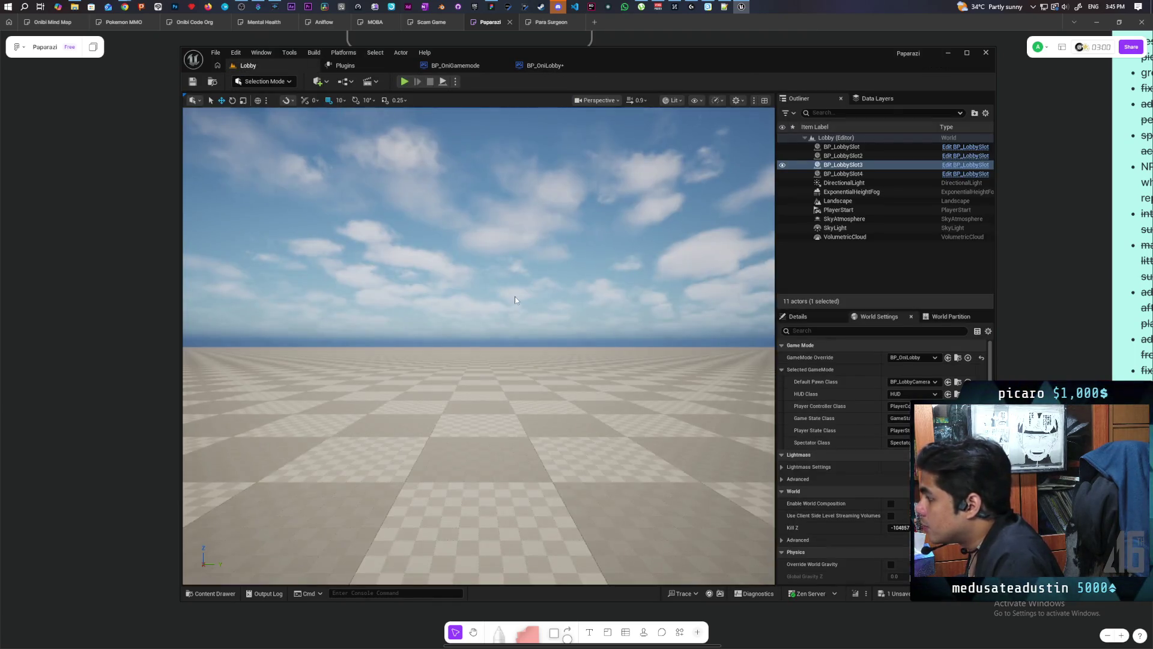
key(f)
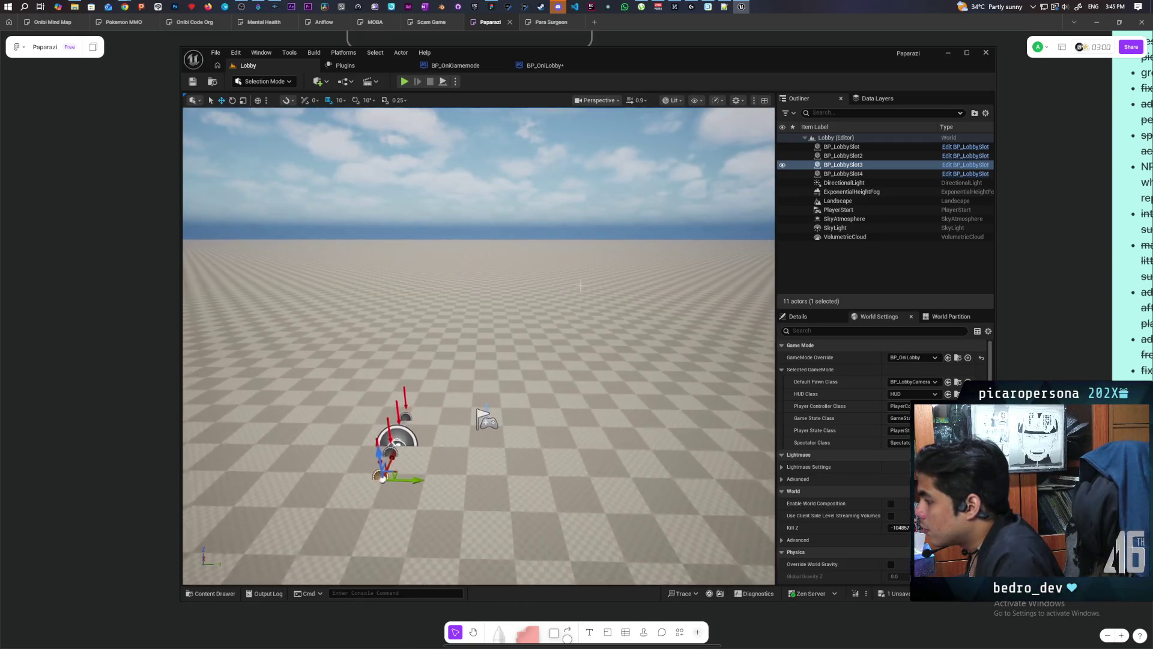
click(487, 424)
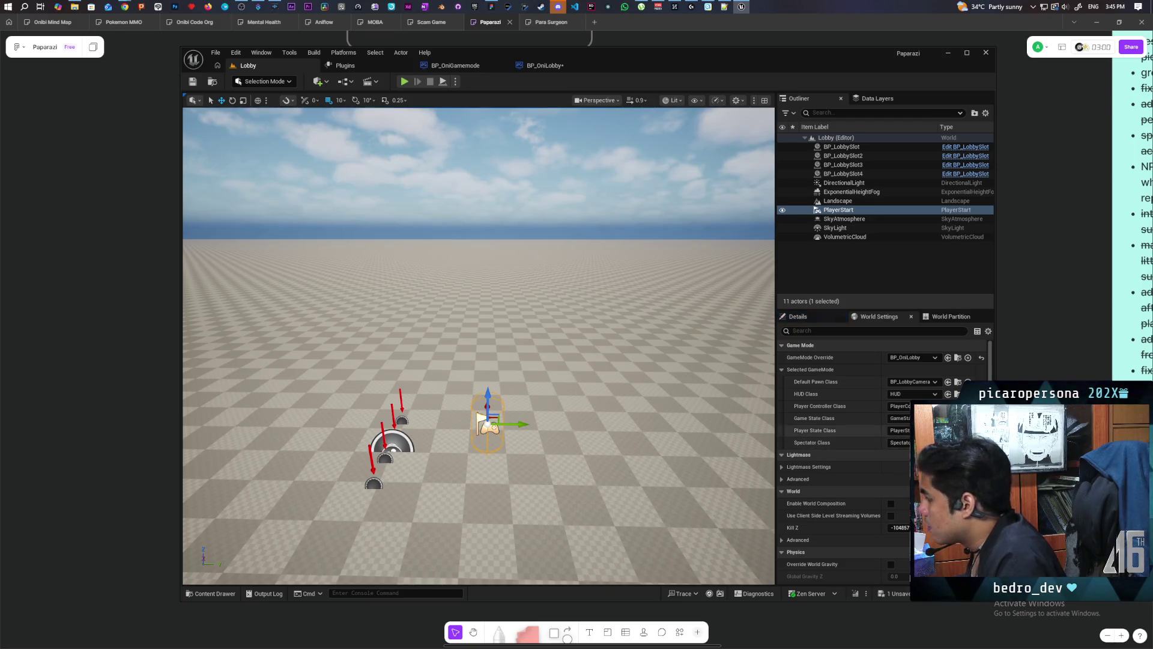
click(797, 317)
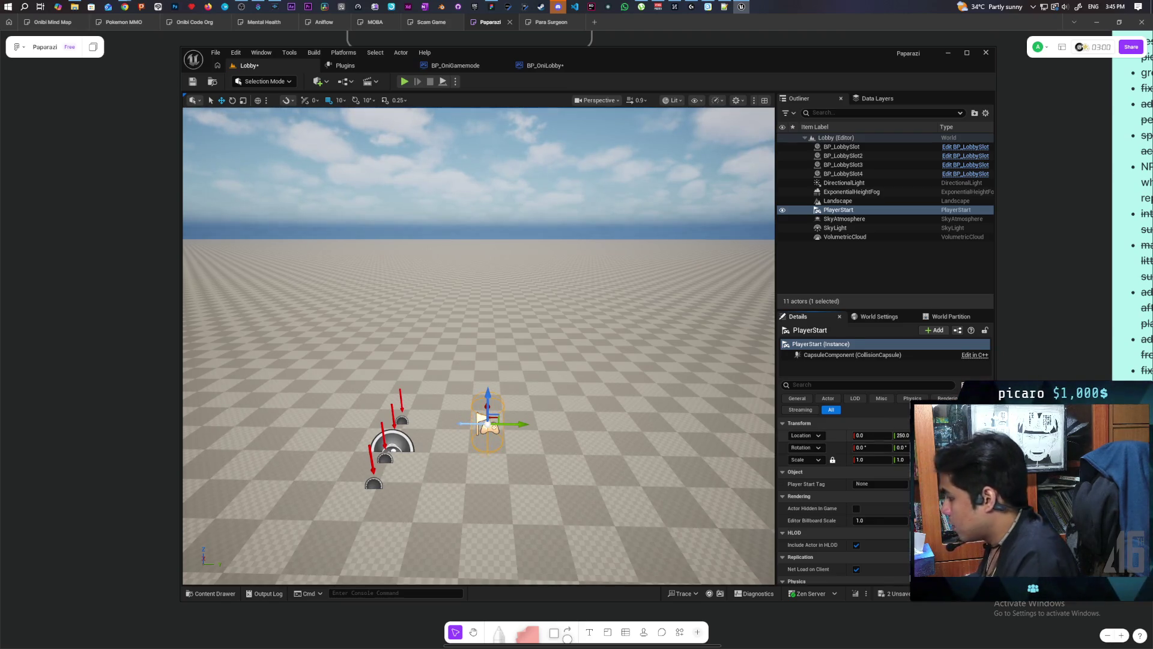
click(187, 84)
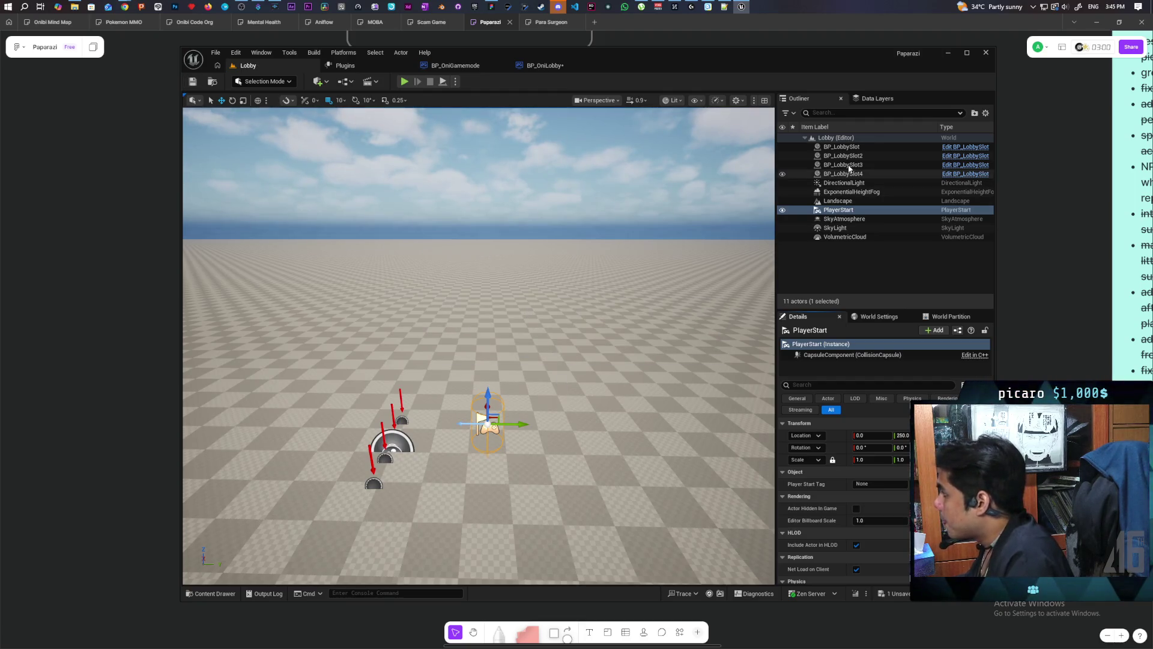
click(841, 146)
Set Get All Actors Of Class's Actor Class to BP Lobby Slot and compile BP_OniLobby.
click(540, 65)
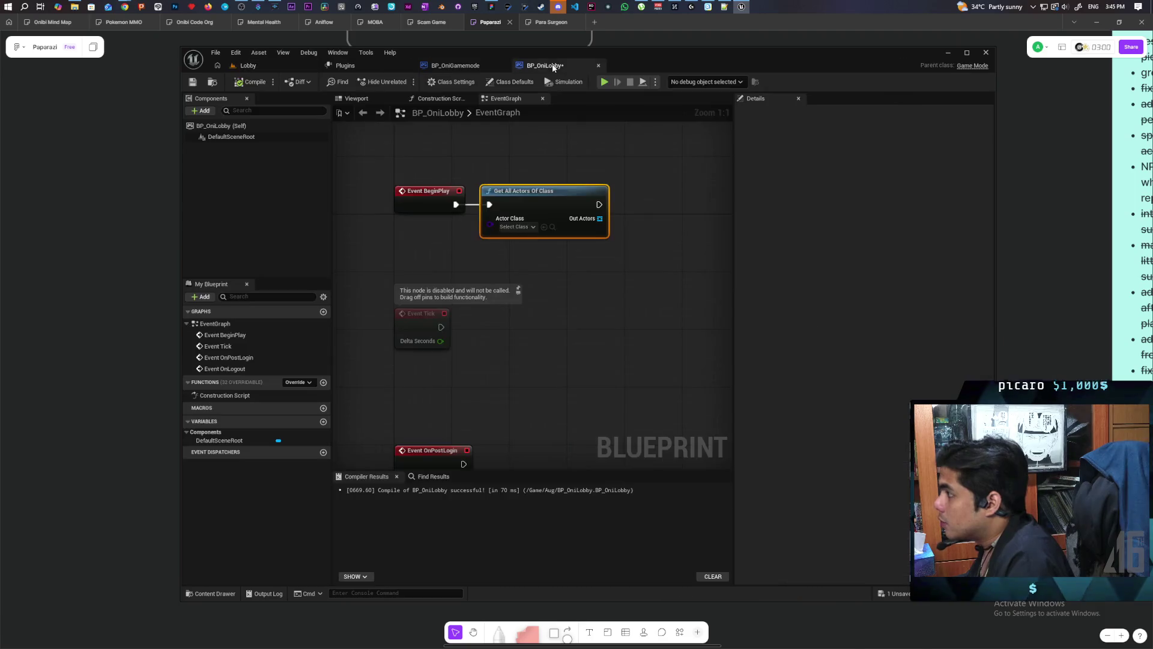
click(543, 227)
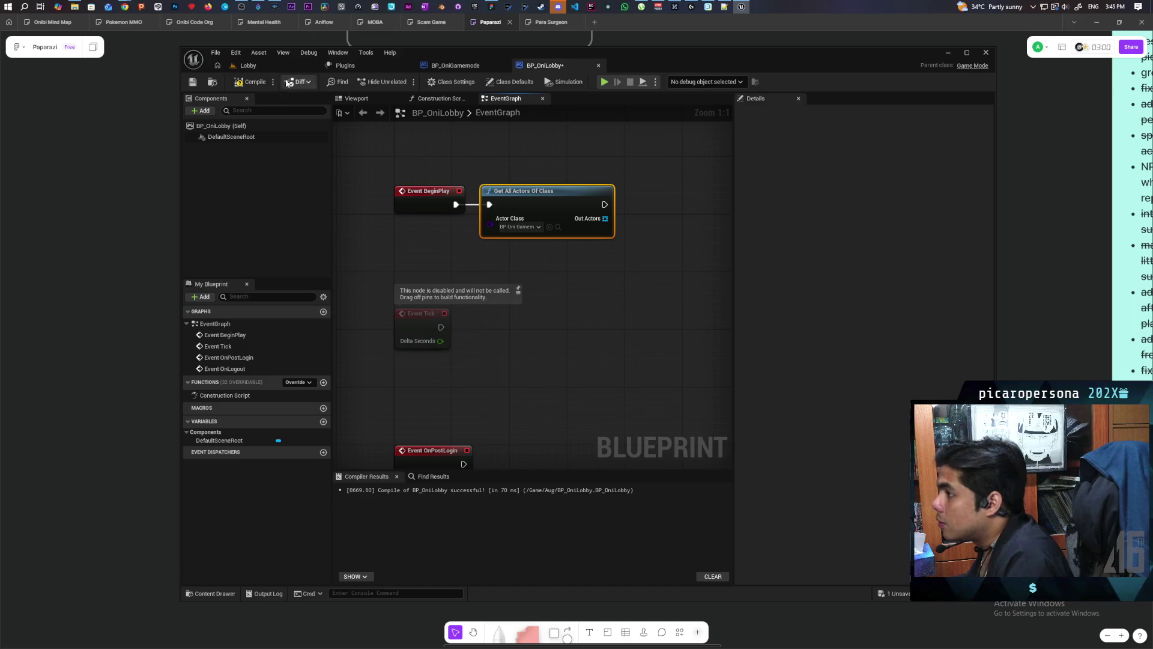
click(246, 65)
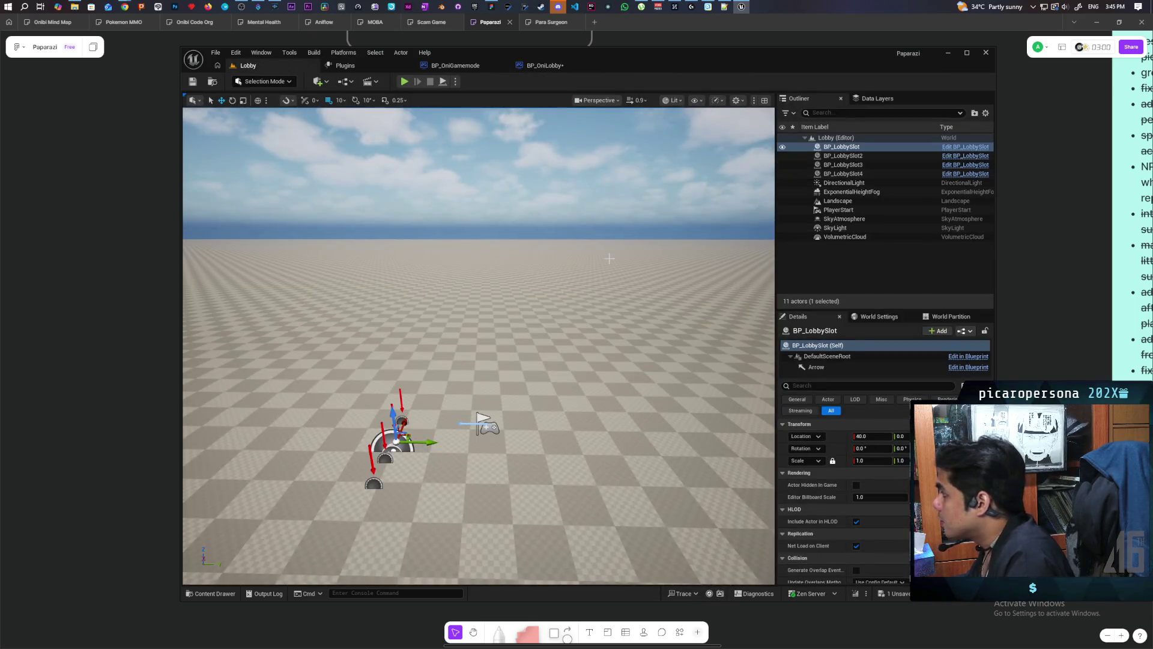
key(ctrl+space)
click(545, 65)
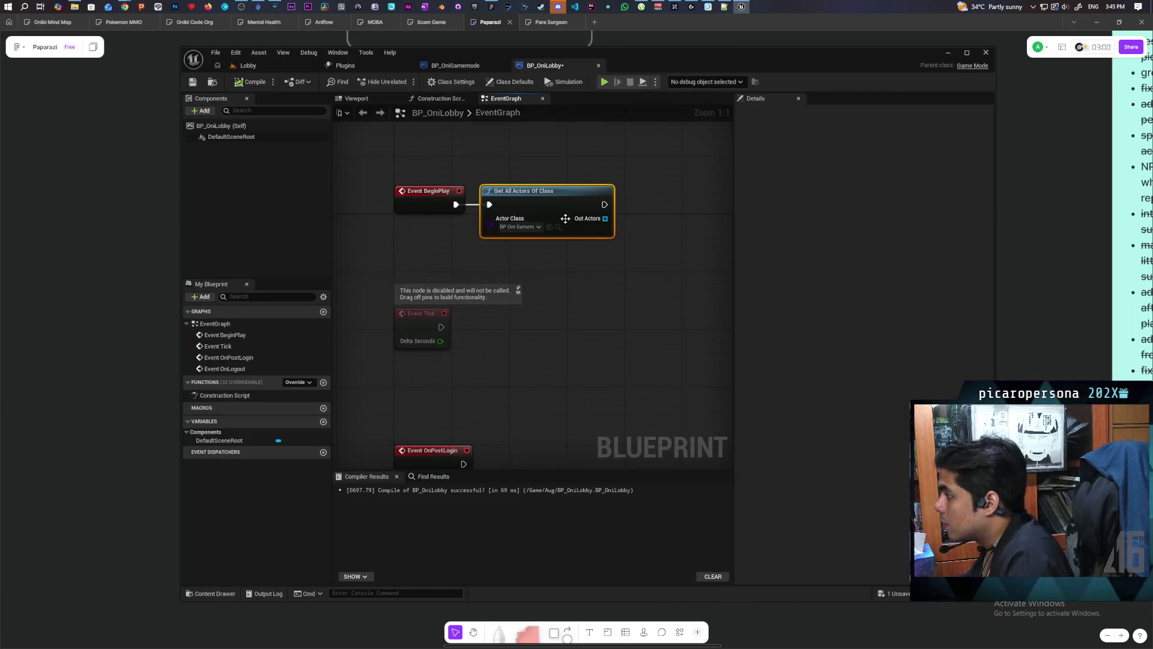
key(ctrl+z)
click(384, 180)
click(249, 83)
mouse_move(502, 248)
mouse_down()
mouse_move(525, 246)
mouse_move(513, 250)
mouse_up()
click(463, 313)
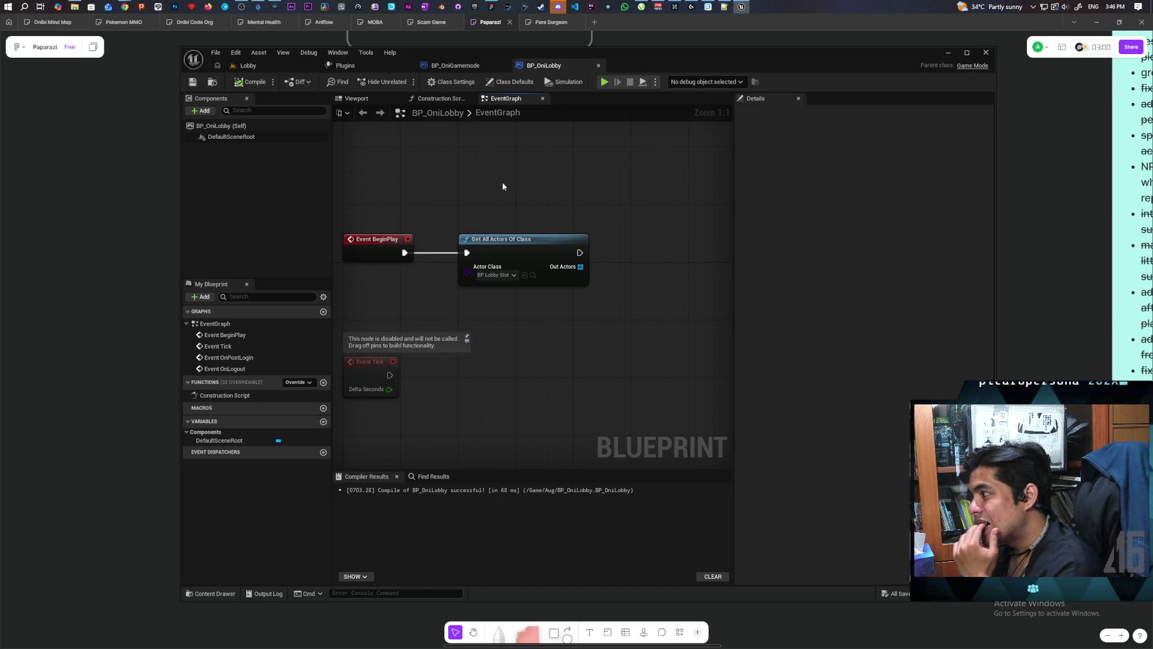
scroll(502, 182, down, 1)
scroll(502, 182, up, 1)
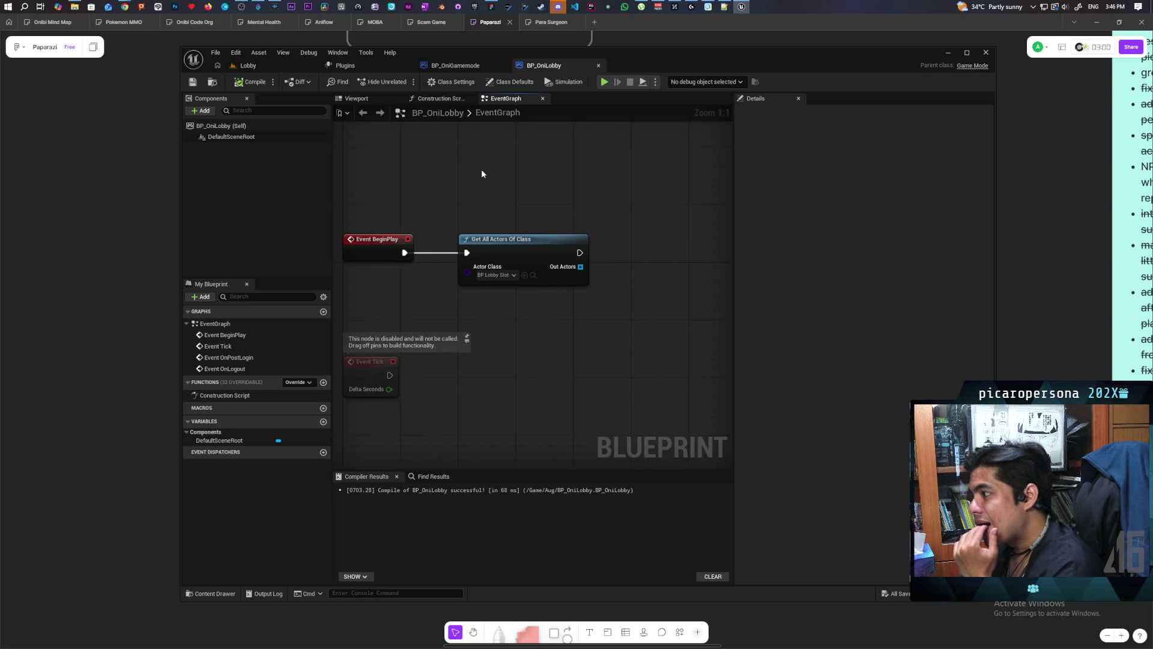
mouse_move(464, 302)
mouse_down()
mouse_move(492, 319)
mouse_move(440, 341)
mouse_move(427, 325)
mouse_move(441, 318)
mouse_up()
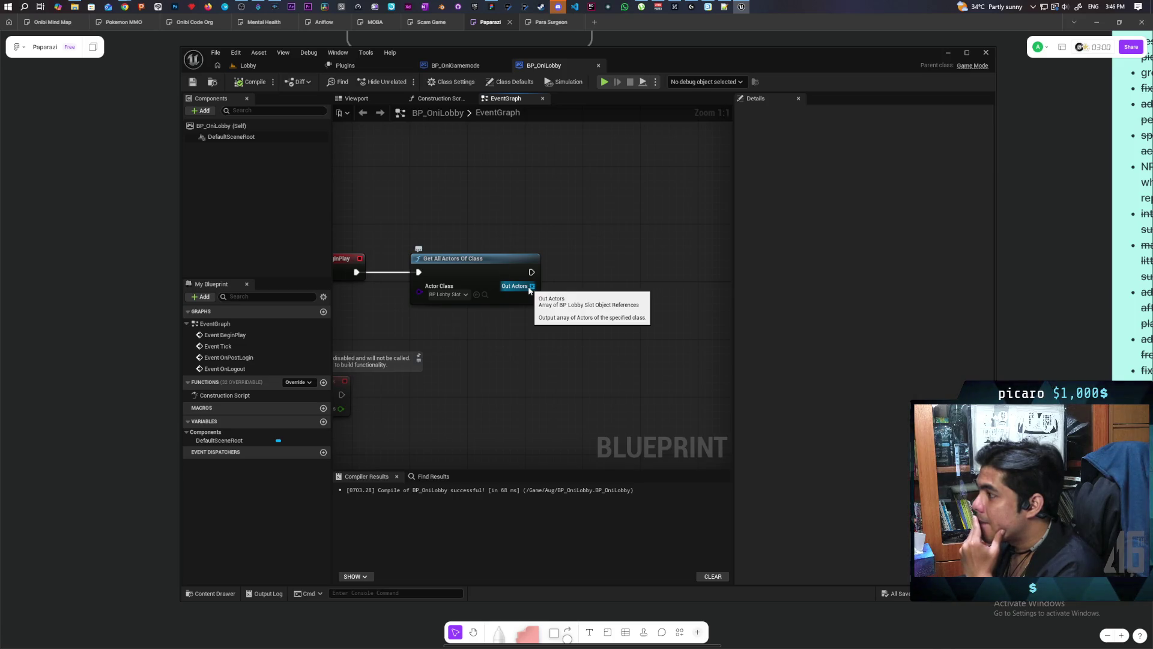
click(246, 65)
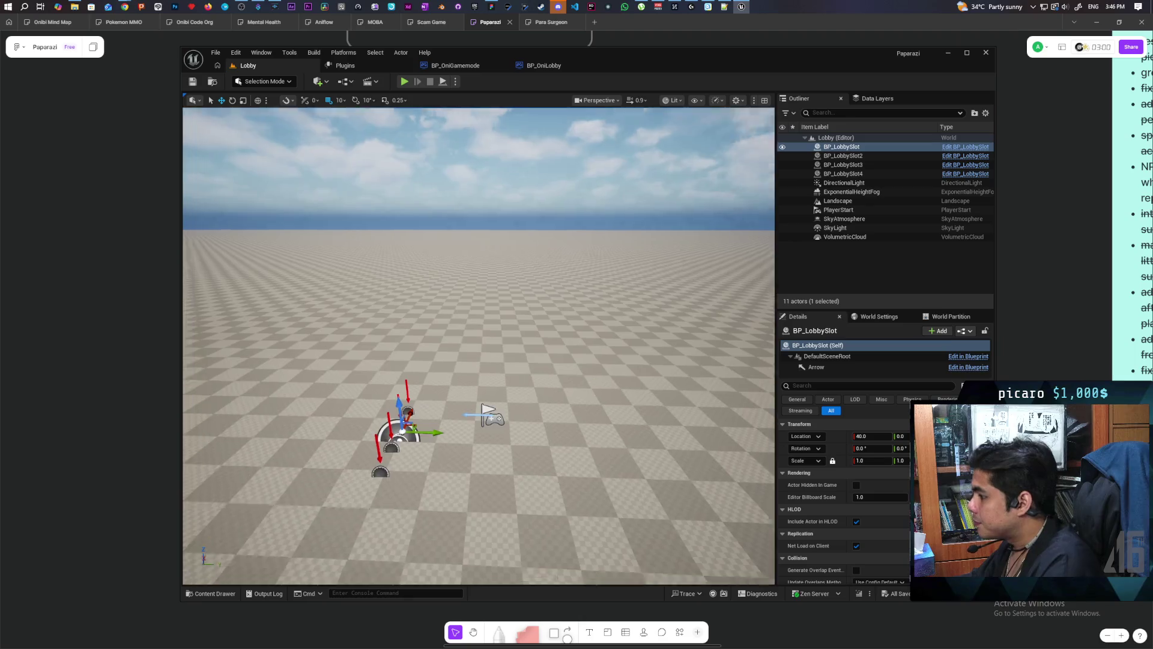
key(w)
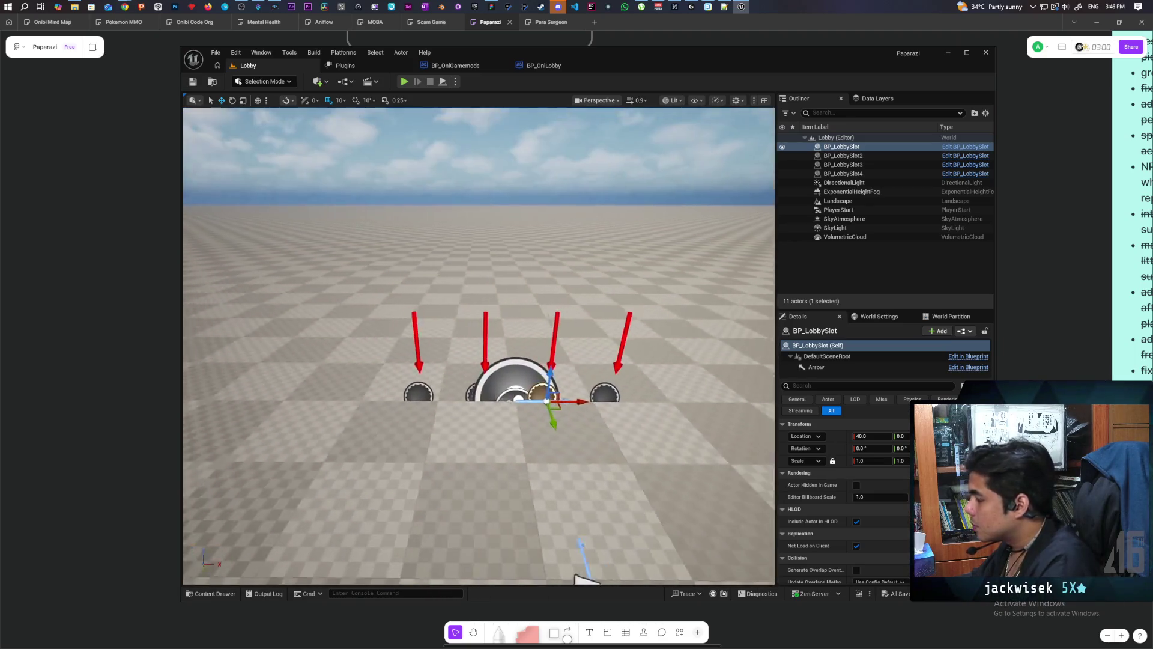
click(544, 65)
mouse_move(480, 316)
mouse_down()
mouse_move(442, 291)
mouse_move(532, 322)
mouse_move(514, 342)
mouse_move(494, 334)
mouse_move(584, 361)
mouse_move(539, 320)
mouse_move(466, 329)
mouse_move(507, 272)
mouse_move(499, 315)
mouse_move(481, 326)
mouse_up()
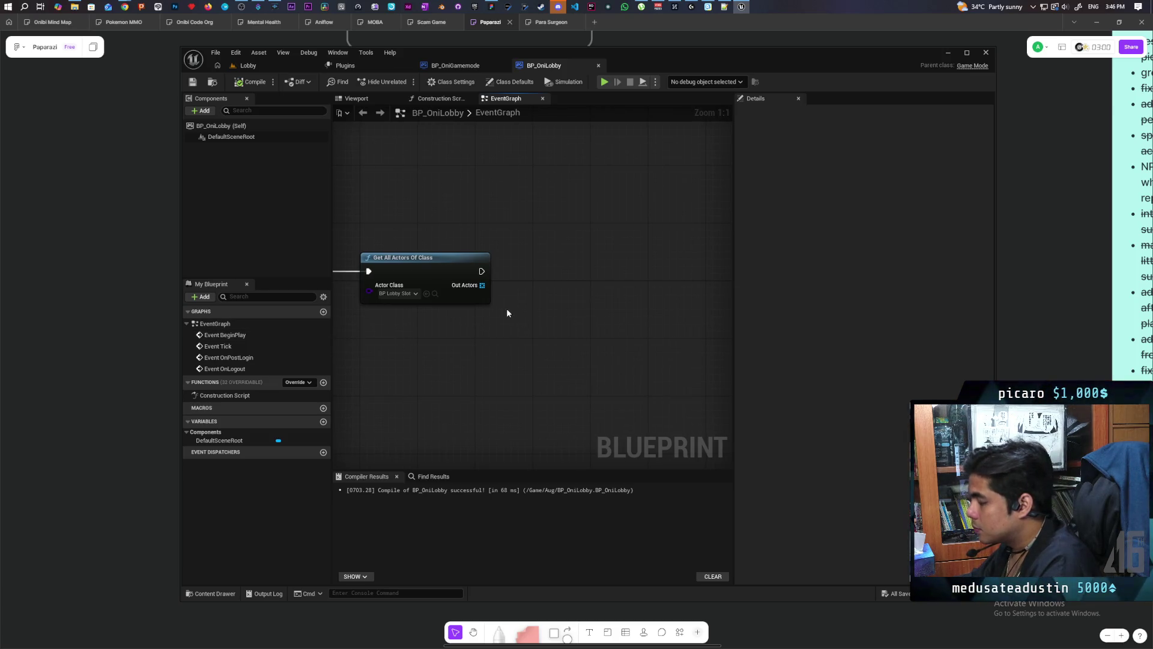
click(534, 276)
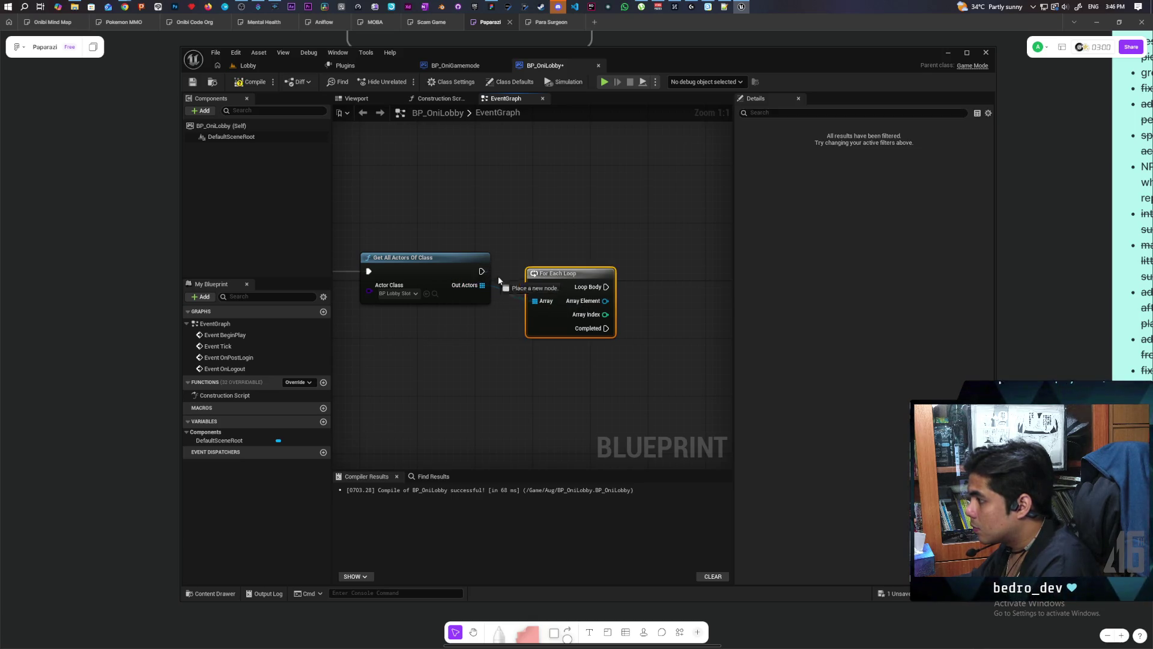
Place the For Each Loop and add a Get Actor Location node from its Array Element.
drag(557, 278, 551, 263)
click(502, 346)
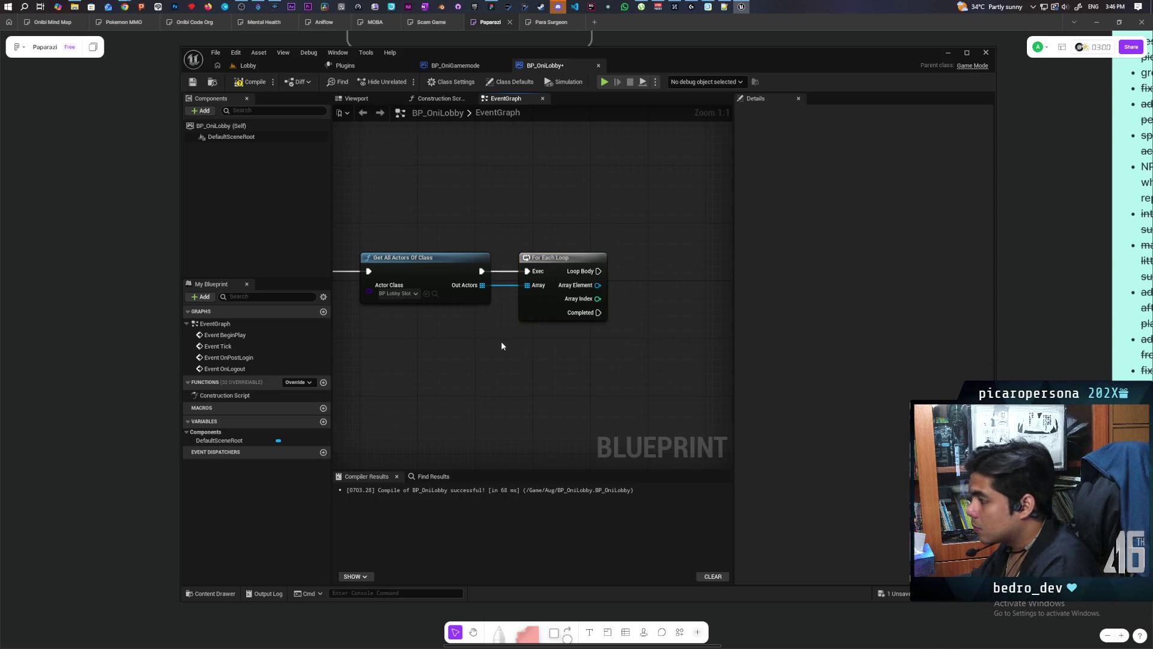
click(552, 311)
mouse_move(502, 379)
mouse_down()
mouse_move(439, 404)
mouse_move(505, 377)
mouse_up()
drag(538, 308, 586, 333)
text(get)
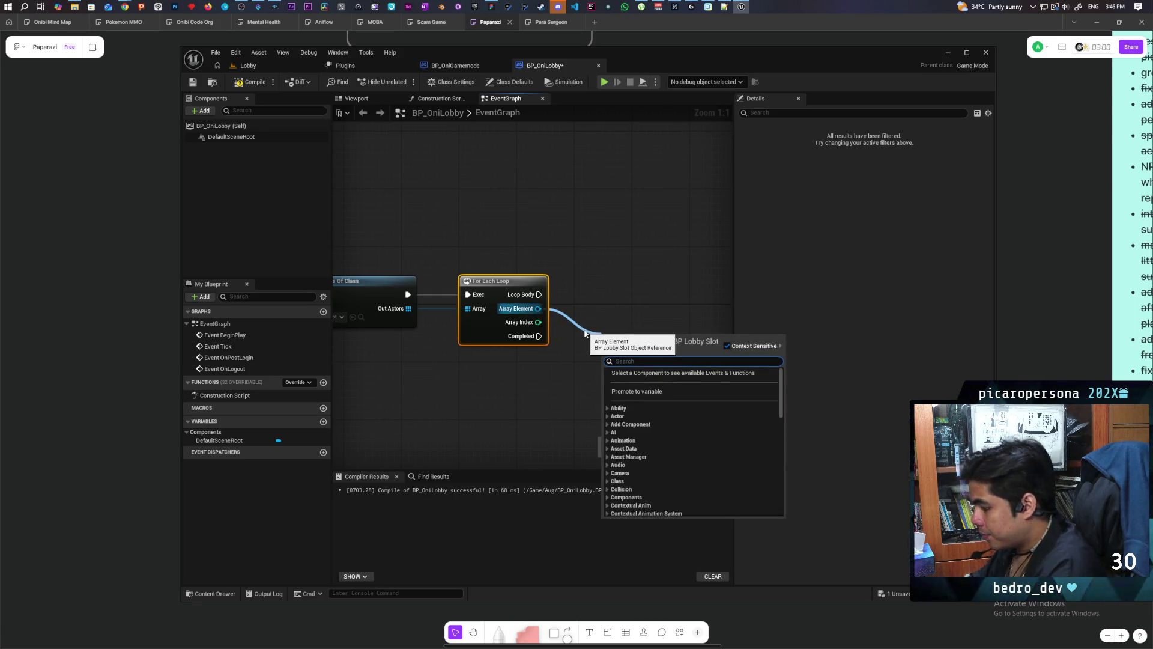
text( world loca)
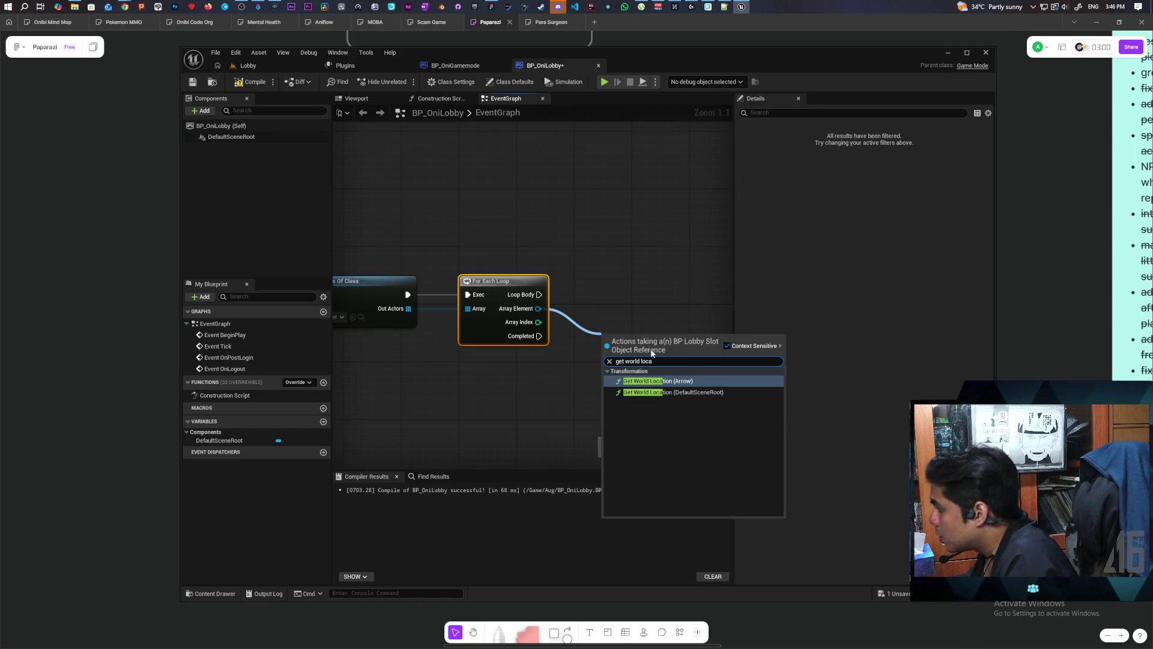
text(get actor loc)
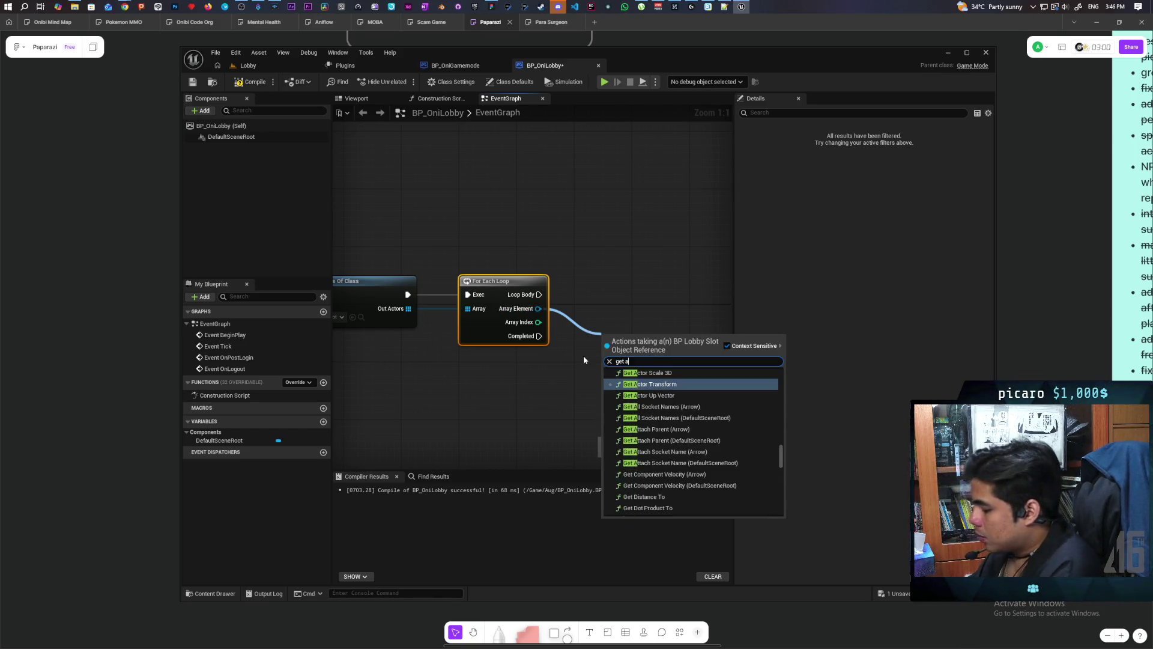
key(Return)
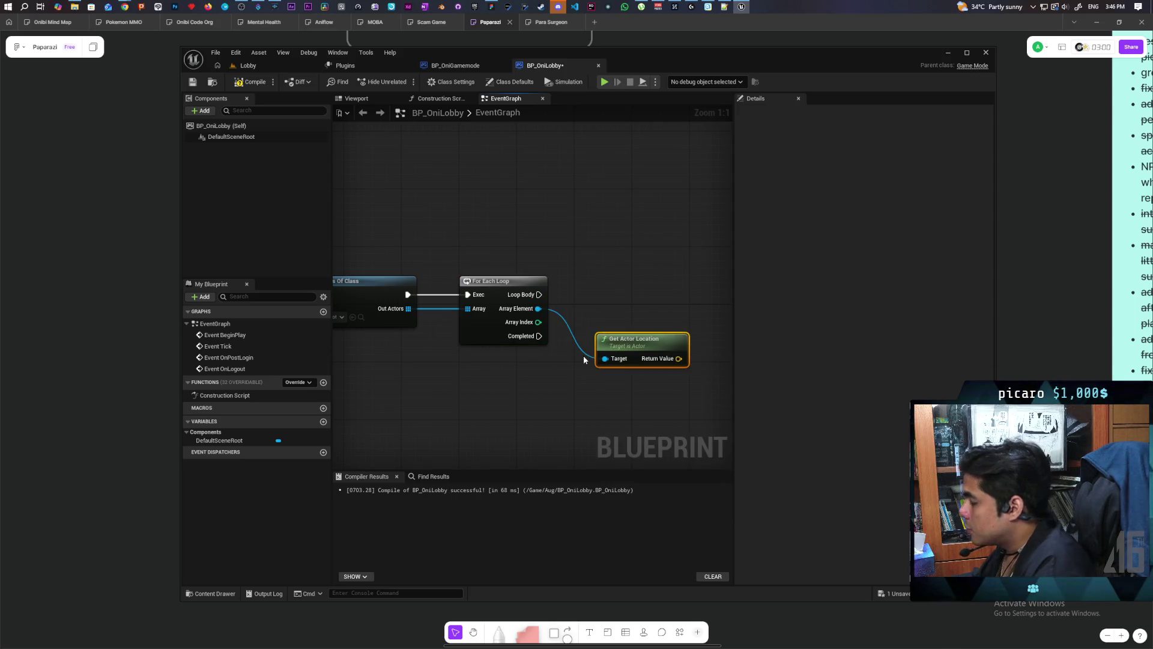
Split Get Actor Location's return value into X, Y and Z pins.
drag(667, 349, 651, 349)
right_click(663, 359)
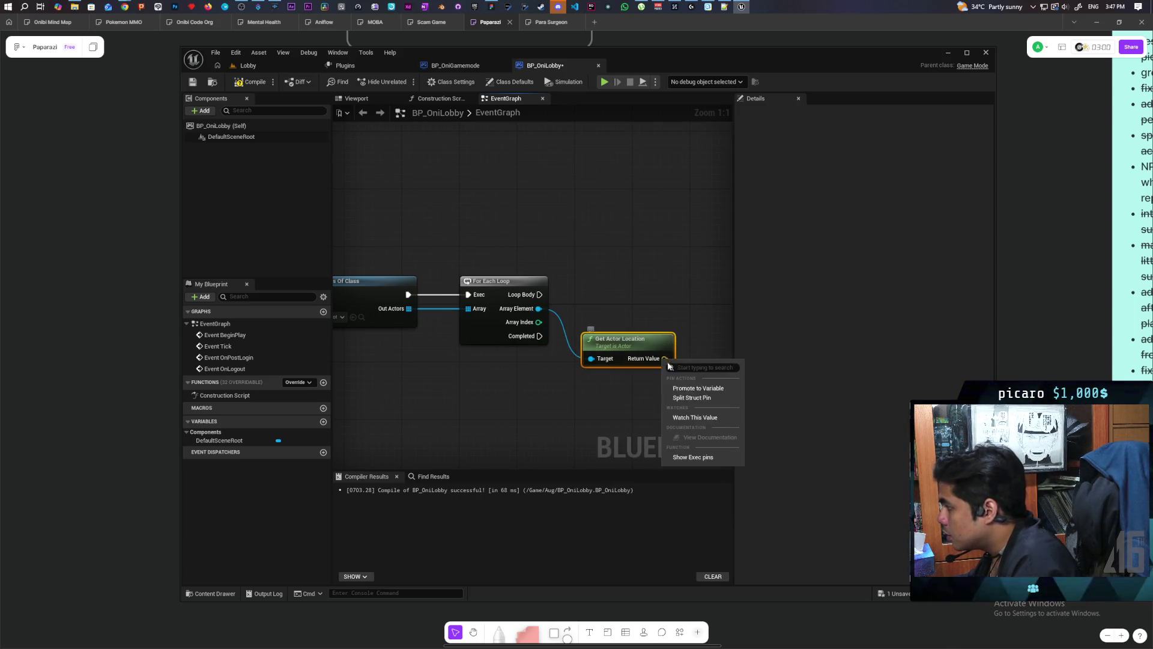
click(678, 394)
mouse_move(554, 299)
mouse_down()
mouse_move(599, 282)
mouse_move(557, 292)
mouse_up()
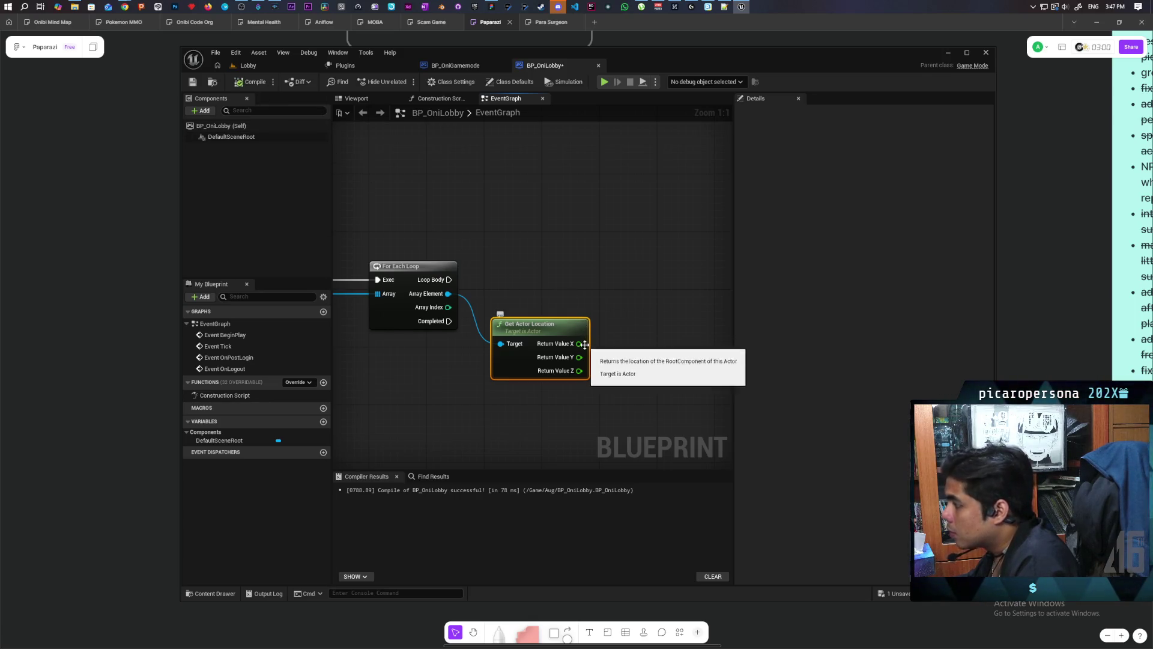
mouse_move(518, 334)
mouse_down()
mouse_move(657, 294)
mouse_move(426, 295)
mouse_move(490, 277)
mouse_up()
Arrange the For Each Loop and Get Actor Location nodes beside Get All Actors Of Class.
mouse_move(415, 277)
mouse_down()
mouse_move(480, 260)
mouse_move(471, 261)
mouse_up()
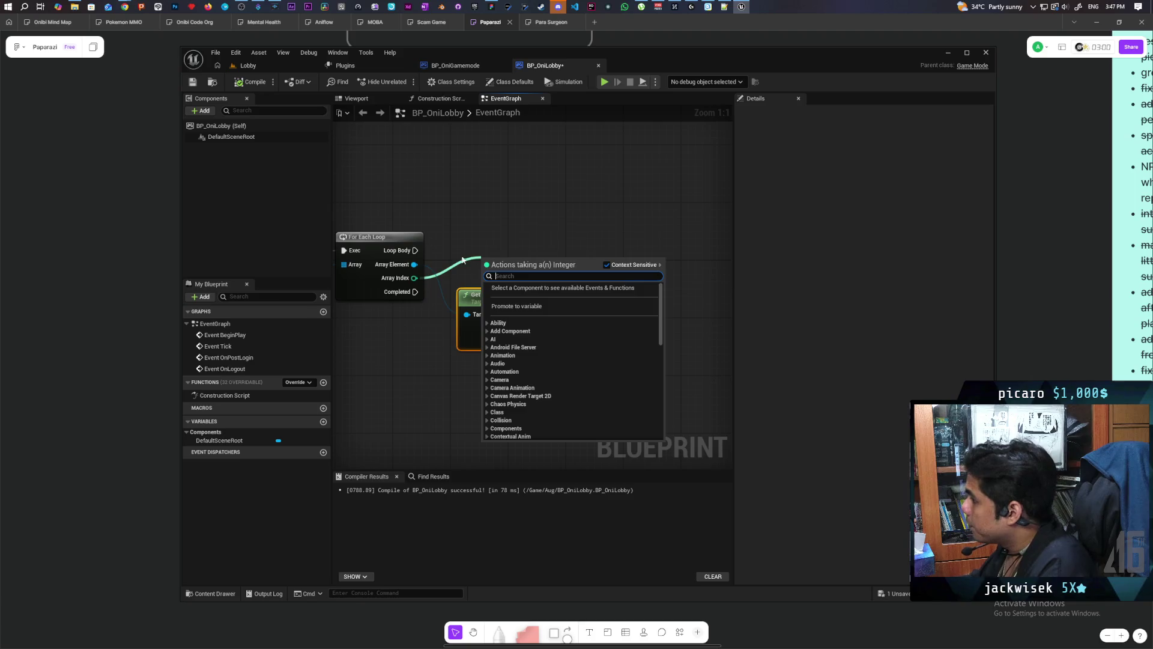
click(454, 231)
mouse_move(491, 300)
mouse_down()
mouse_move(491, 269)
mouse_move(492, 278)
mouse_up()
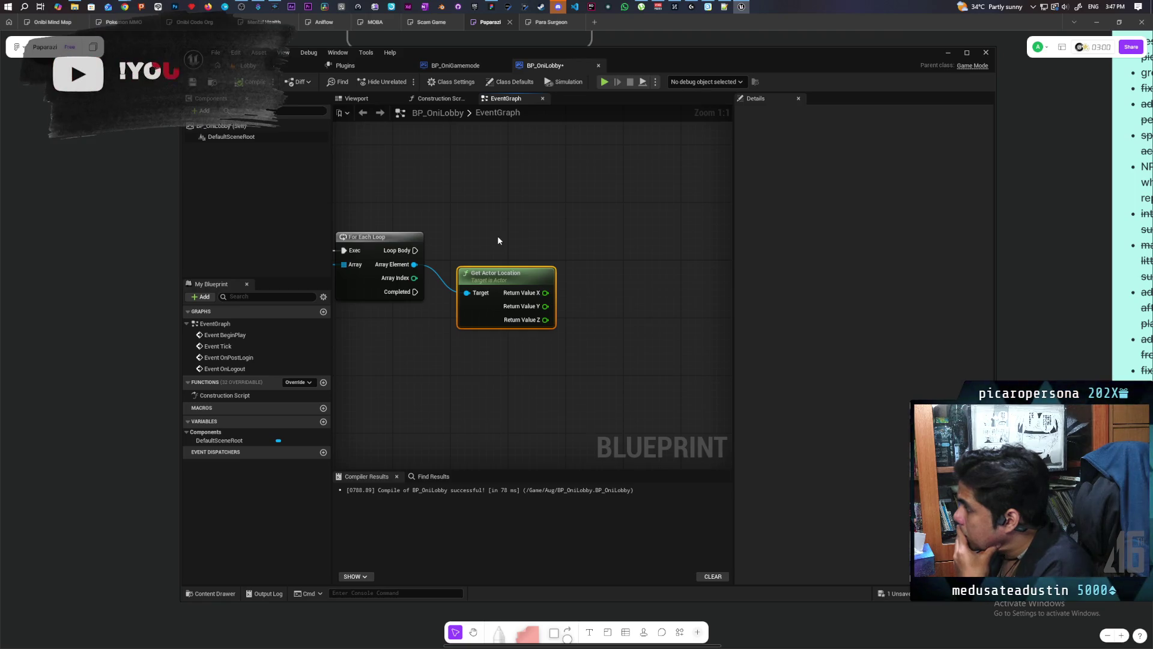
drag(439, 327, 613, 307)
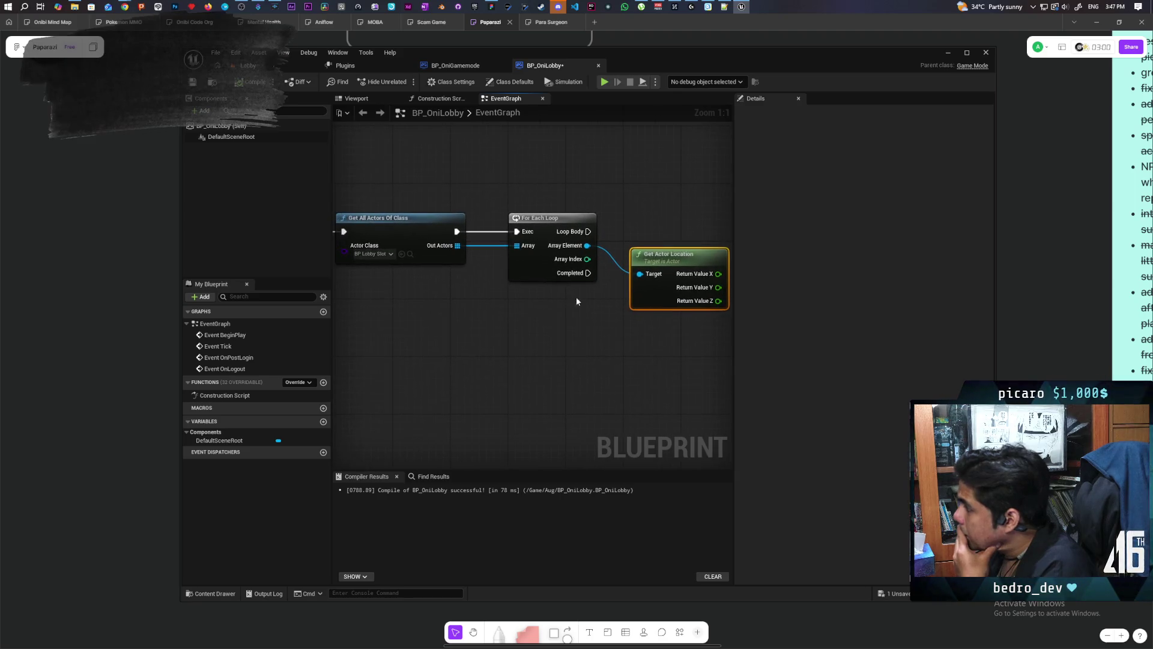
mouse_move(494, 314)
mouse_down()
mouse_move(523, 345)
mouse_move(476, 314)
mouse_move(586, 279)
mouse_up()
ctrl+click(524, 215)
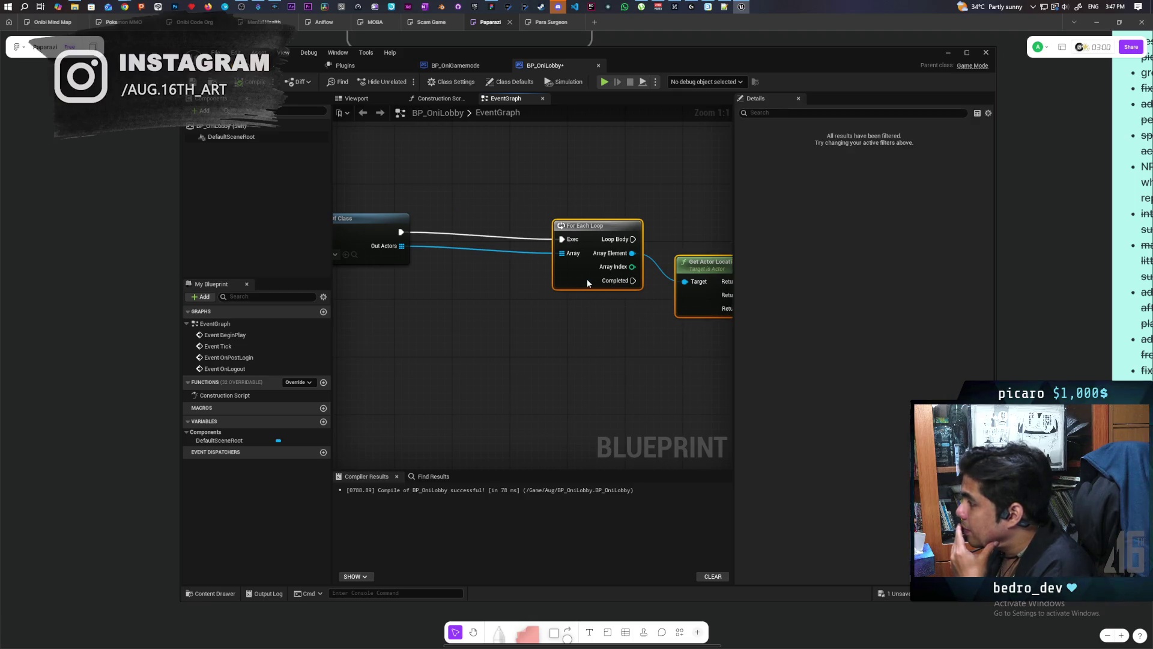
Promote Out Actors to a Slots array variable and insert its SET node before the For Each Loop.
mouse_move(401, 245)
mouse_down()
mouse_move(452, 289)
mouse_move(443, 297)
mouse_up()
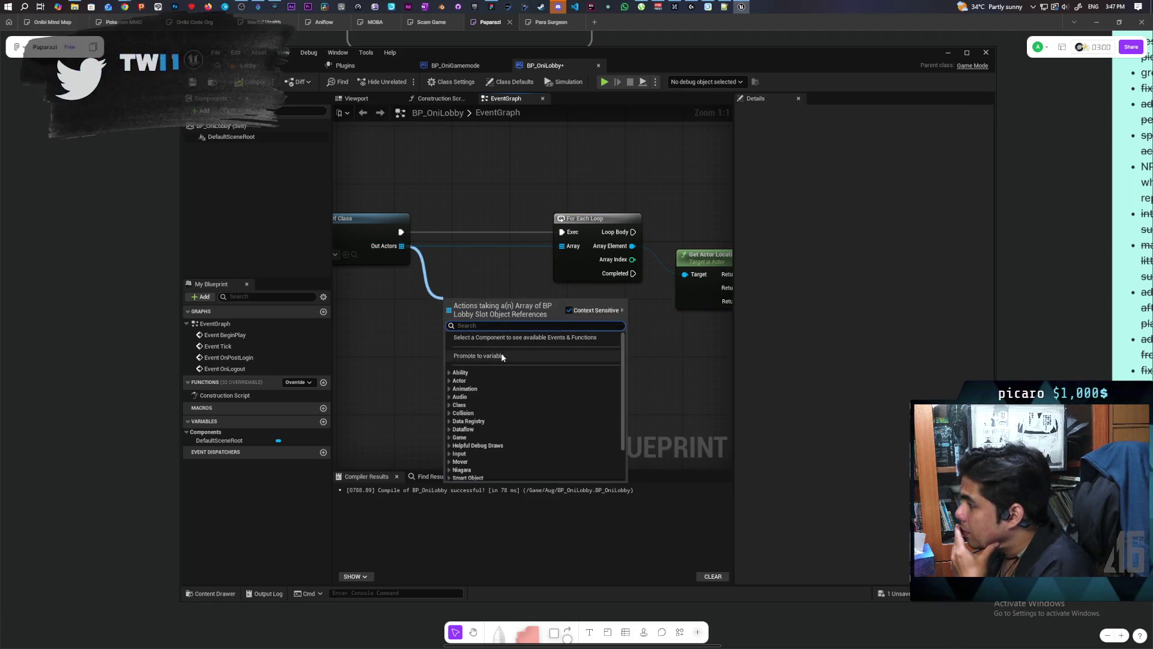
click(502, 356)
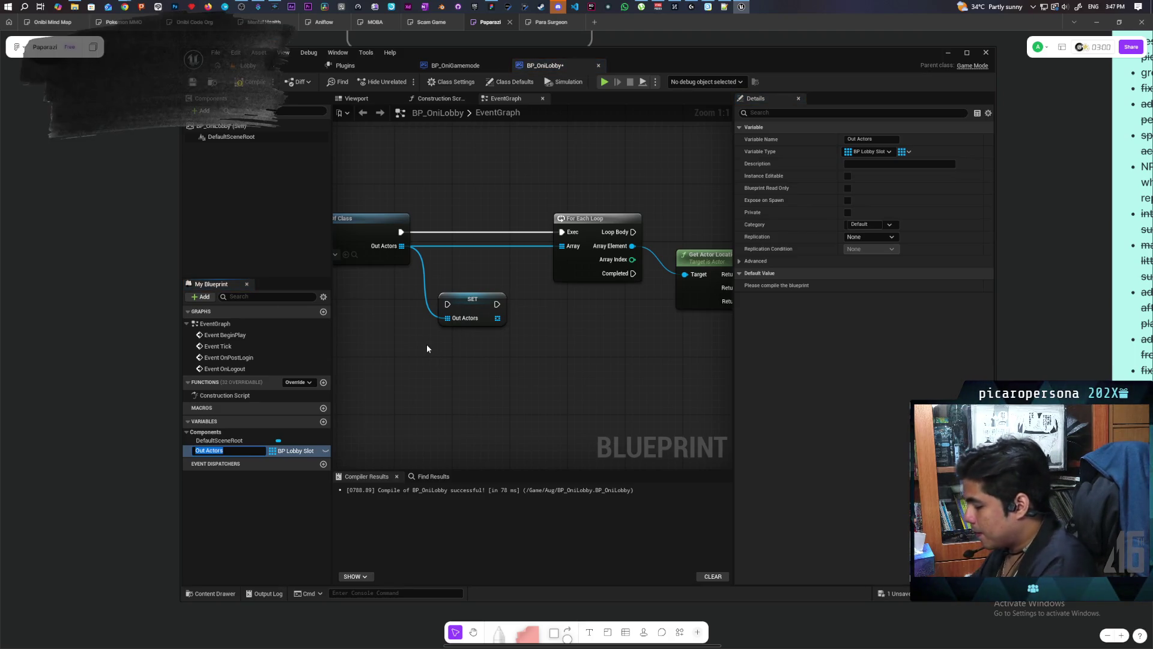
text(Slots)
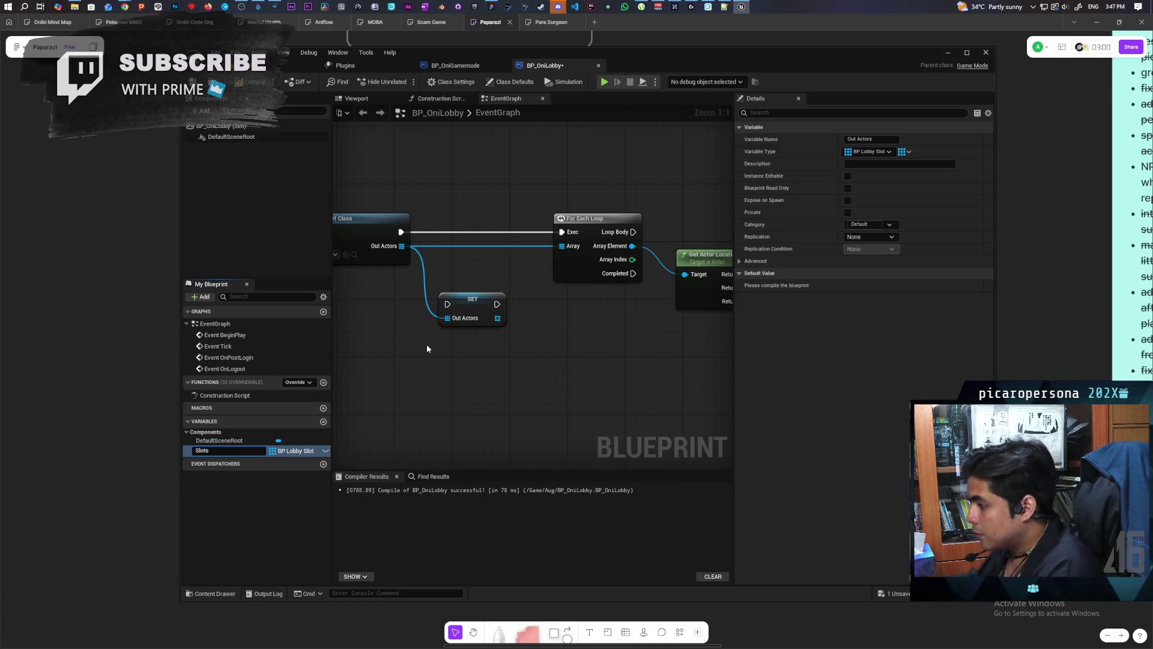
key(Return)
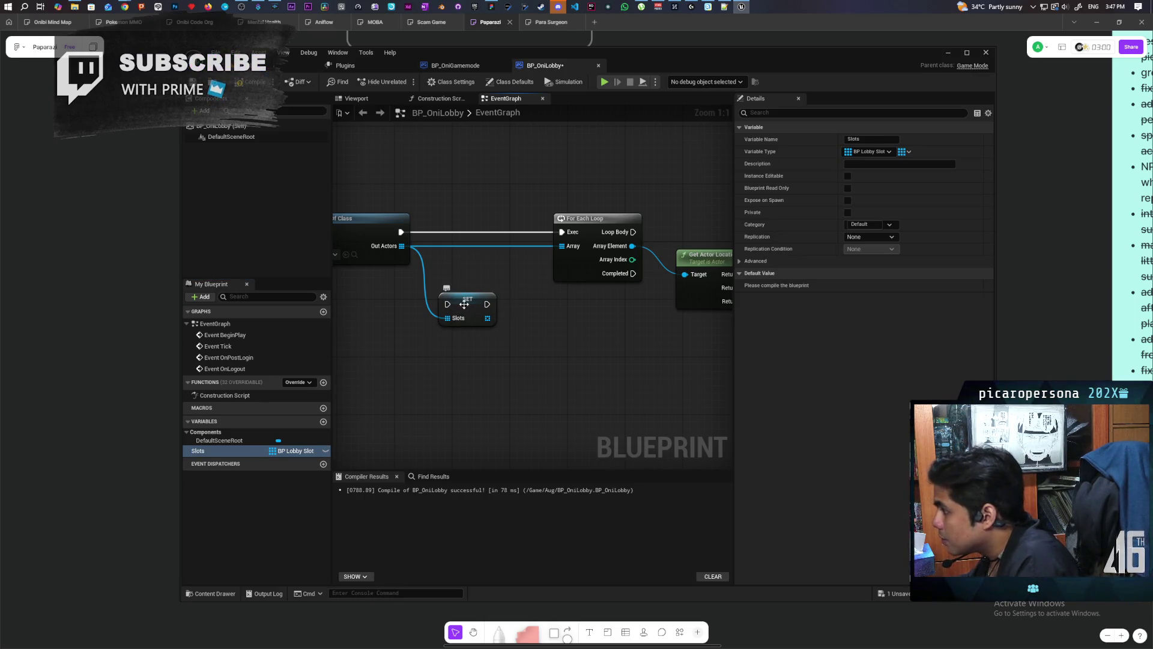
drag(459, 295, 462, 231)
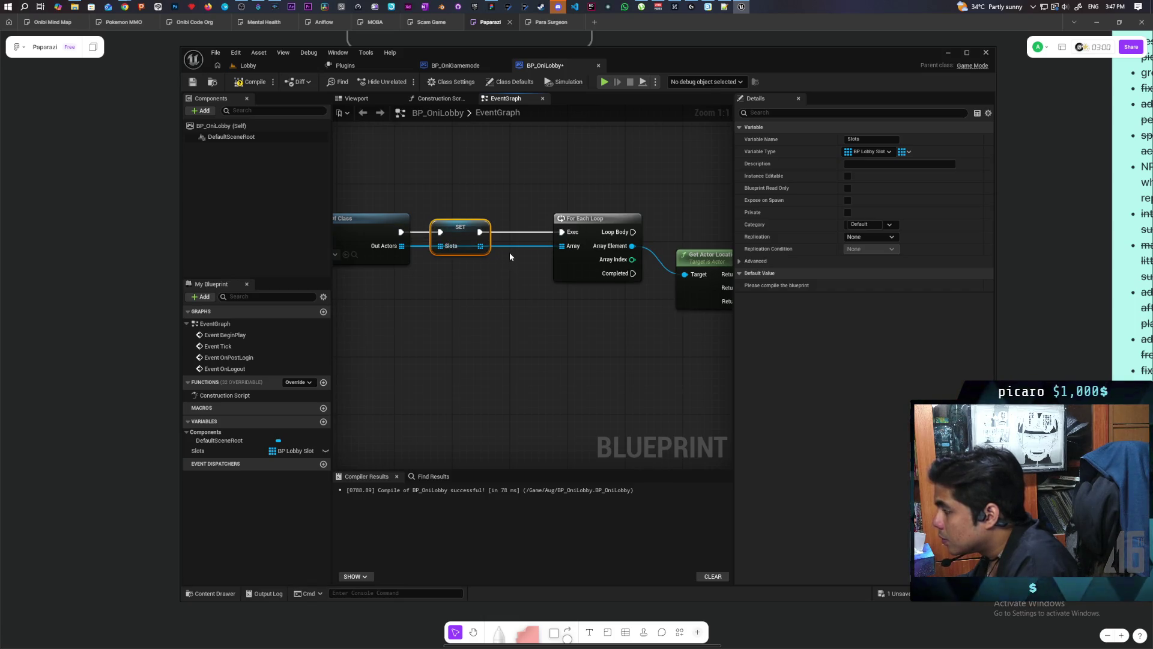
drag(480, 246, 467, 222)
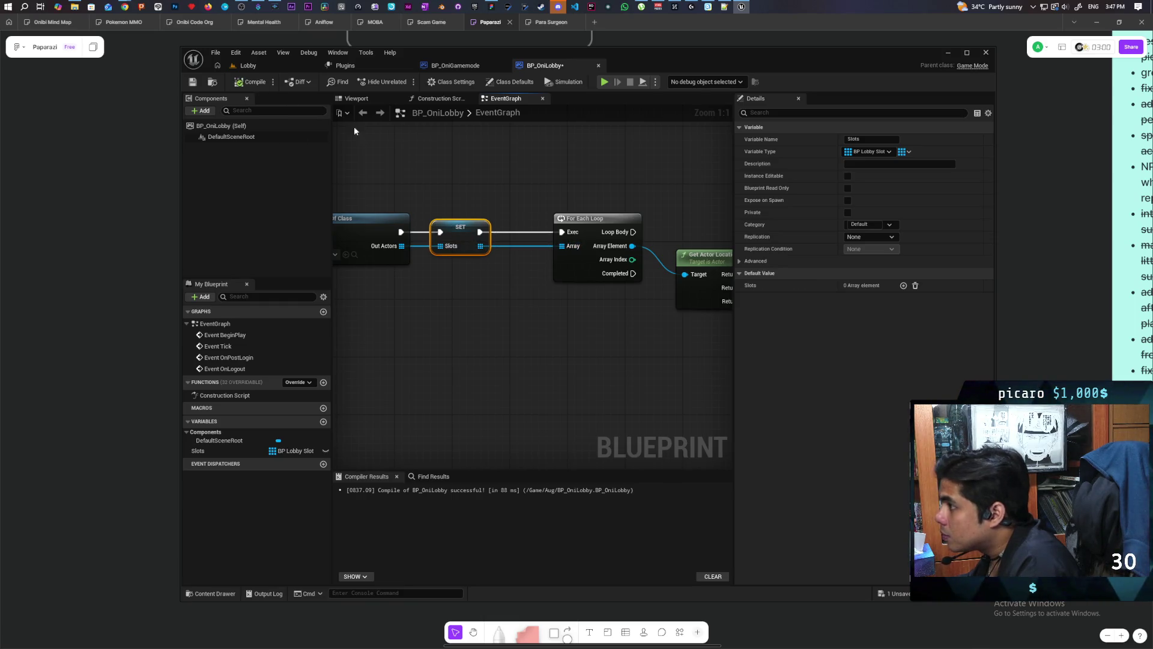
mouse_move(594, 182)
mouse_down()
mouse_move(440, 183)
mouse_move(581, 186)
mouse_move(456, 213)
mouse_move(484, 213)
mouse_up()
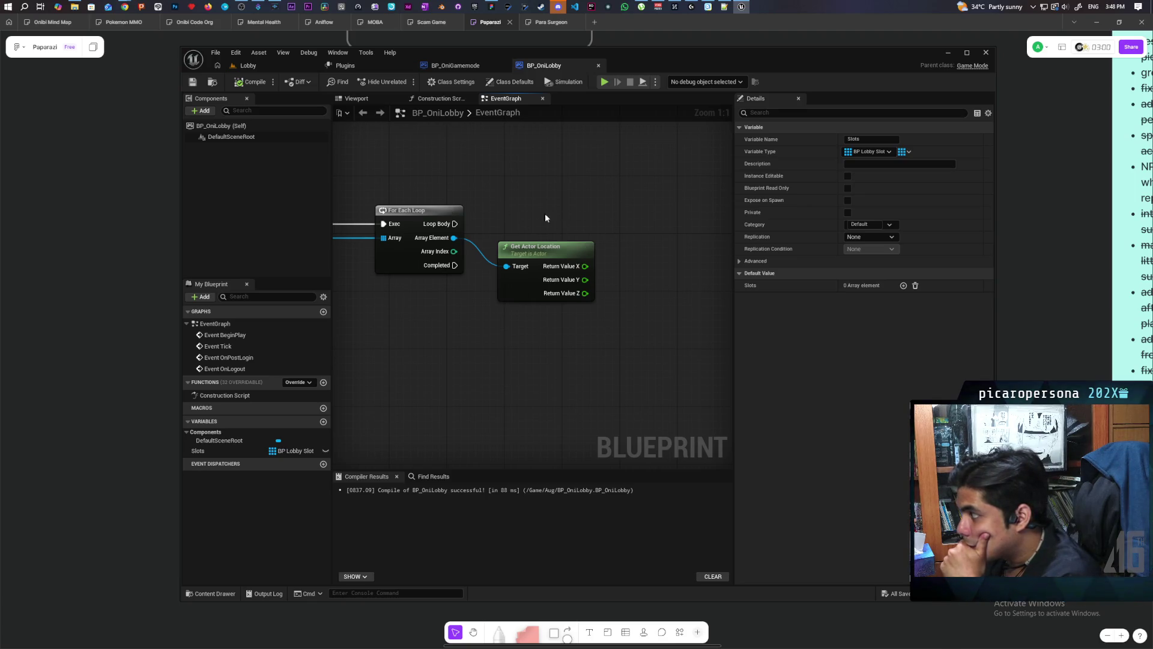
drag(538, 229, 544, 235)
mouse_move(532, 255)
mouse_down()
mouse_move(655, 238)
mouse_move(629, 238)
mouse_up()
mouse_move(454, 298)
mouse_down()
mouse_move(684, 281)
mouse_move(620, 281)
mouse_move(636, 280)
mouse_up()
drag(509, 284, 566, 299)
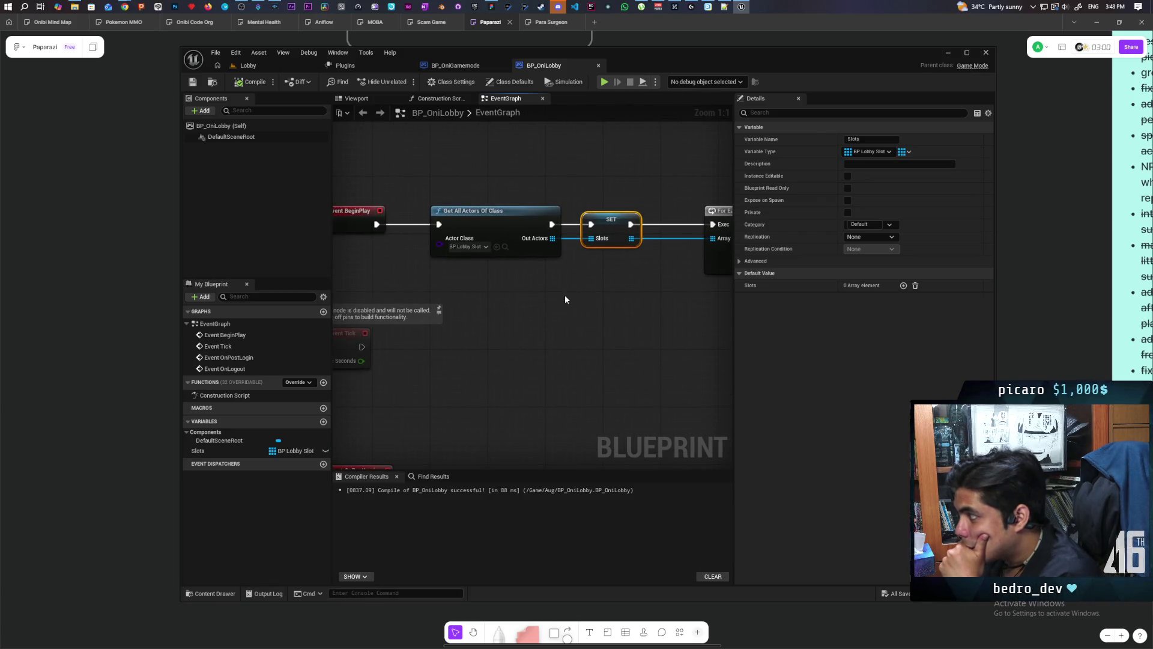
In the Lobby level, give BP_LobbySlot3 actor tag 1 and BP_LobbySlot2 actor tag 2.
click(246, 65)
click(463, 375)
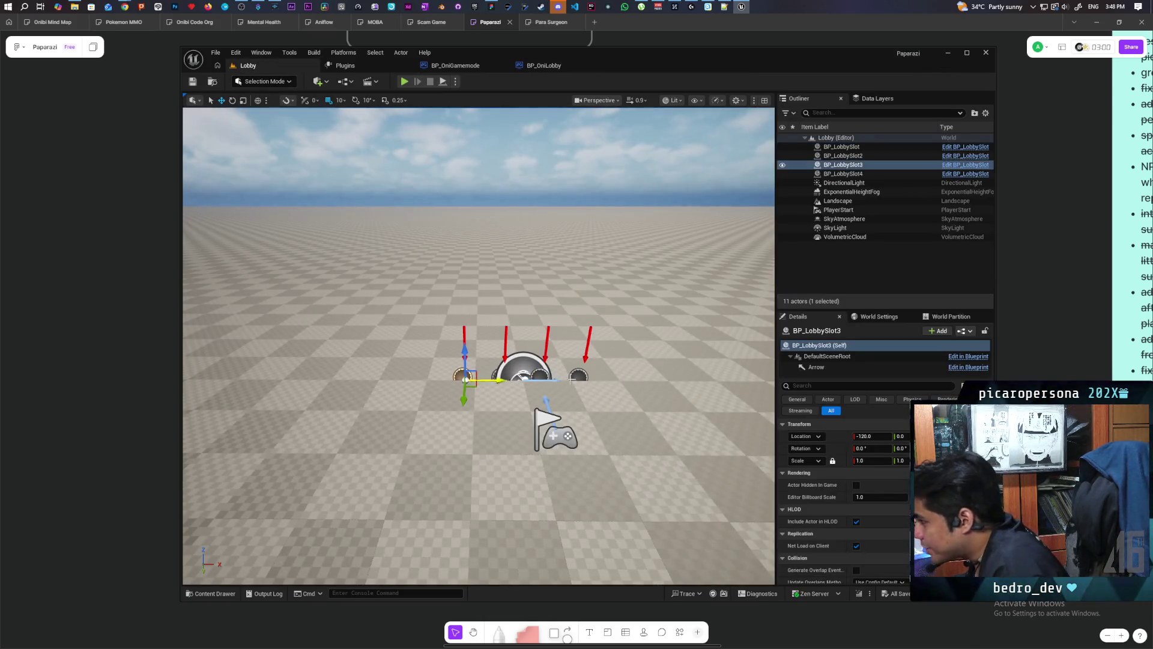
click(829, 385)
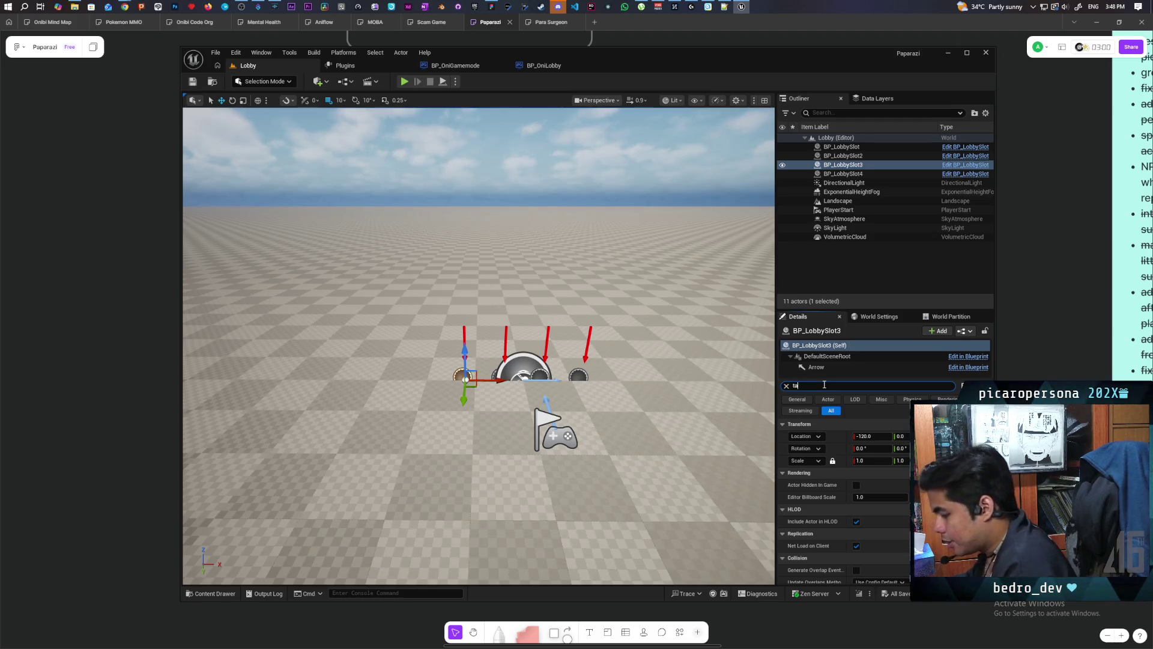
text(tag)
click(904, 448)
click(873, 460)
text(1)
key(Return)
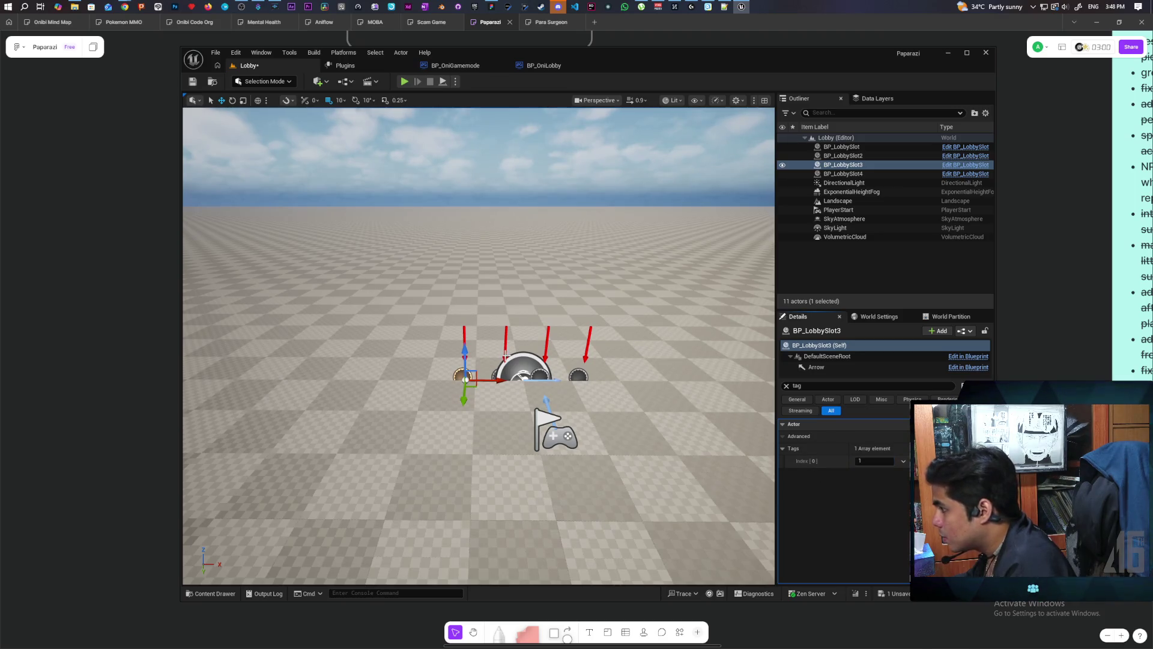
click(503, 377)
click(904, 448)
click(873, 461)
text(2)
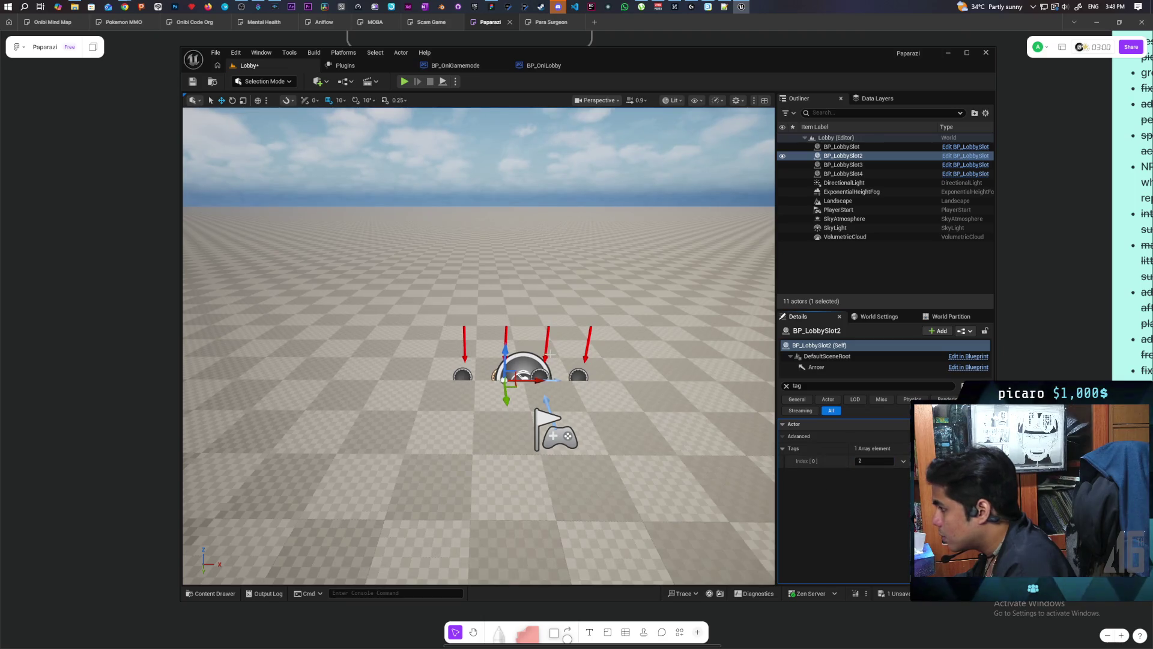
Give BP_LobbySlot actor tag 3 and BP_LobbySlot4 actor tag 4.
click(542, 375)
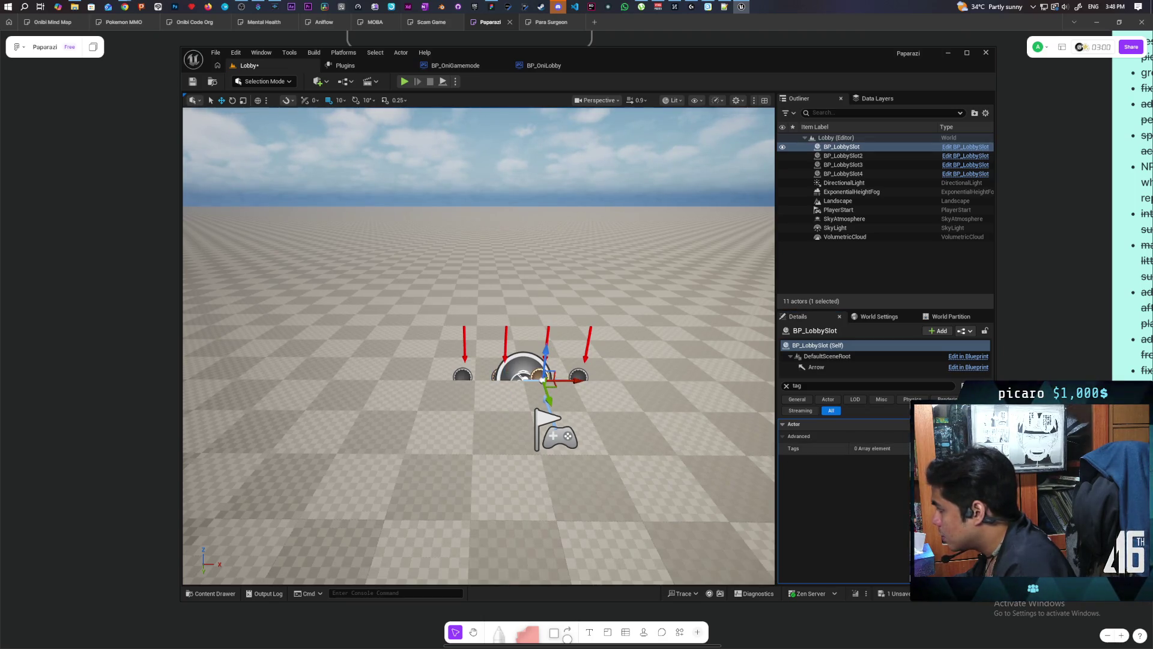
click(904, 448)
click(874, 461)
text(3)
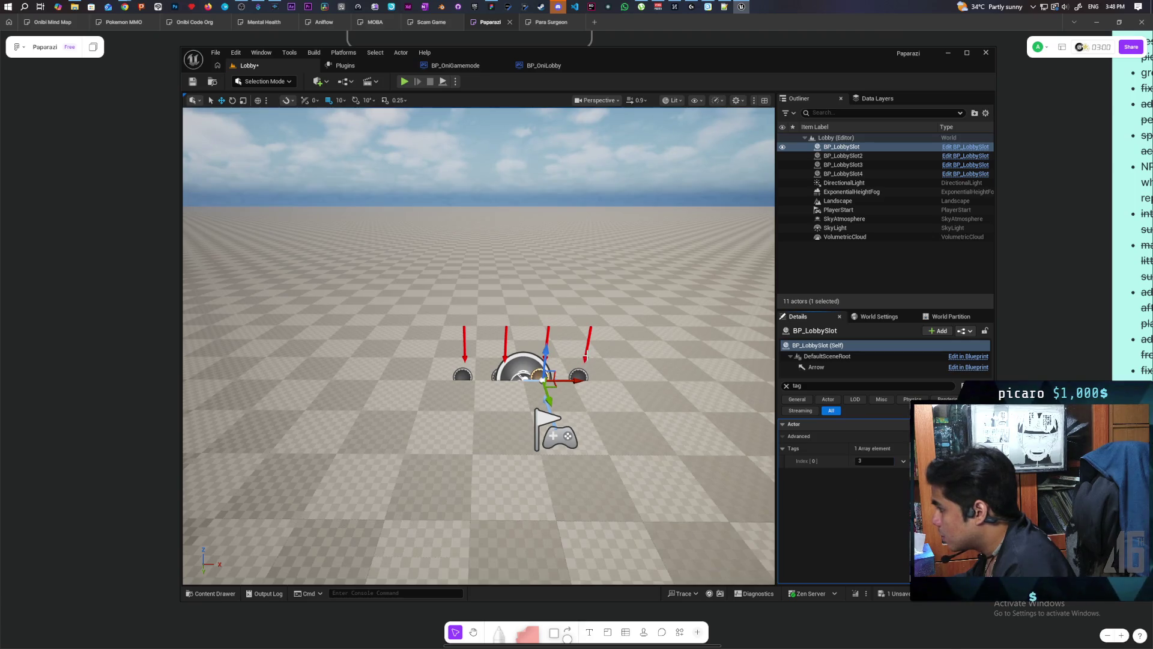
click(578, 375)
click(904, 448)
click(872, 461)
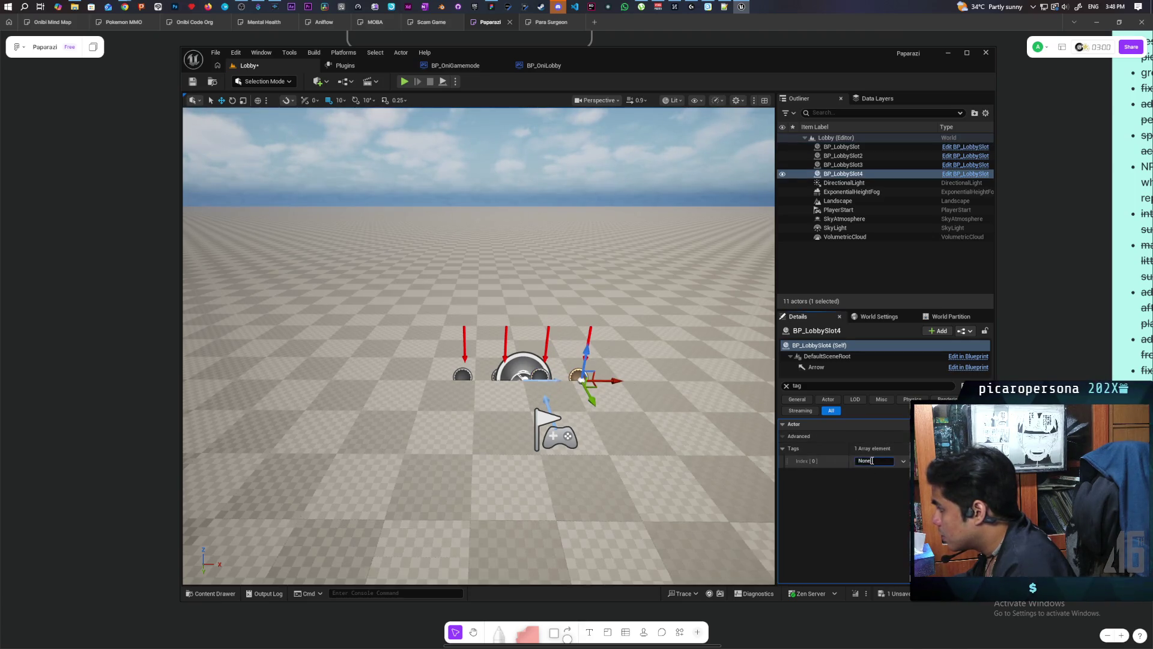
text(4)
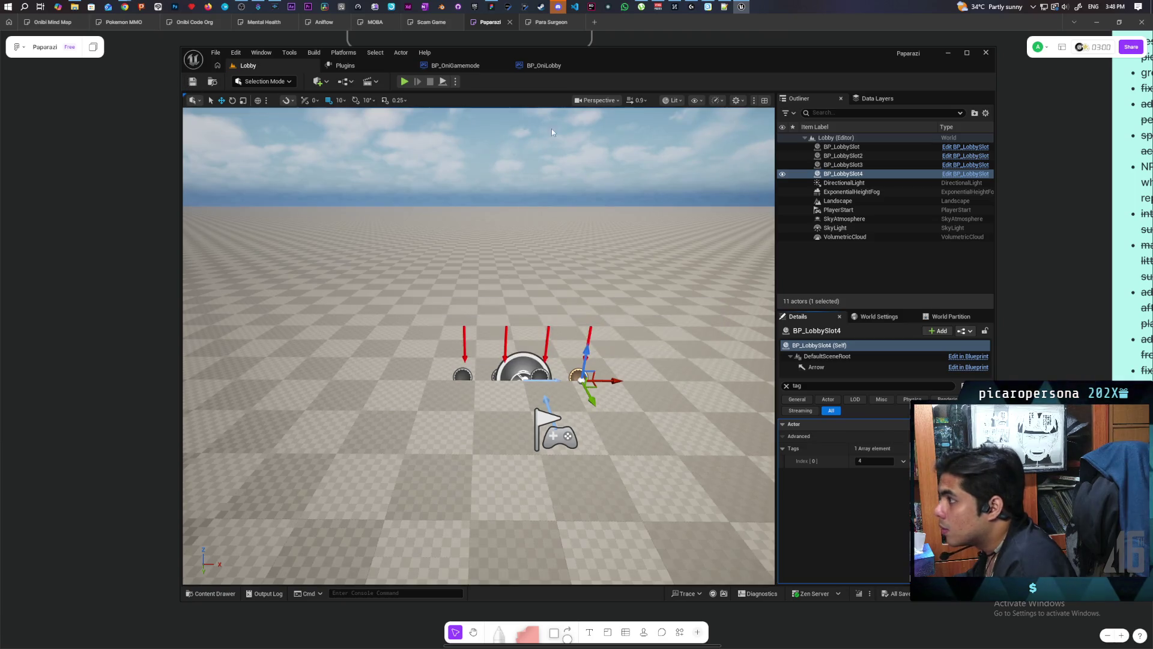
click(541, 66)
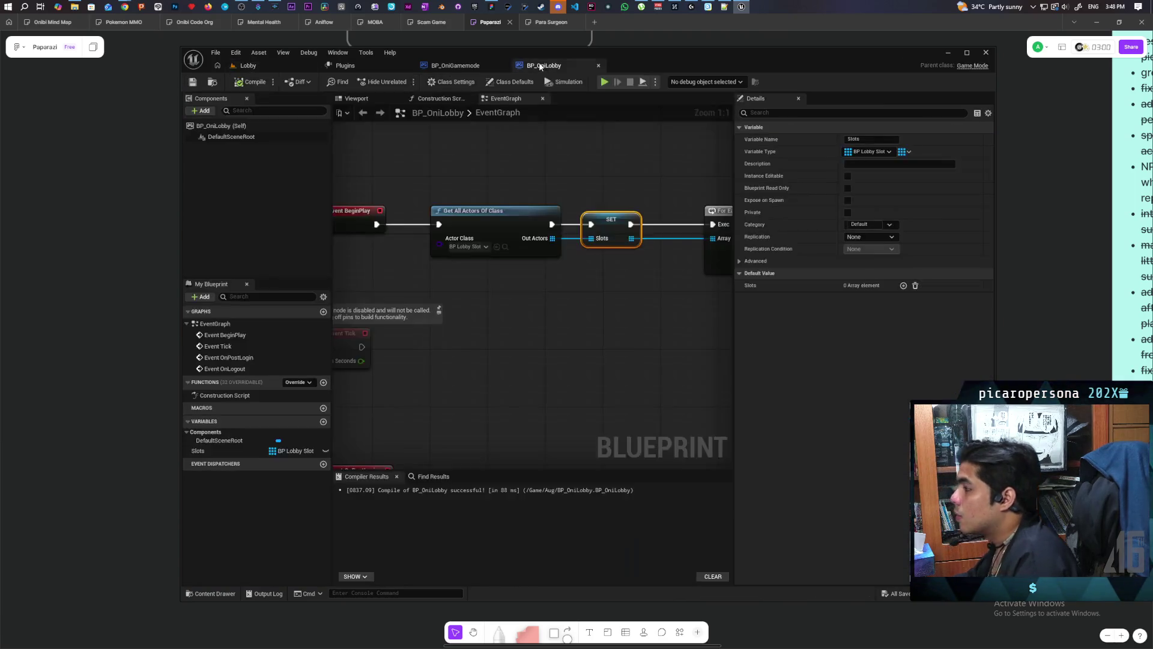
Add a Get All Actors Of Class with Tag node to BP_OniLobby's graph.
right_click(481, 293)
text(get actors)
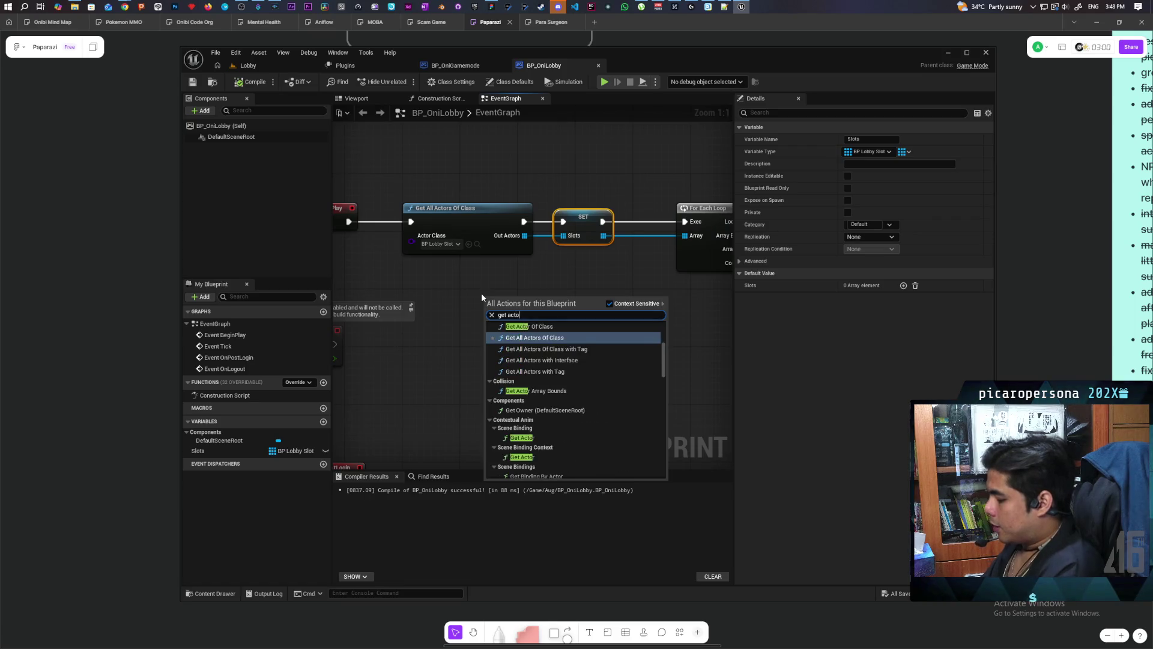
key(Down)
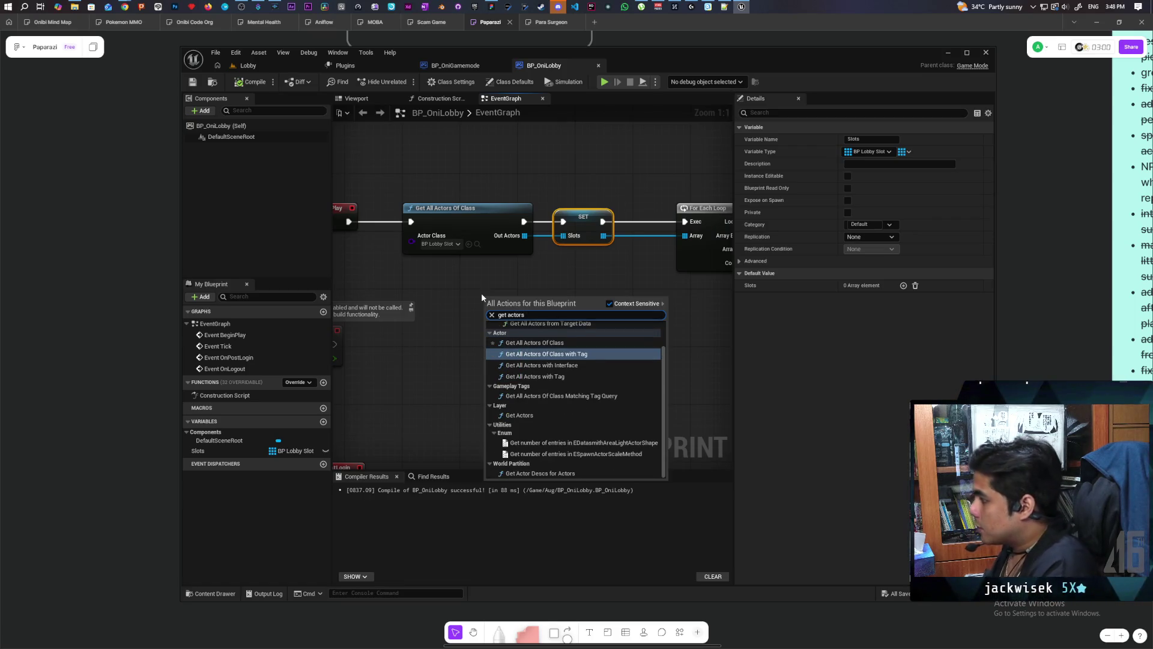
key(Return)
Delete the four old get-actors, SET, loop and Get Actor Location nodes, placing the tag node beside BeginPlay.
scroll(540, 295, down, 3)
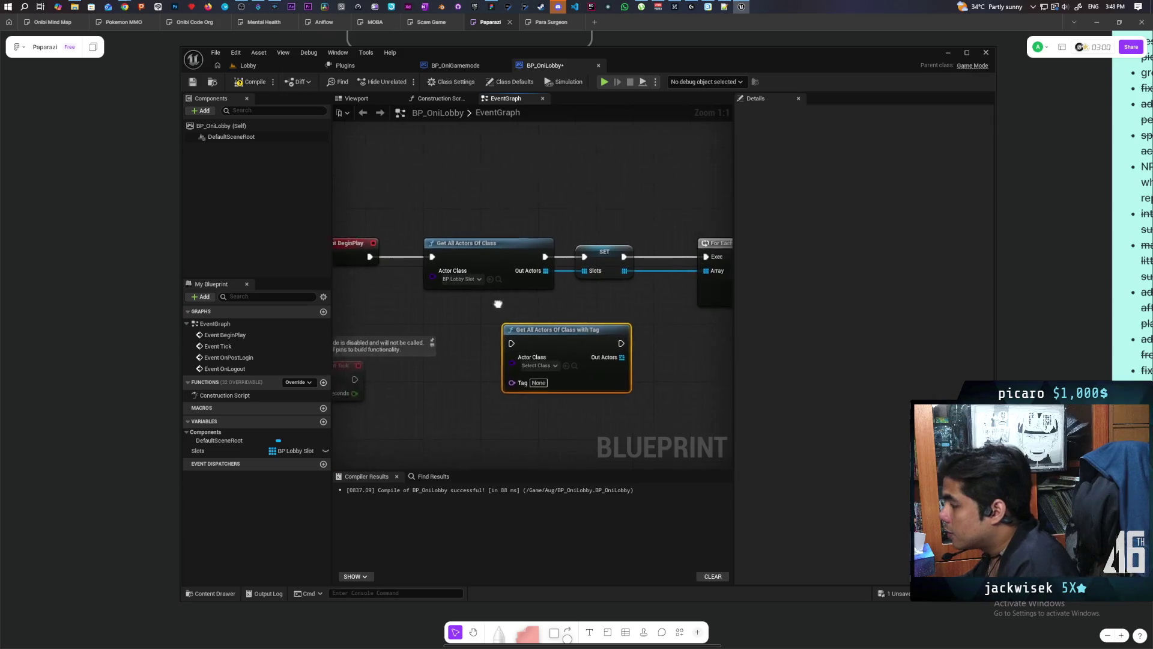
mouse_move(418, 245)
mouse_down()
mouse_move(601, 296)
mouse_move(664, 337)
mouse_up()
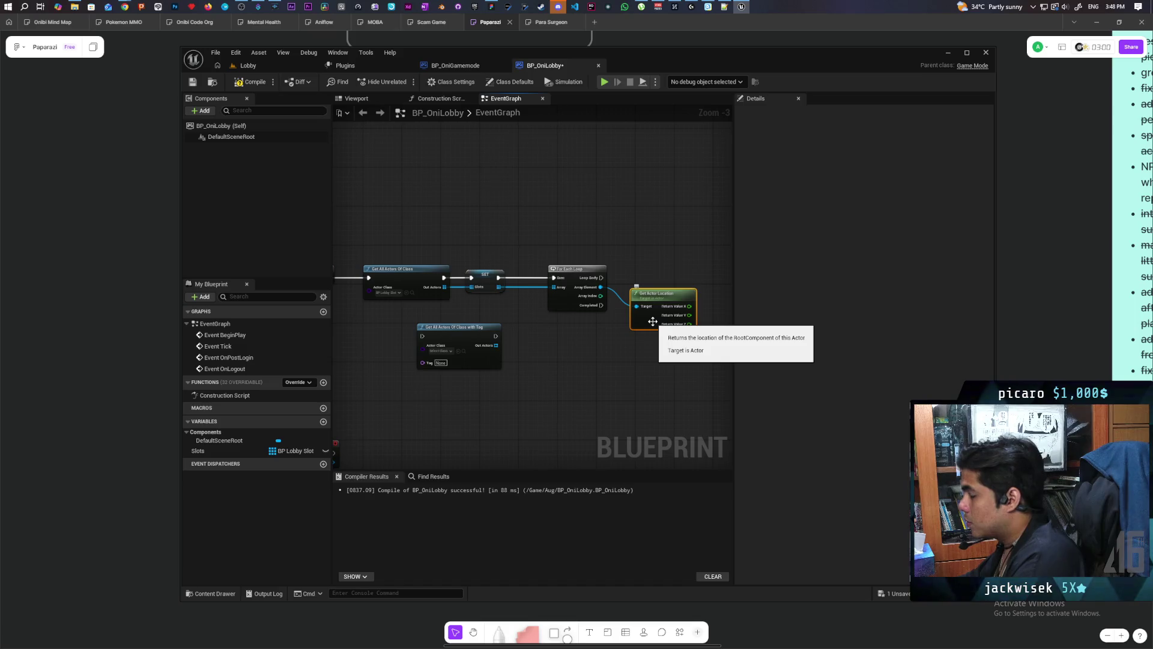
mouse_move(404, 229)
mouse_down()
mouse_move(685, 312)
mouse_move(690, 328)
mouse_up()
key(Delete)
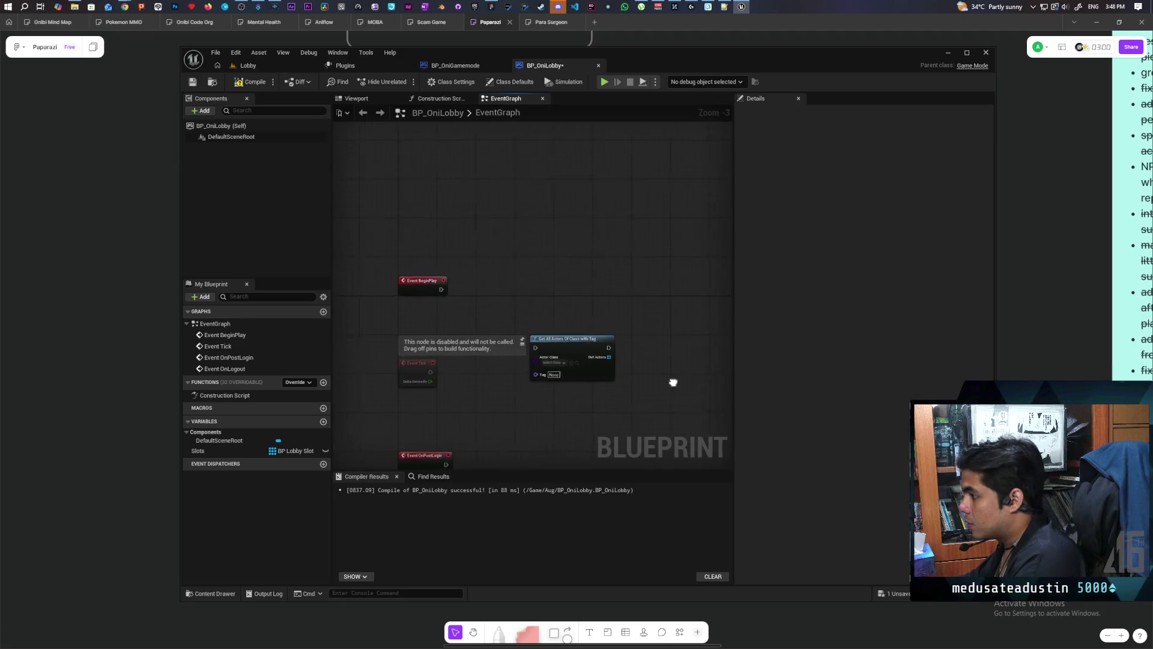
drag(565, 338, 534, 278)
scroll(433, 299, up, 1)
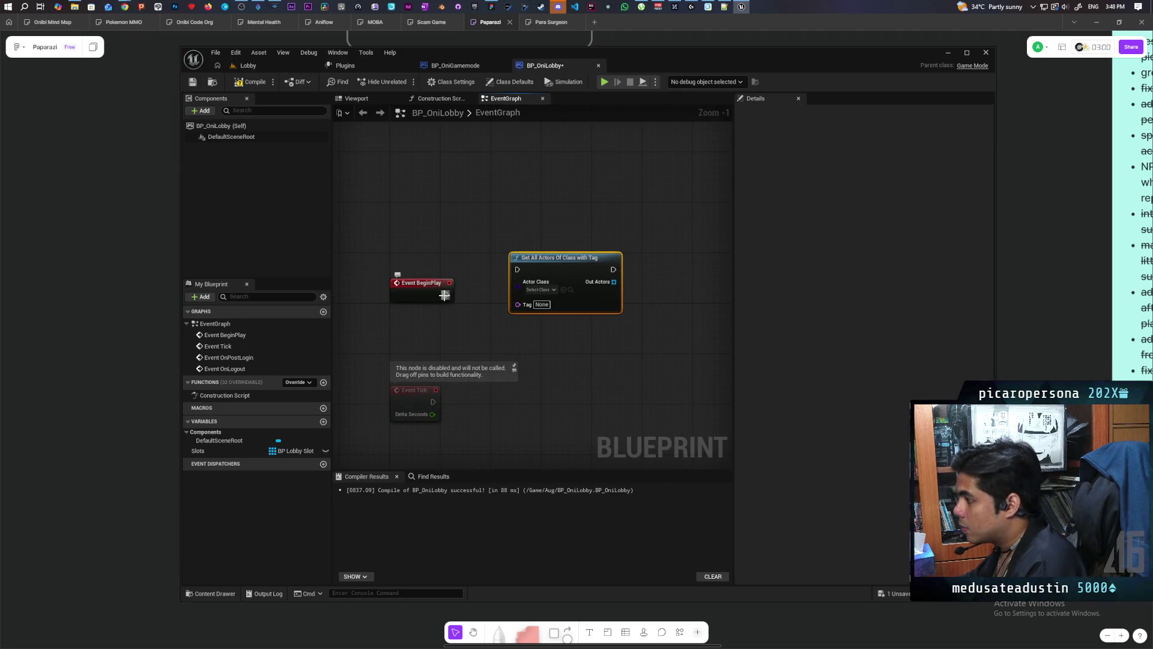
drag(445, 294, 367, 282)
drag(496, 270, 671, 269)
Add a For Loop node and go back to the Lobby level.
right_click(479, 279)
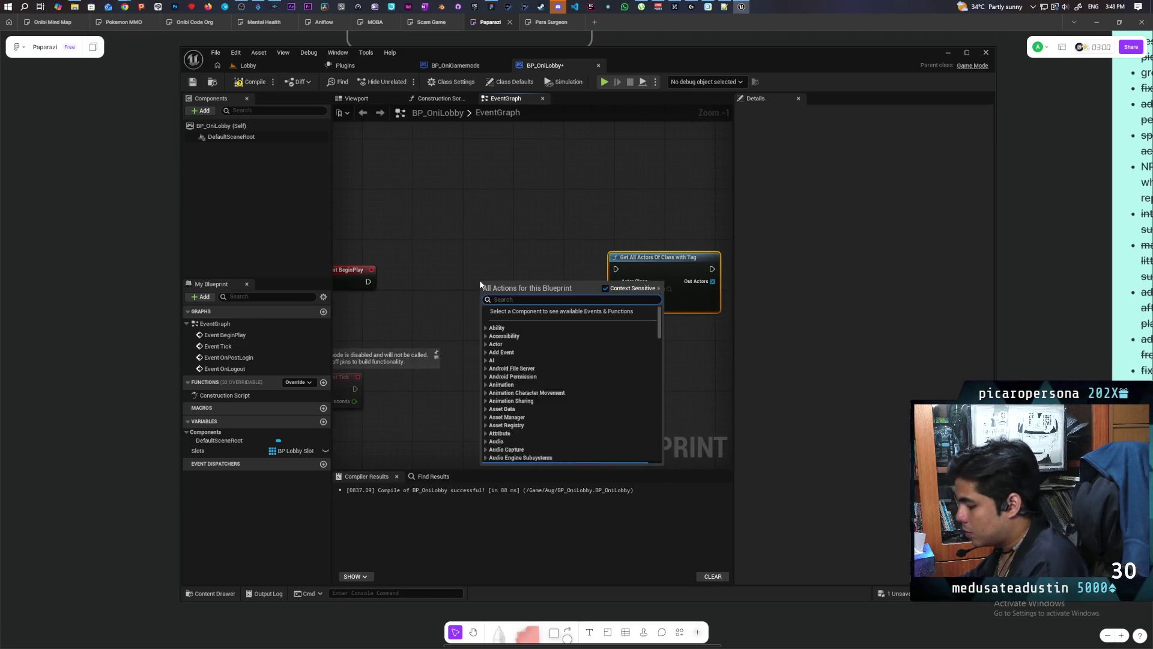
text(for loo)
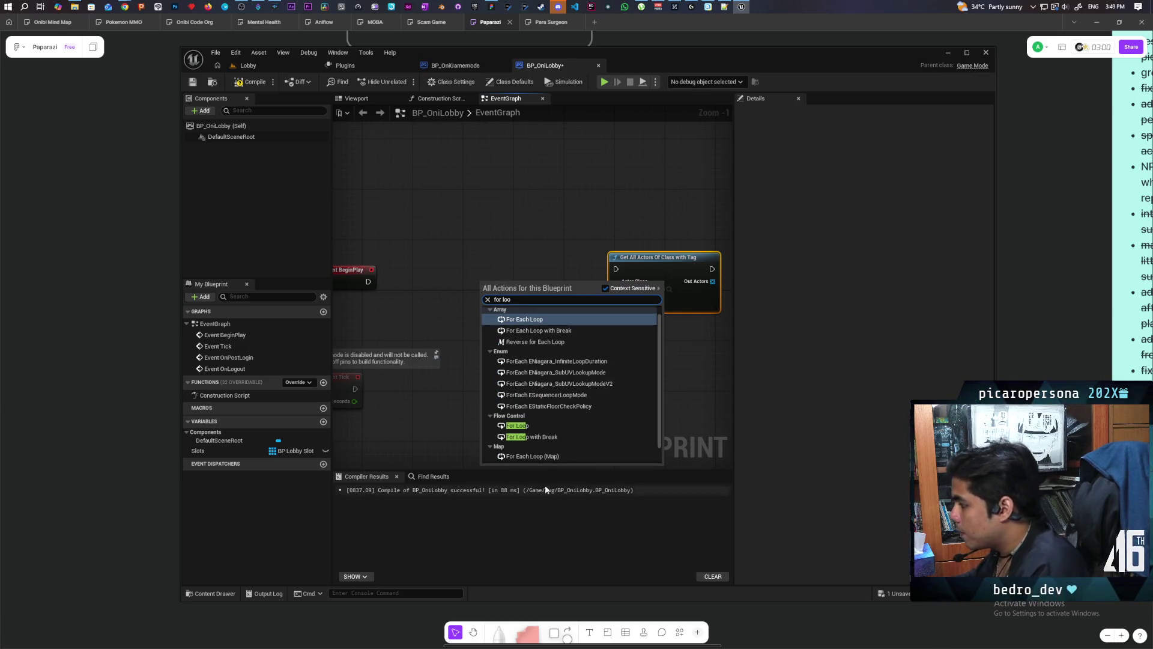
click(516, 426)
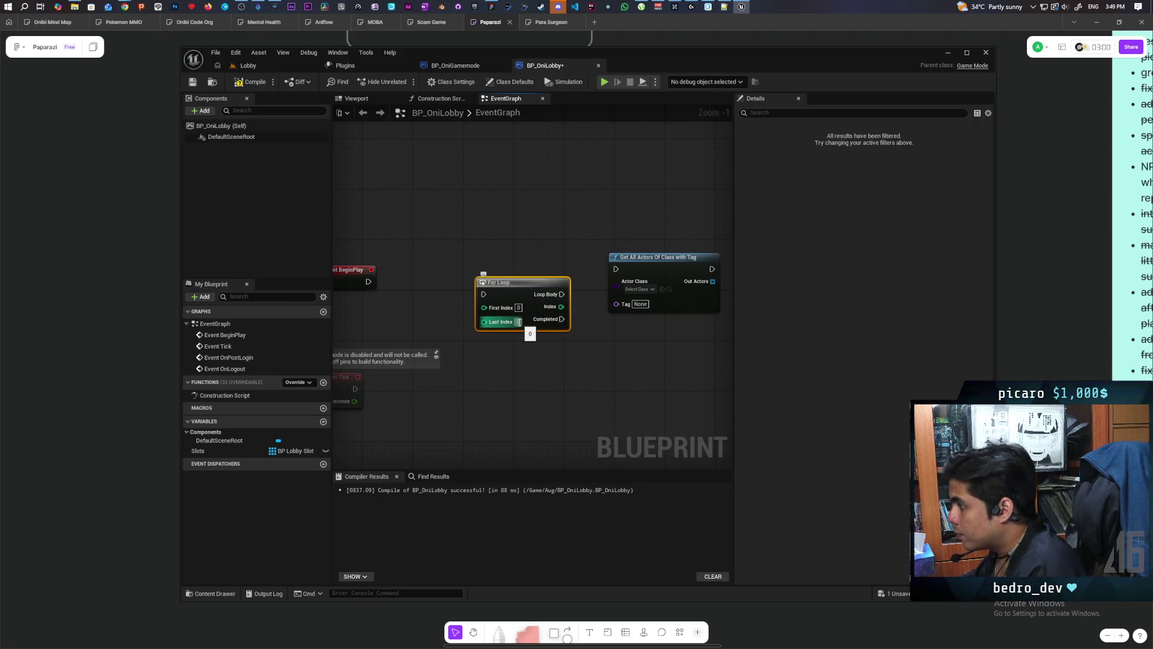
key(ctrl+Tab)
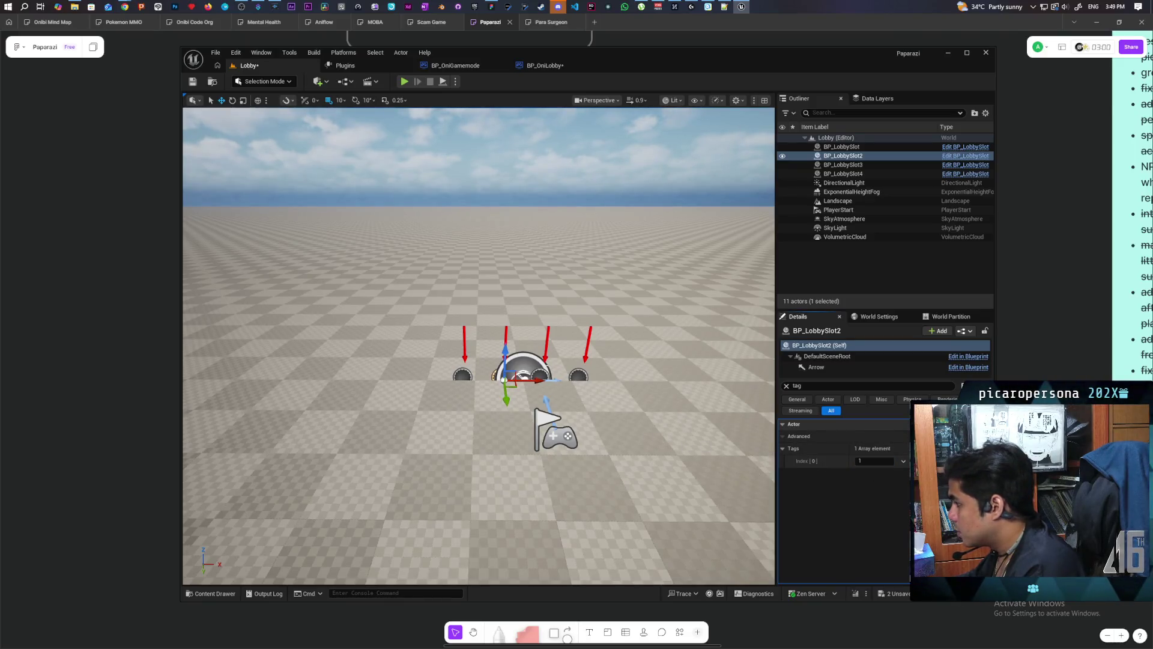
Retag BP_LobbySlot4 as 3 so tags run from 0, and save the Lobby level.
click(543, 360)
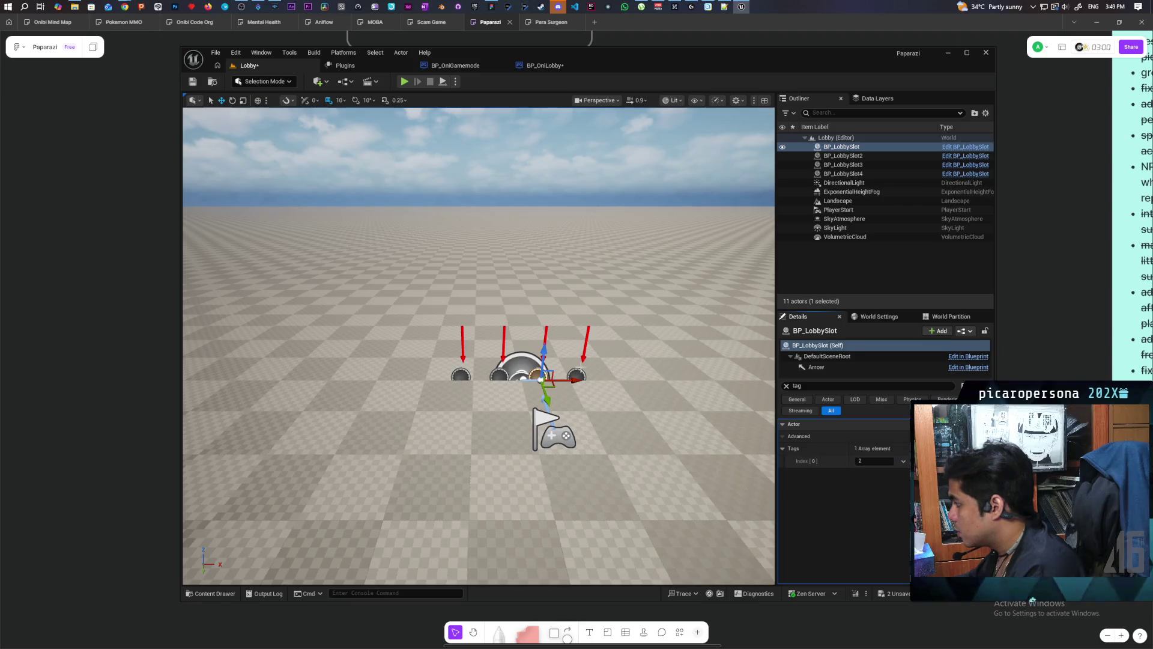
click(578, 375)
text(3)
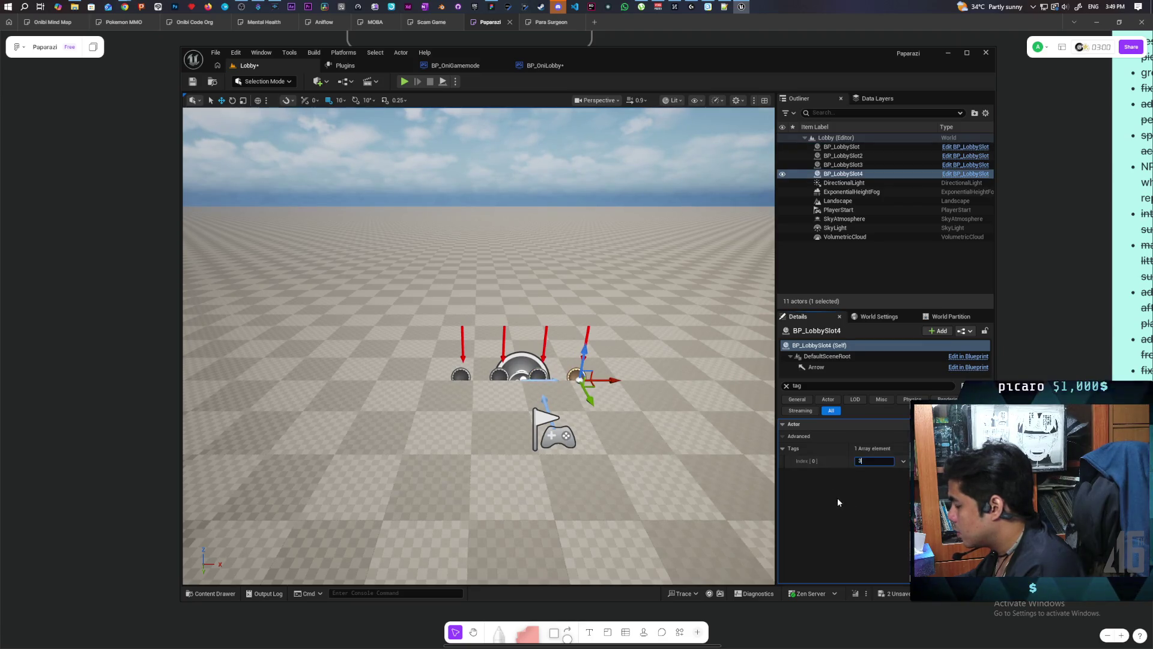
click(193, 82)
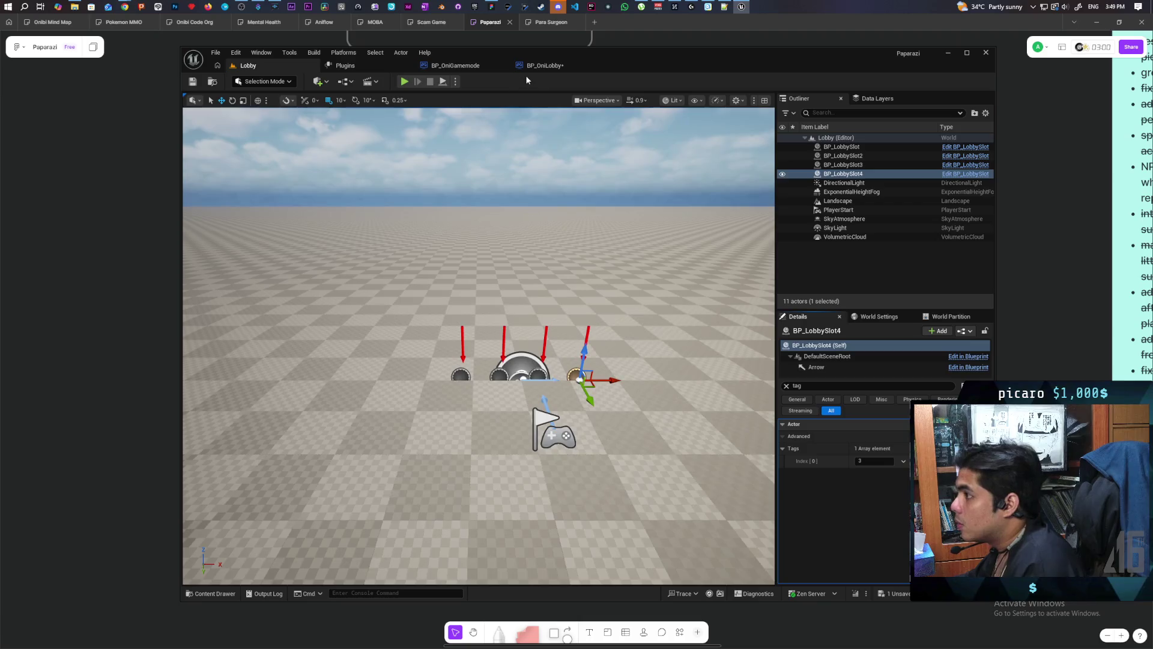
In BP_OniLobby, wire Event BeginPlay's execution into the For Loop.
click(541, 65)
scroll(496, 283, up, 1)
mouse_move(358, 282)
mouse_down()
mouse_move(489, 296)
mouse_move(475, 262)
mouse_move(425, 252)
mouse_up()
Convert the For Loop Index with To String and feed it into the tag node's Tag input.
click(532, 280)
mouse_move(595, 236)
mouse_down()
mouse_move(644, 262)
mouse_move(649, 249)
mouse_up()
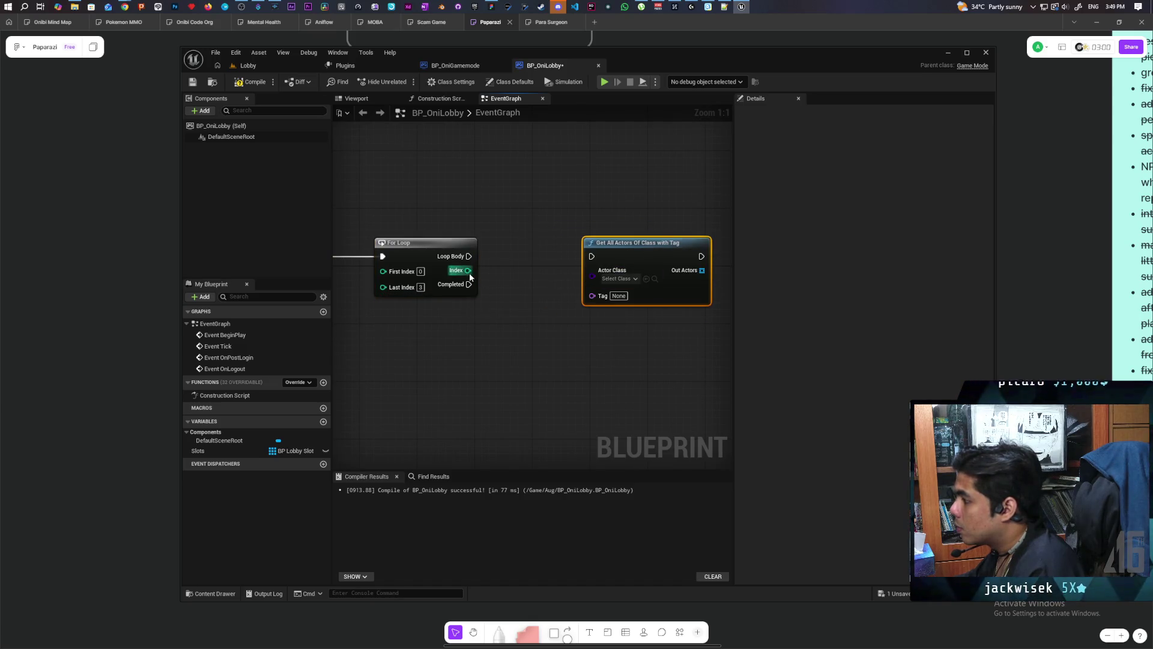
drag(468, 270, 484, 325)
text(to strin)
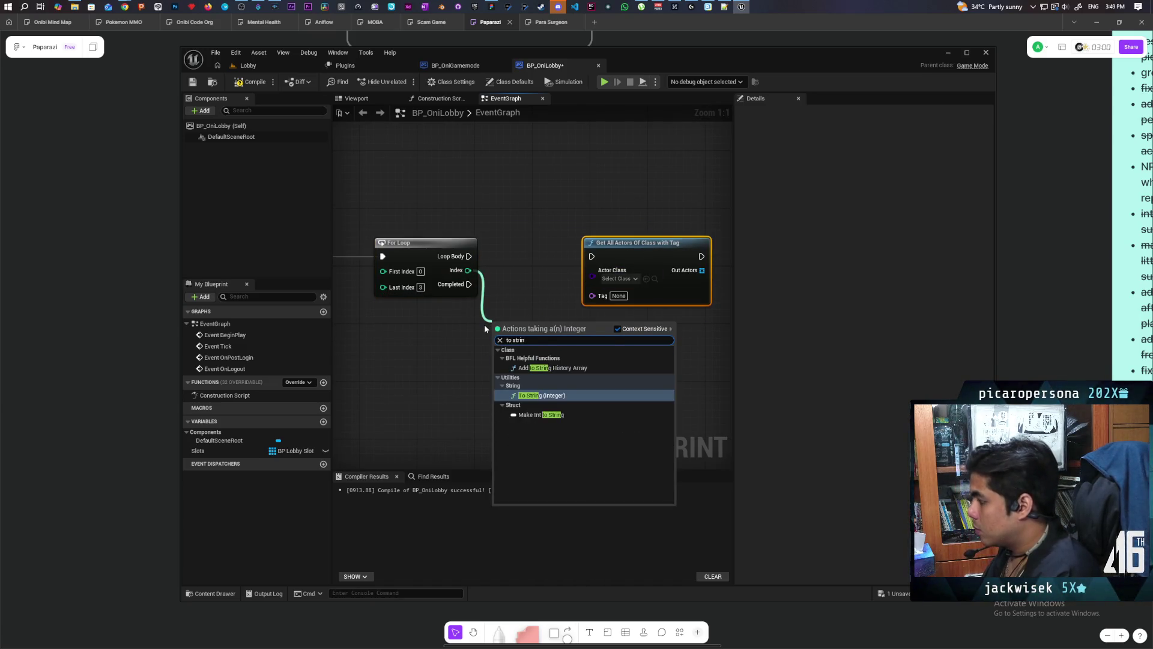
click(541, 395)
drag(538, 325, 602, 296)
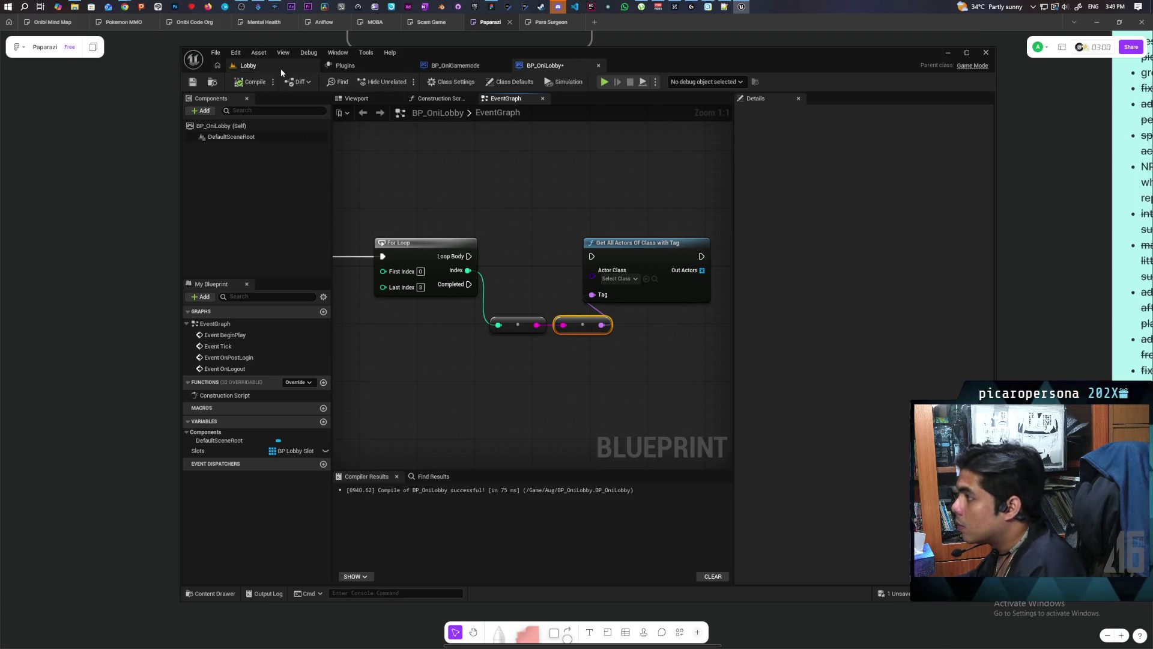
Set Actor Class to BP_LobbySlot, drive the lookup from Loop Body, and compile.
click(248, 66)
key(ctrl+space)
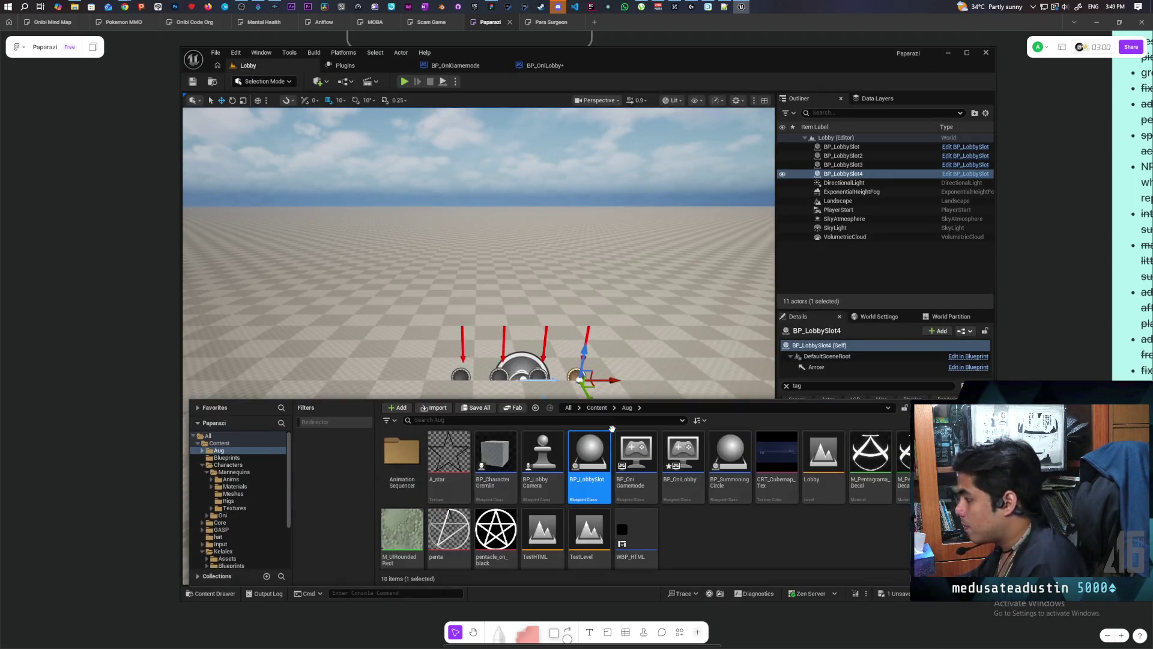
click(540, 65)
click(646, 279)
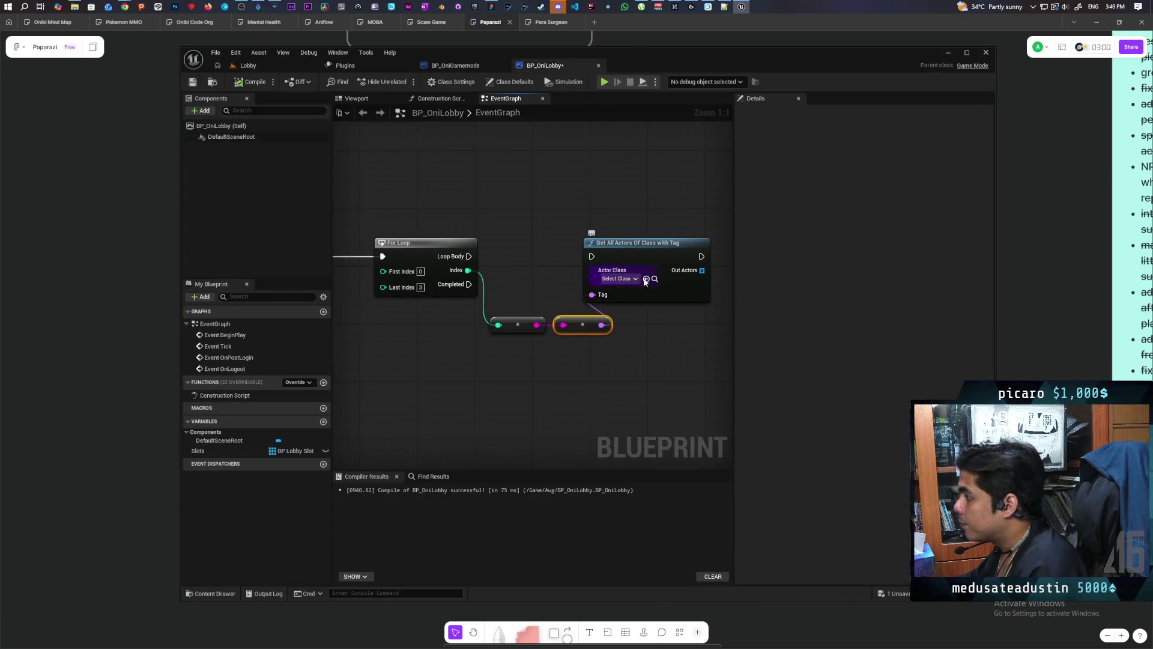
drag(469, 256, 662, 252)
click(251, 82)
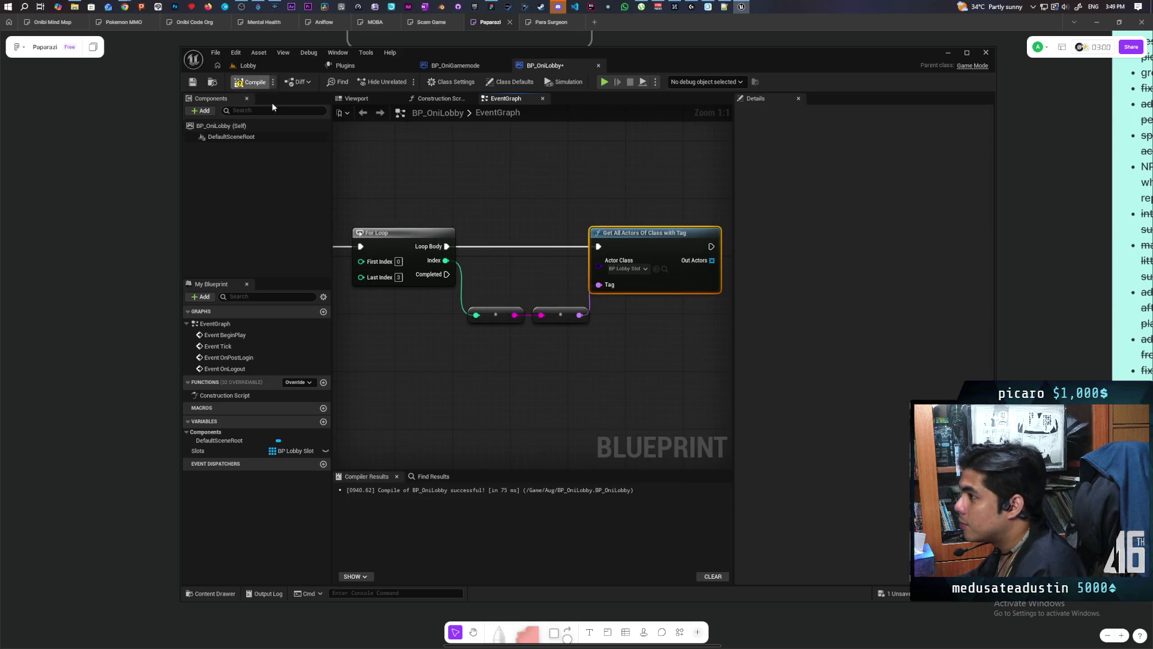
Move the For Loop and conversion nodes left and save the blueprint.
mouse_move(584, 251)
mouse_down()
mouse_move(425, 283)
mouse_move(539, 319)
mouse_move(579, 293)
mouse_up()
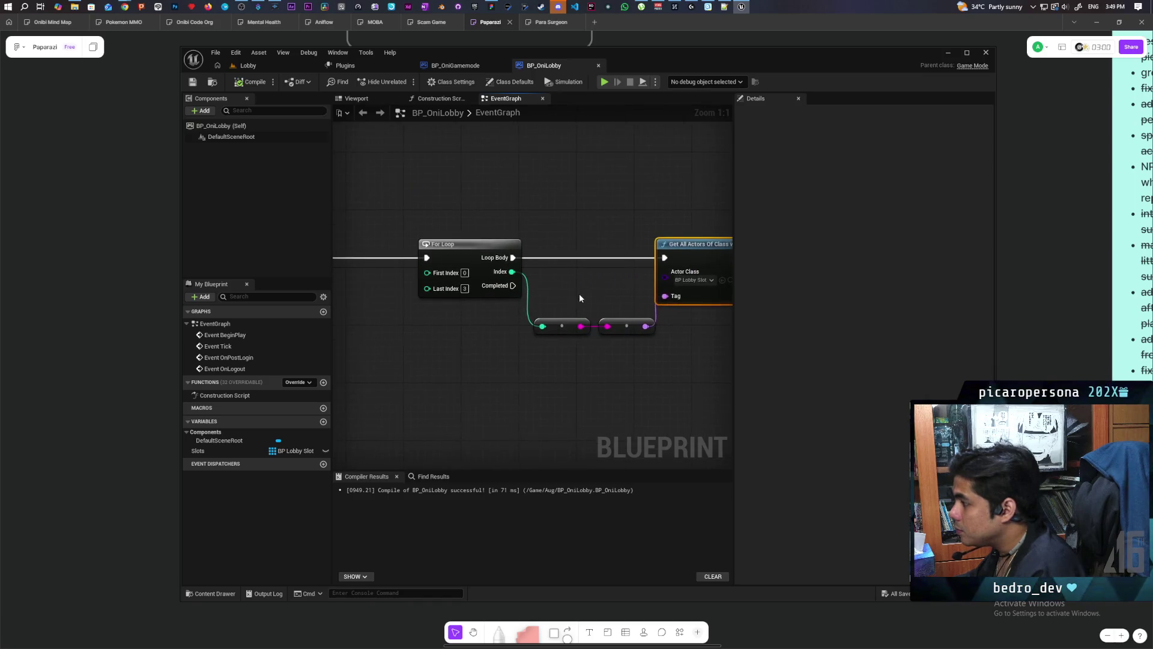
scroll(515, 227, down, 1)
drag(529, 264, 477, 259)
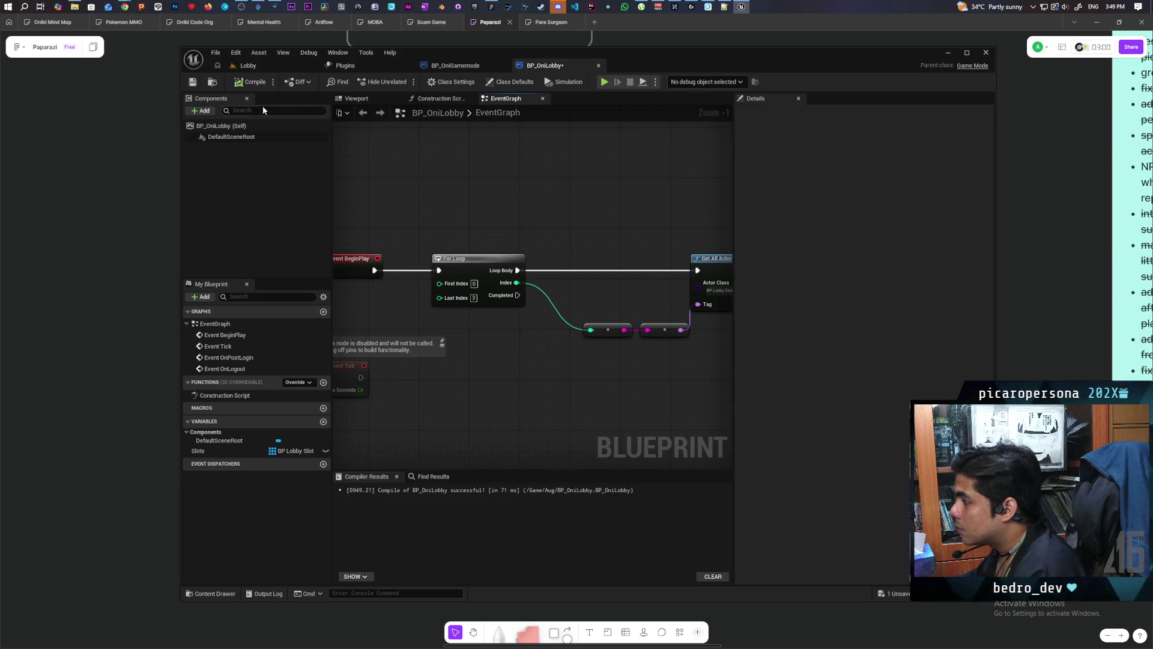
drag(573, 219, 524, 196)
key(ctrl+s)
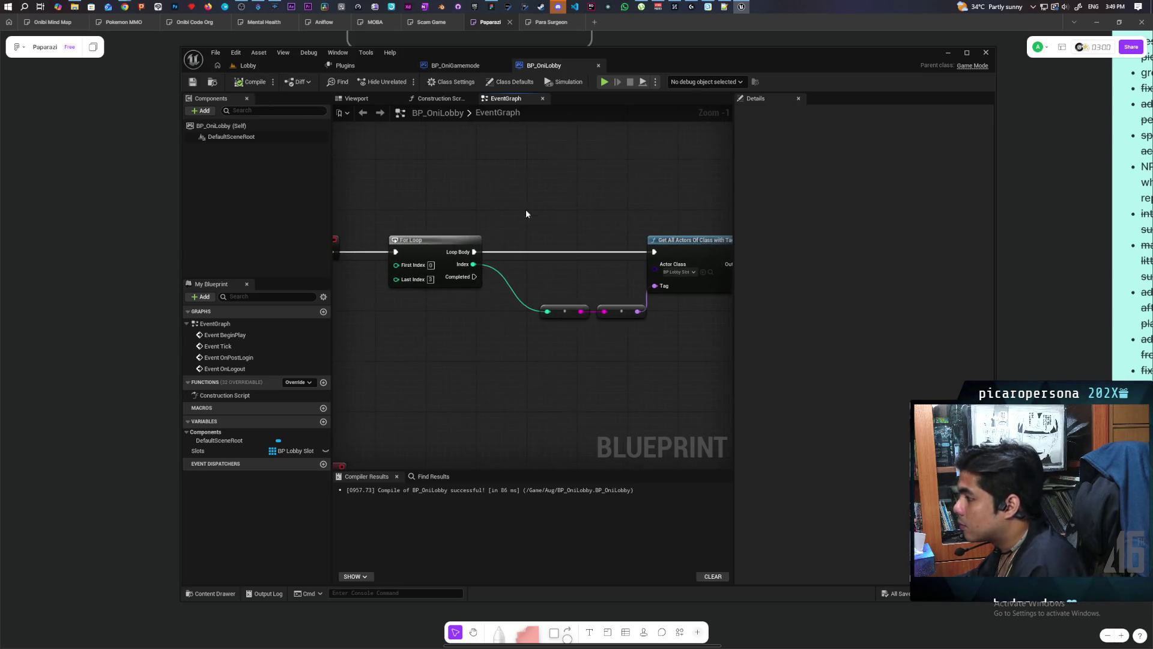
mouse_move(621, 317)
mouse_down()
mouse_move(575, 289)
mouse_move(595, 286)
mouse_move(641, 324)
mouse_move(494, 340)
mouse_up()
scroll(641, 324, down, 2)
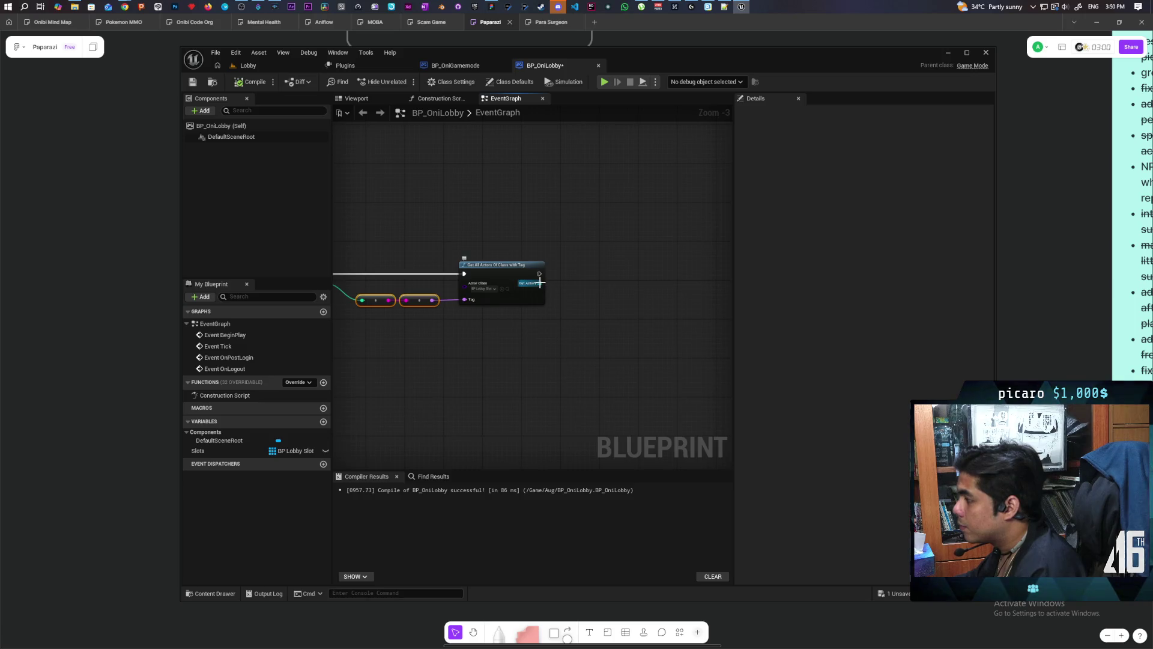
mouse_move(419, 427)
mouse_down()
mouse_move(574, 404)
mouse_move(518, 404)
mouse_up()
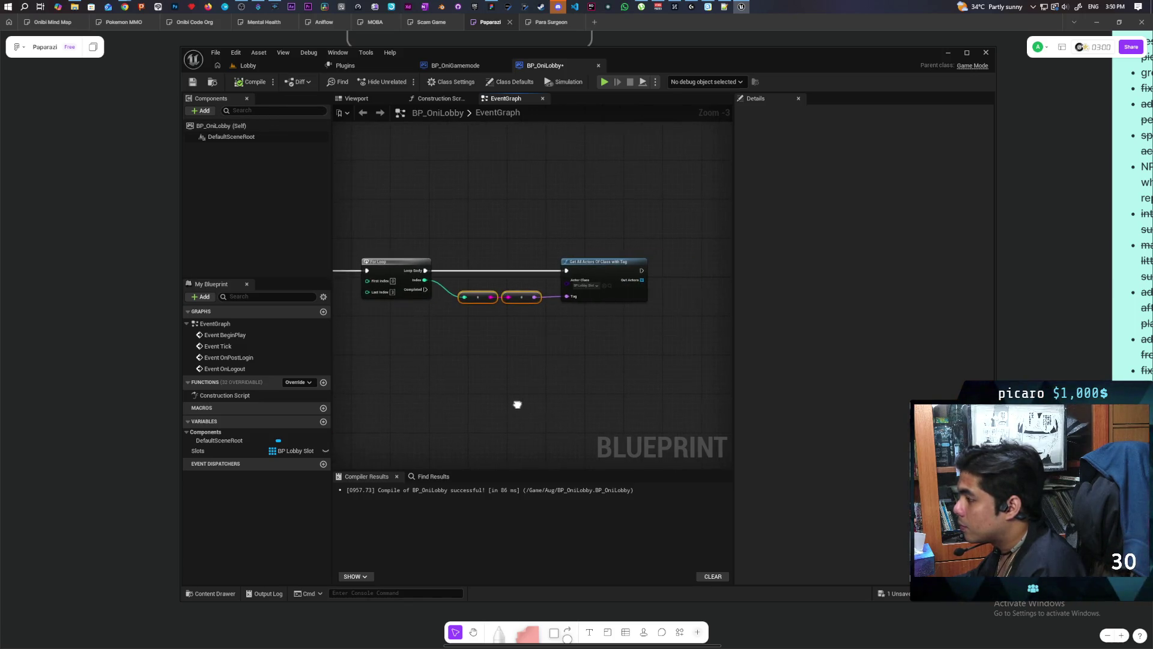
mouse_move(227, 450)
mouse_down()
mouse_move(634, 229)
mouse_move(670, 263)
mouse_up()
Add an ADDUNIQUE on the Slots array, executed after the tagged actor lookup.
click(640, 231)
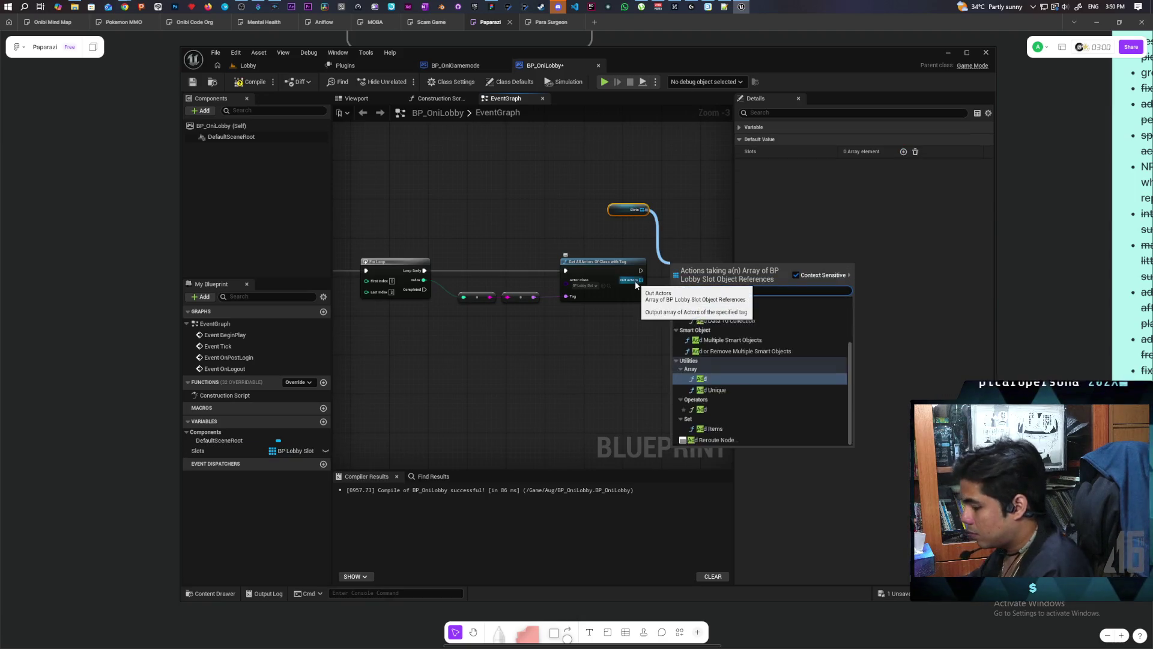
key(Return)
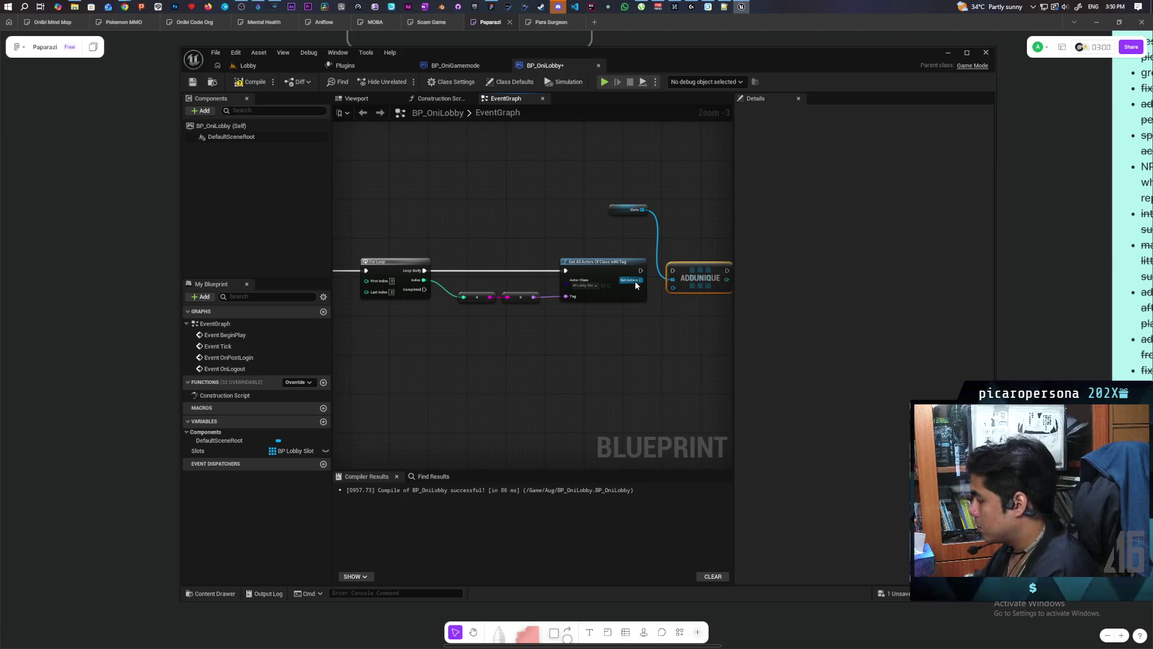
scroll(657, 296, up, 2)
mouse_move(495, 308)
mouse_down()
mouse_move(618, 309)
mouse_move(503, 329)
mouse_move(485, 377)
mouse_up()
Feed a GET from Out Actors into ADDUNIQUE's item and compile BP_OniLobby.
text(get)
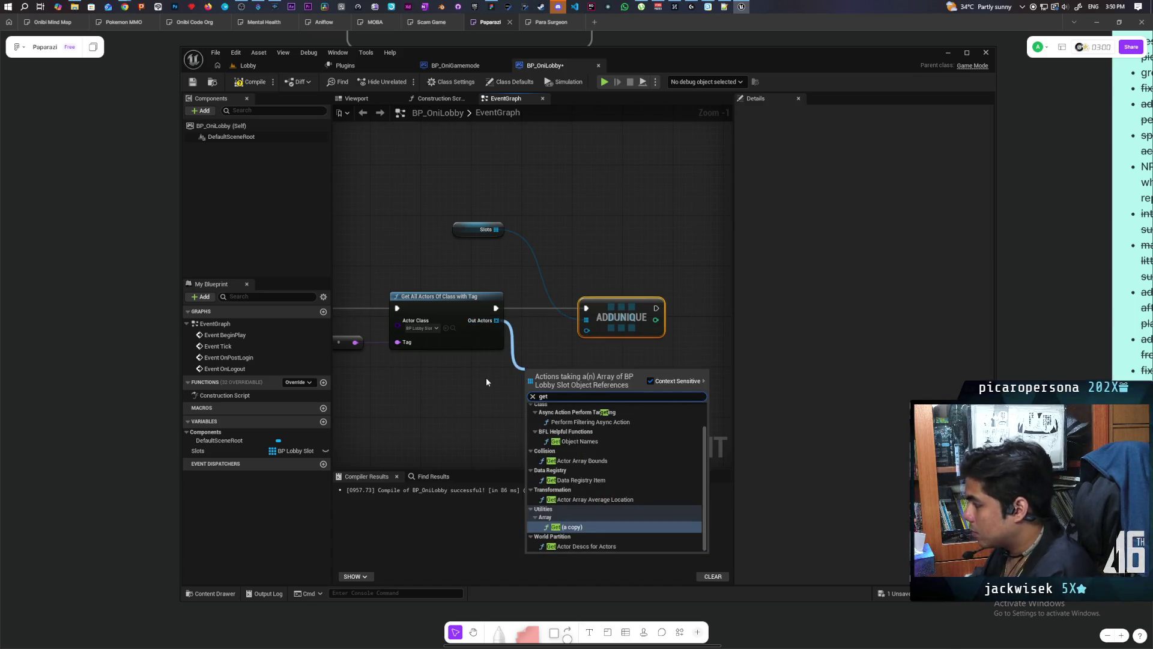
key(Return)
mouse_move(589, 388)
mouse_down()
mouse_move(596, 313)
mouse_move(587, 329)
mouse_up()
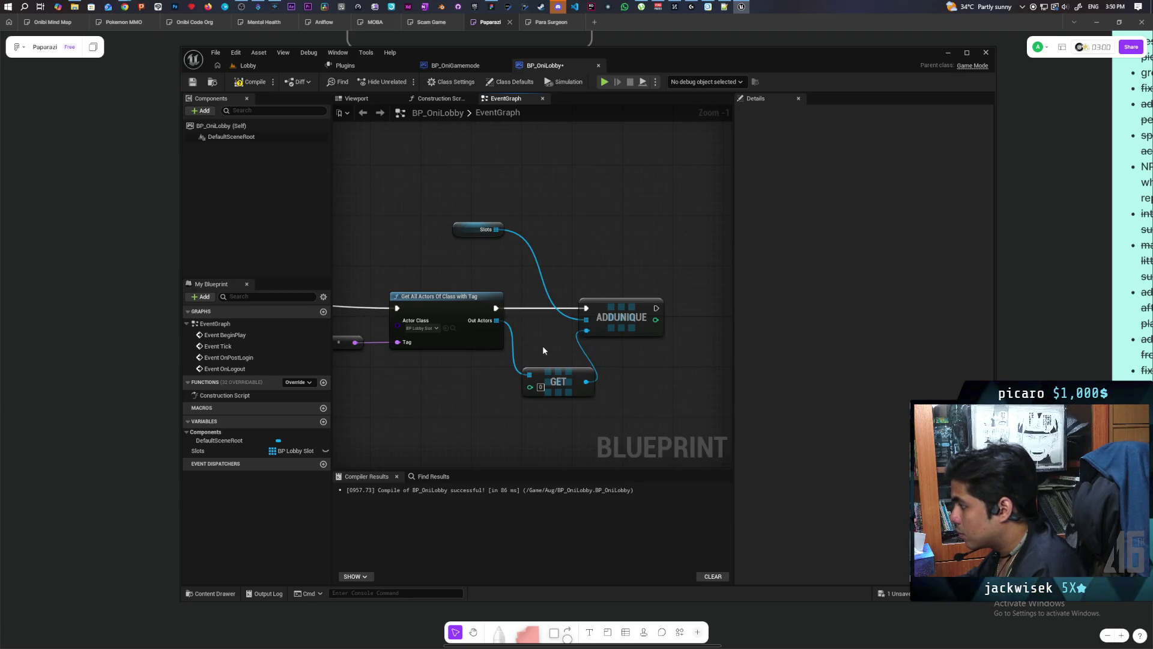
scroll(542, 345, down, 2)
scroll(526, 348, down, 1)
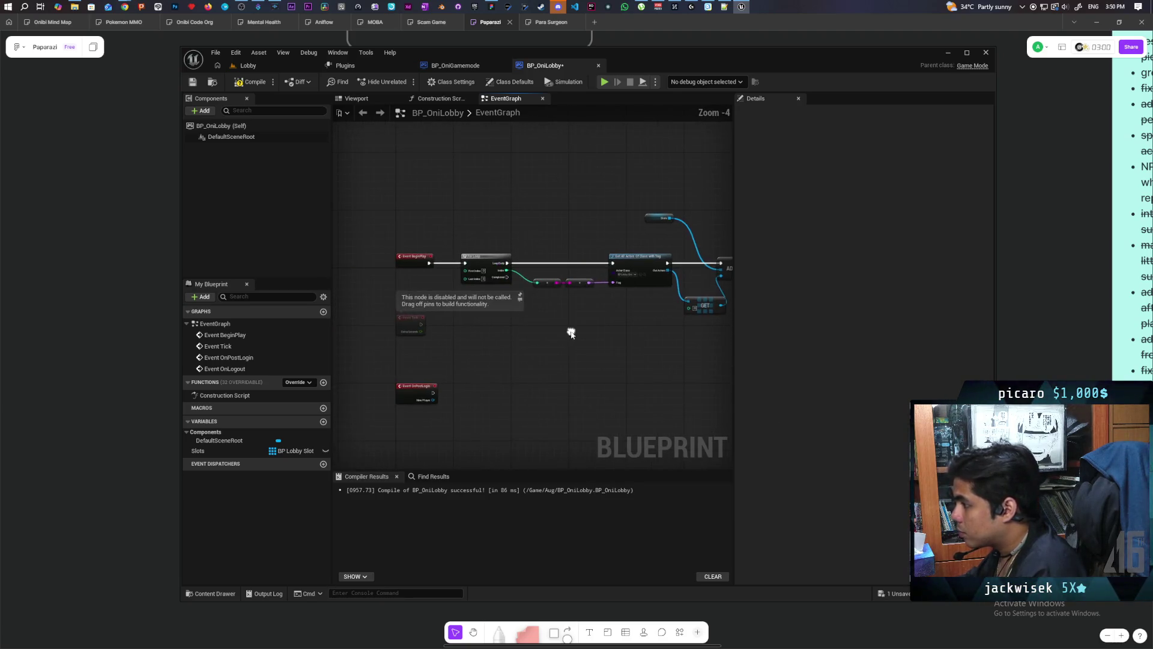
key(F7)
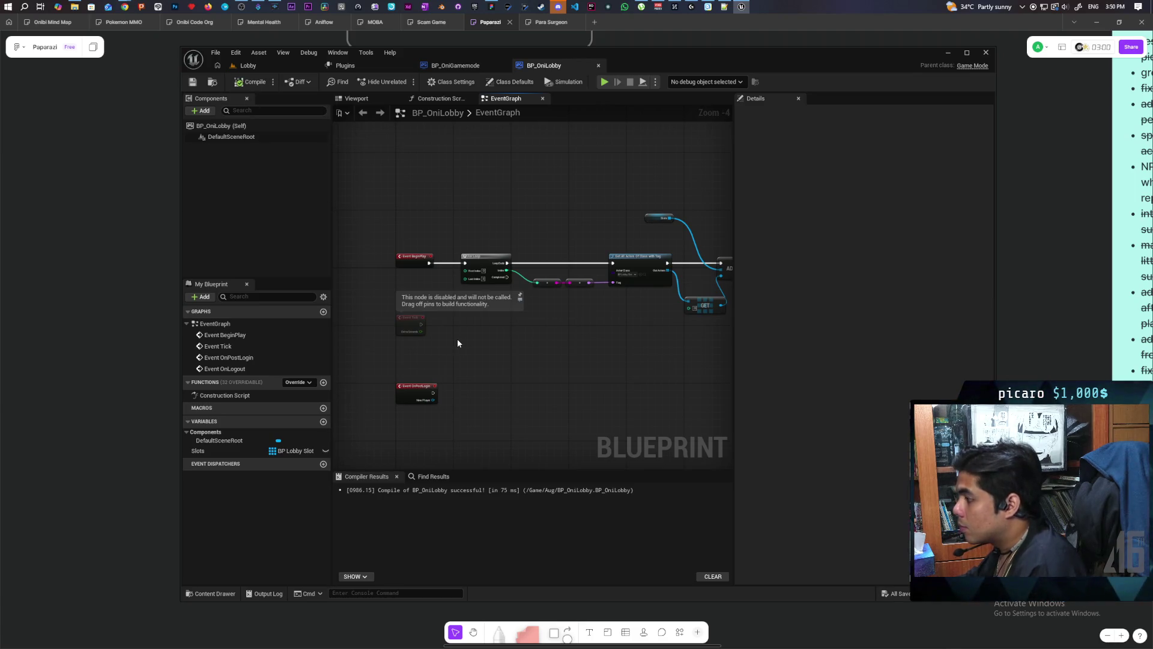
scroll(456, 337, up, 2)
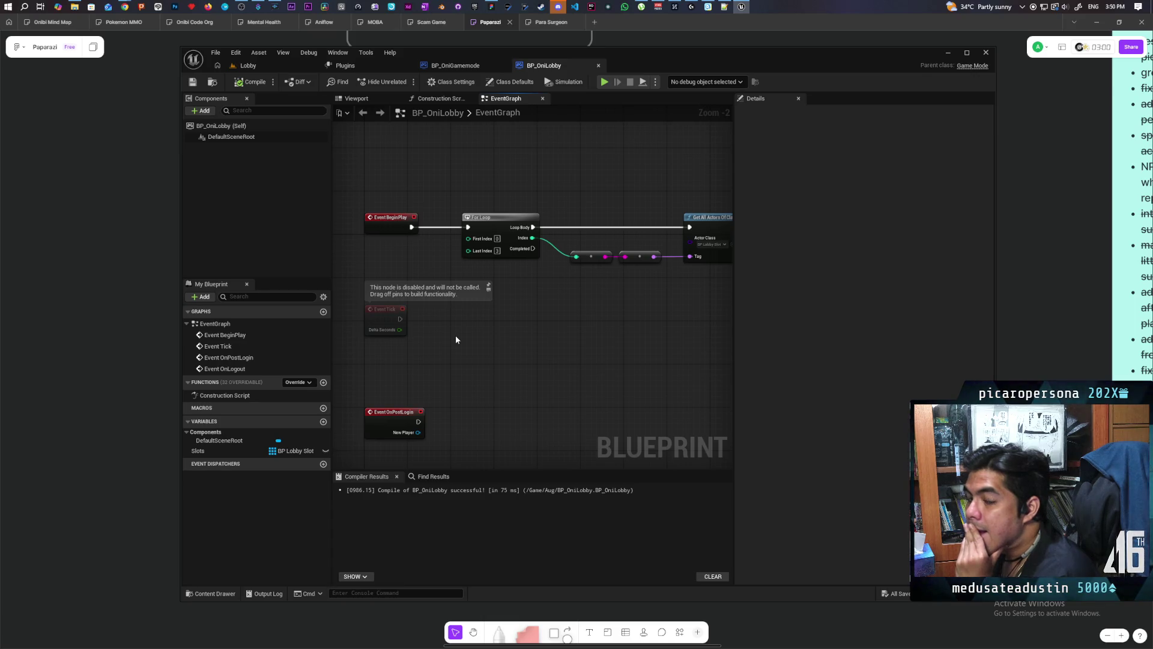
mouse_move(455, 340)
mouse_down()
mouse_move(474, 360)
mouse_move(402, 345)
mouse_move(426, 357)
mouse_move(484, 342)
mouse_move(366, 399)
mouse_up()
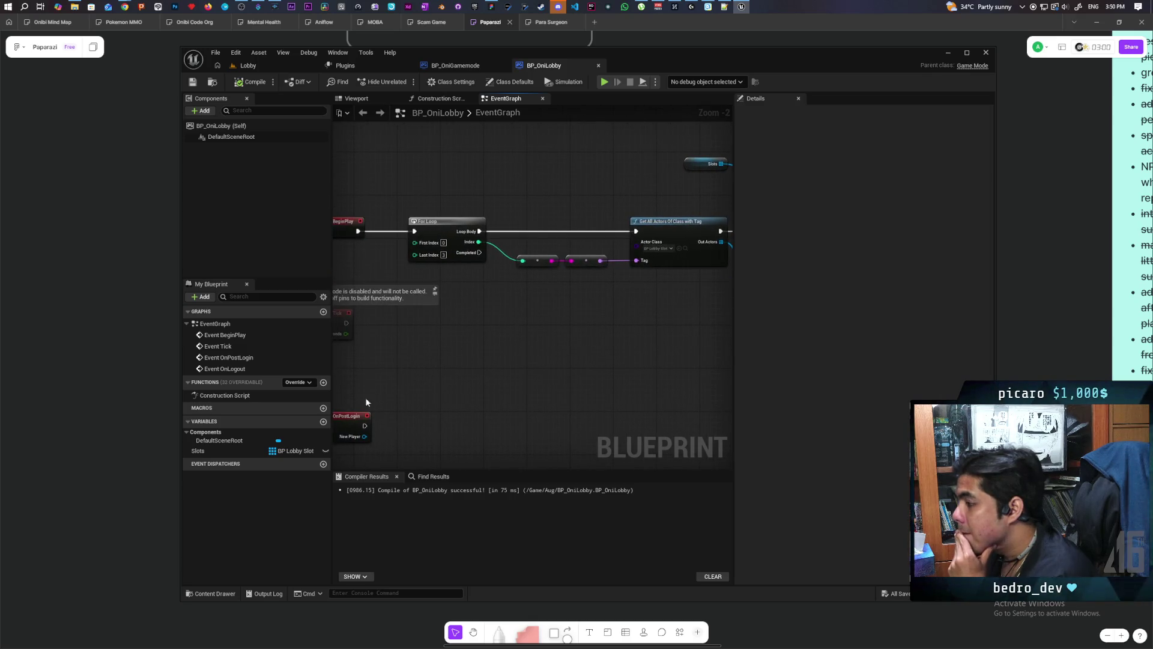
Create a Boolean variable named Slots Ready and compile.
click(324, 421)
text(Slots Rea)
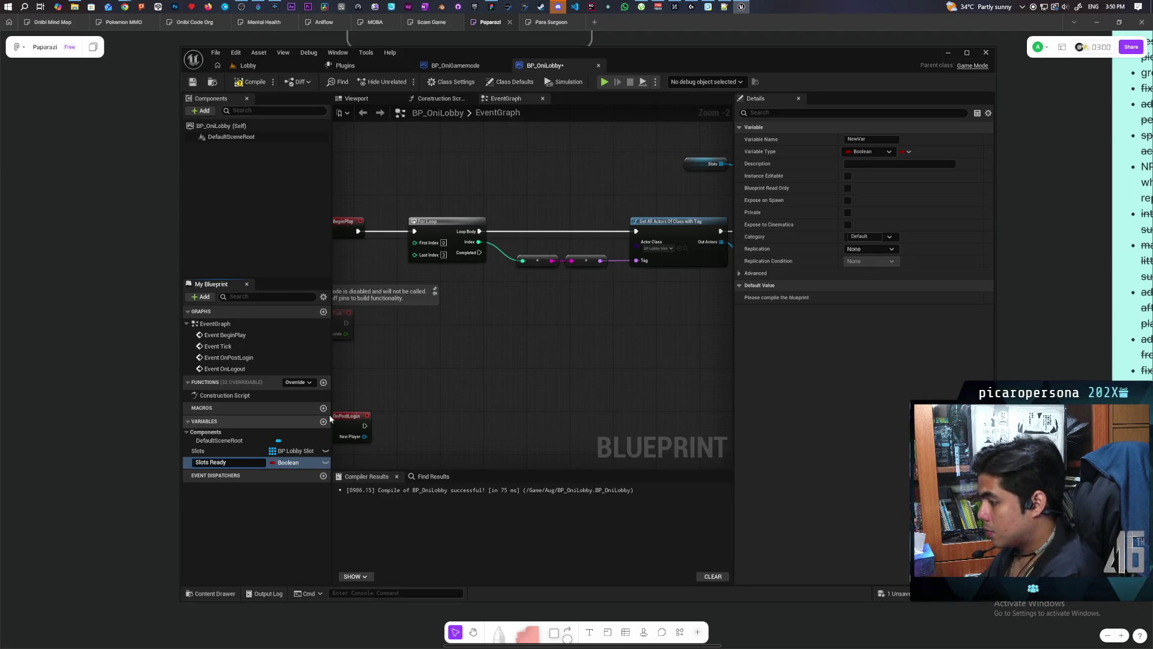
text(dy)
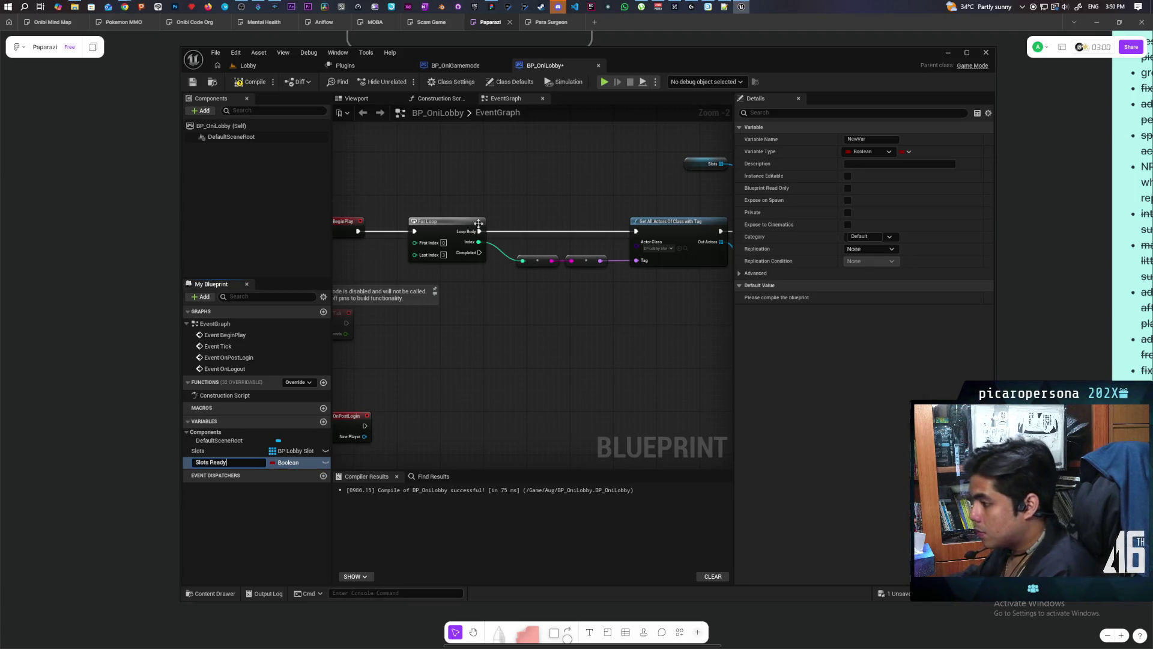
key(Return)
click(250, 84)
Set Slots Ready to true from the For Loop's Completed pin, then compile and save.
mouse_move(207, 462)
mouse_down()
mouse_move(517, 262)
mouse_move(495, 258)
mouse_move(521, 292)
mouse_up()
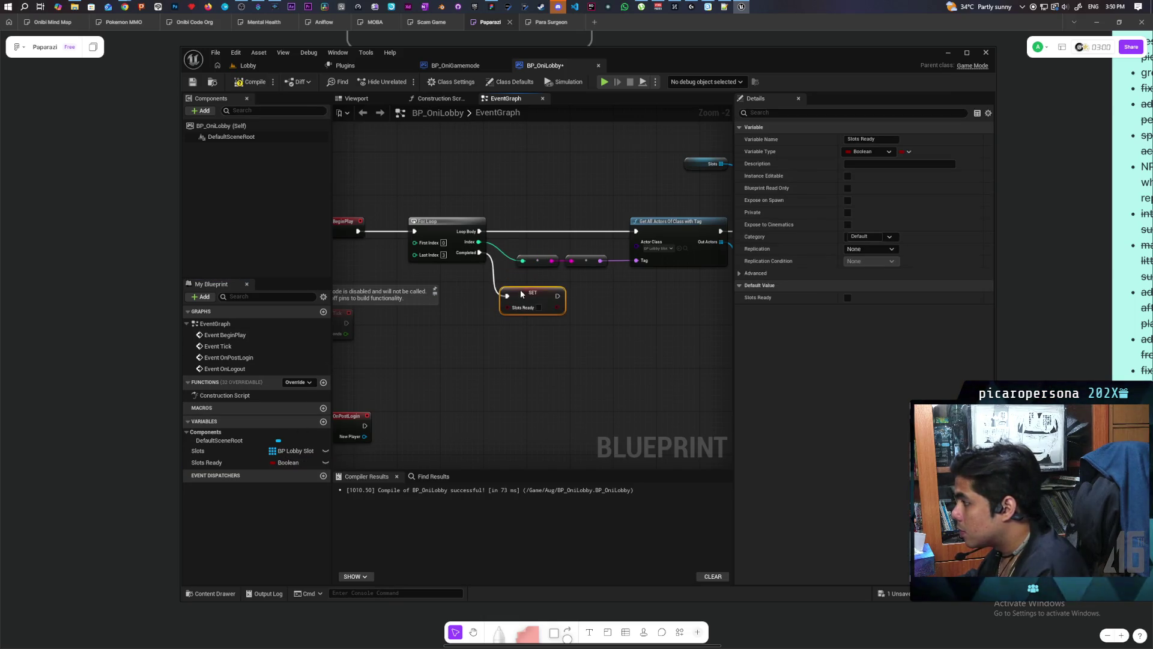
click(538, 303)
click(542, 313)
click(250, 82)
scroll(531, 366, down, 1)
mouse_move(531, 367)
mouse_down()
mouse_move(488, 286)
mouse_move(407, 351)
mouse_move(420, 360)
mouse_move(554, 329)
mouse_move(560, 285)
mouse_move(545, 281)
mouse_up()
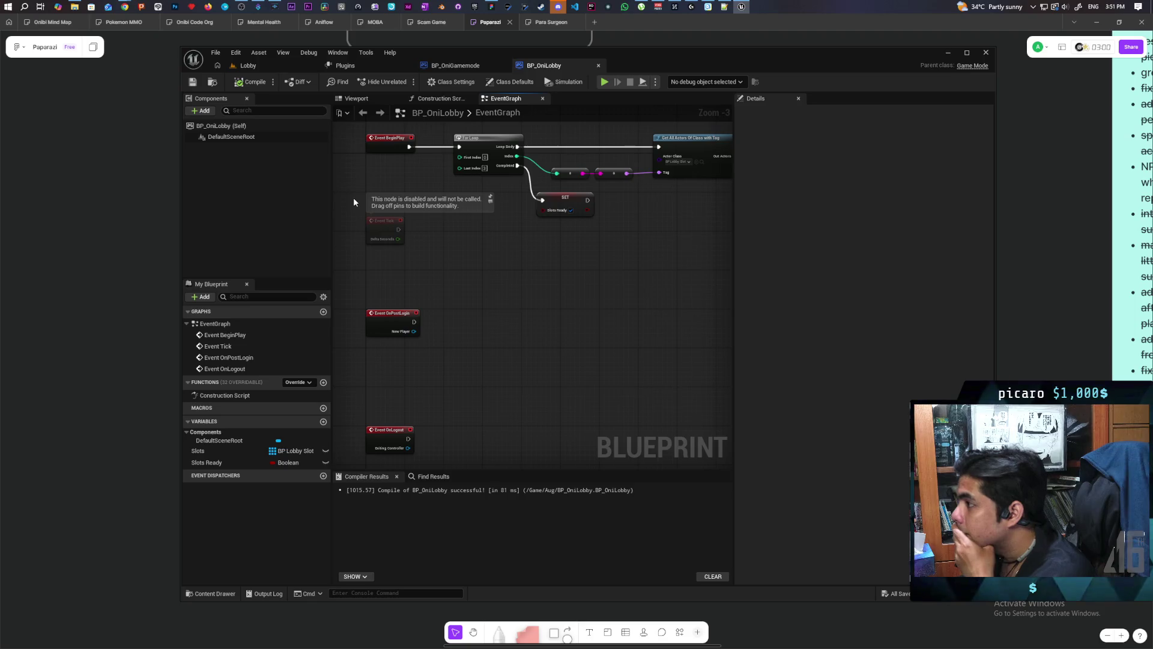
Move the GET node closer to the tagged lookup beside ADDUNIQUE and save BP_OniLobby.
mouse_move(506, 286)
mouse_down()
mouse_move(484, 322)
mouse_move(479, 260)
mouse_move(491, 242)
mouse_move(474, 291)
mouse_move(469, 270)
mouse_up()
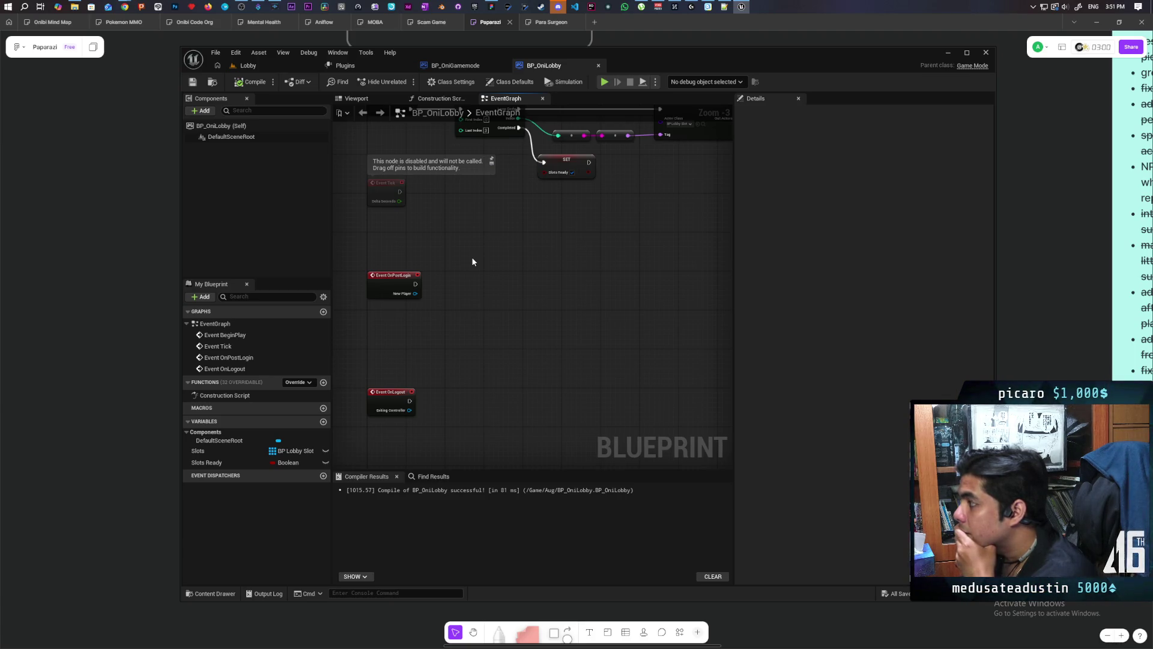
mouse_move(471, 257)
mouse_down()
mouse_move(463, 294)
mouse_move(467, 280)
mouse_up()
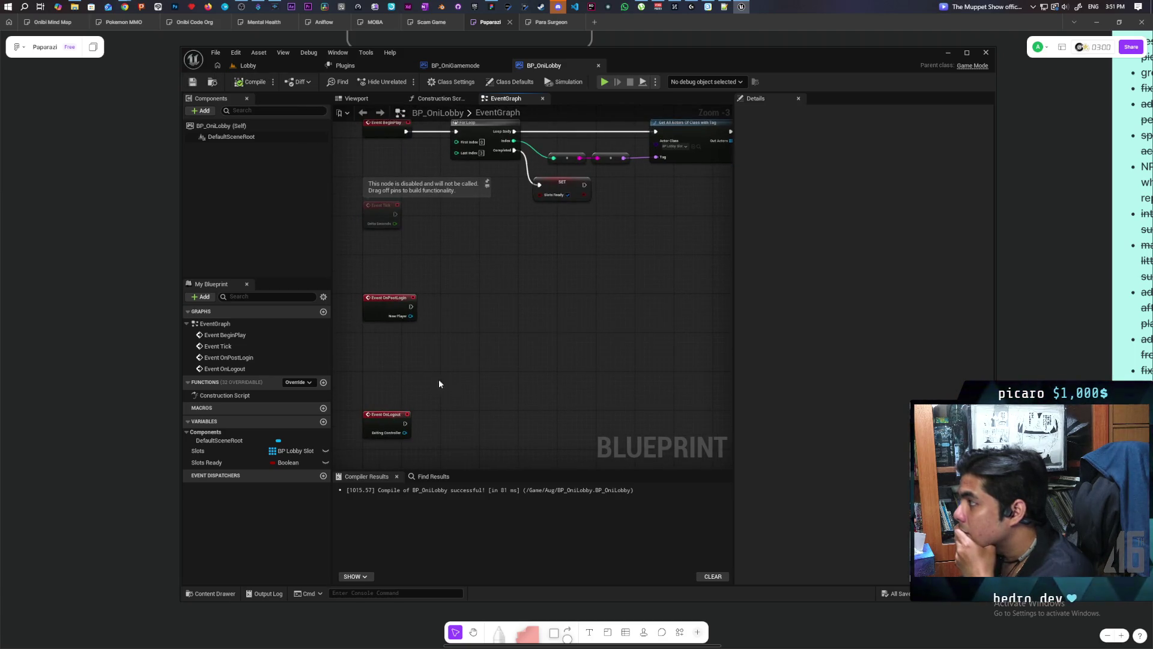
scroll(439, 383, up, 1)
drag(448, 375, 456, 361)
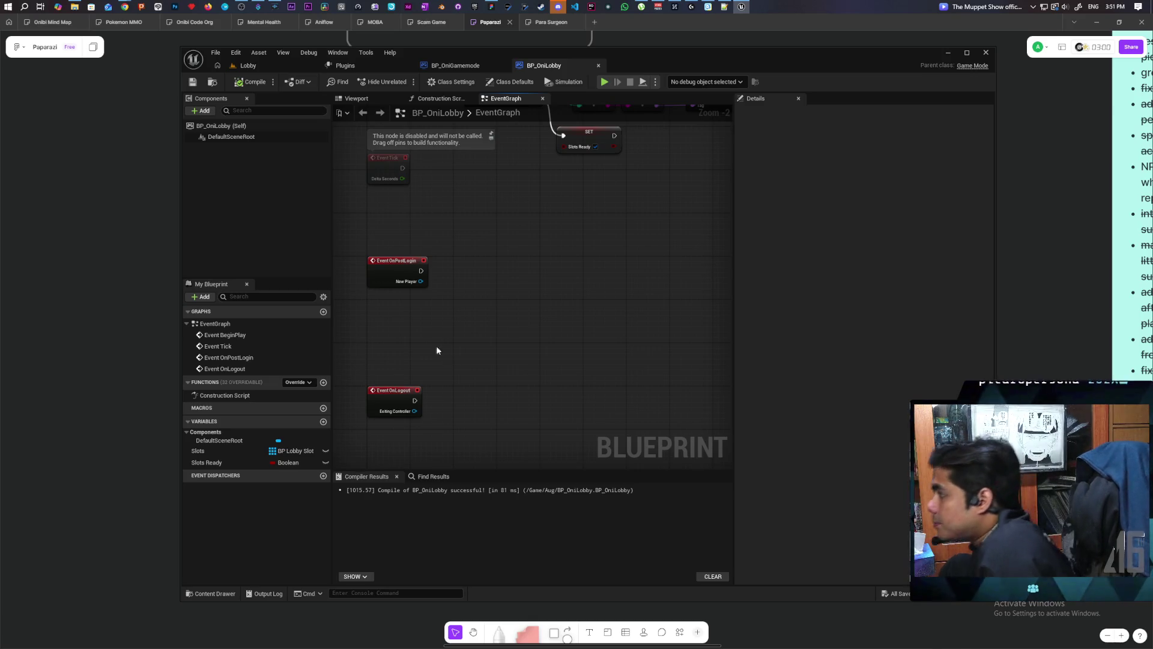
scroll(449, 355, down, 2)
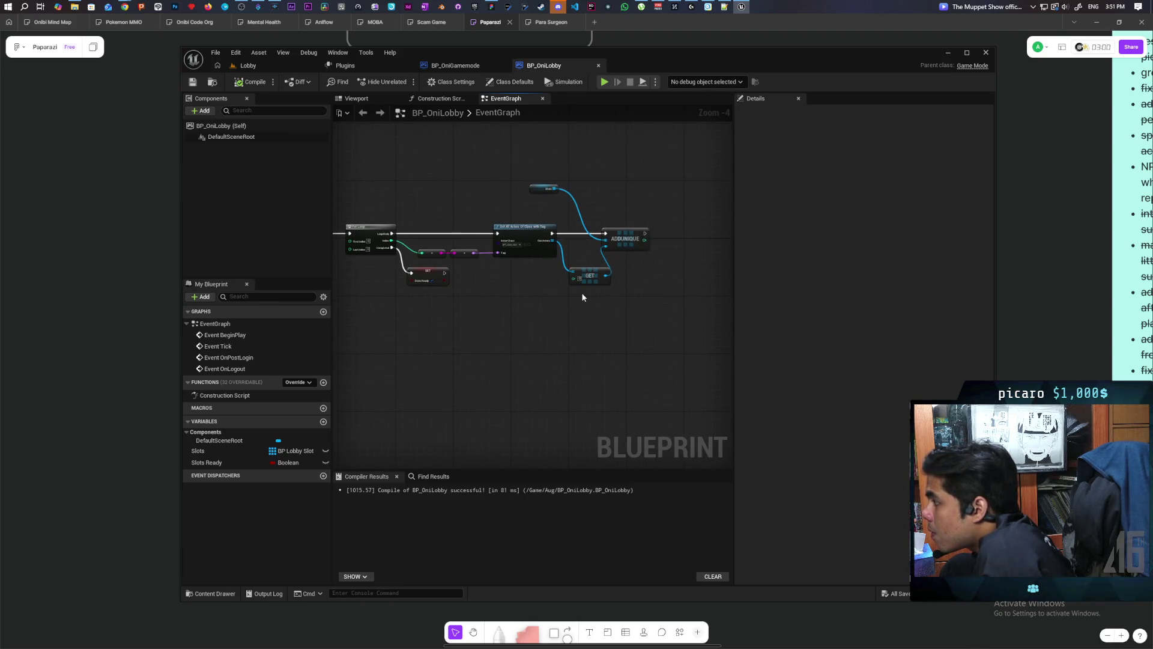
scroll(582, 297, up, 1)
mouse_move(592, 271)
mouse_down()
mouse_move(582, 254)
mouse_move(648, 271)
mouse_up()
shift+click(615, 275)
click(664, 319)
click(659, 275)
drag(588, 305, 564, 298)
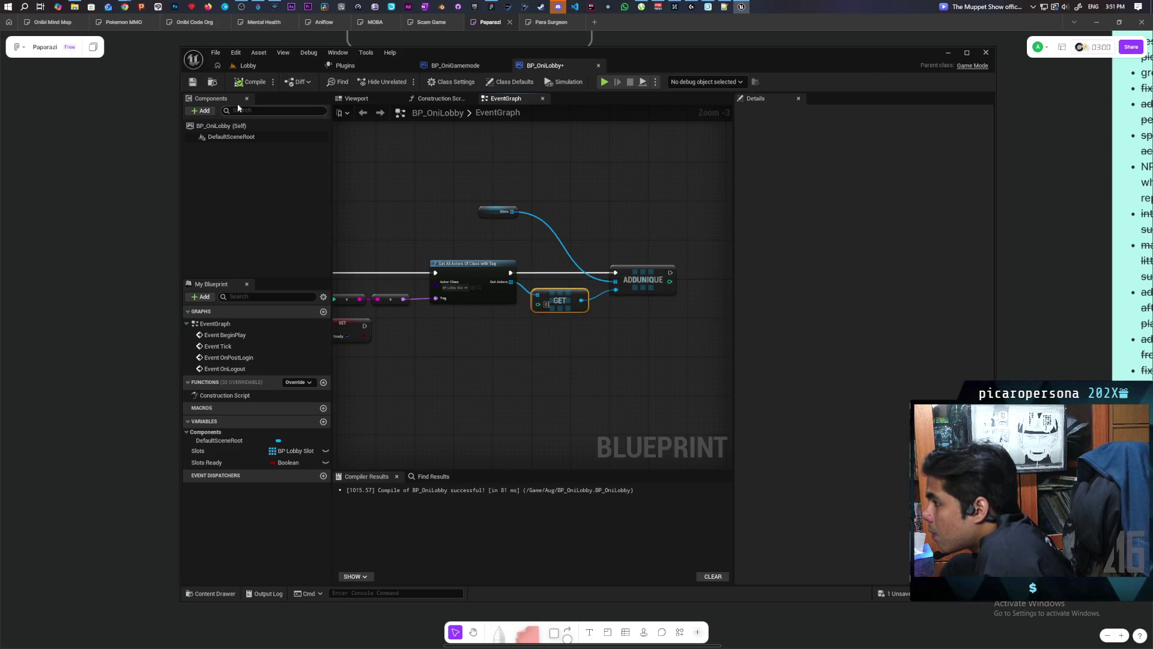
click(192, 81)
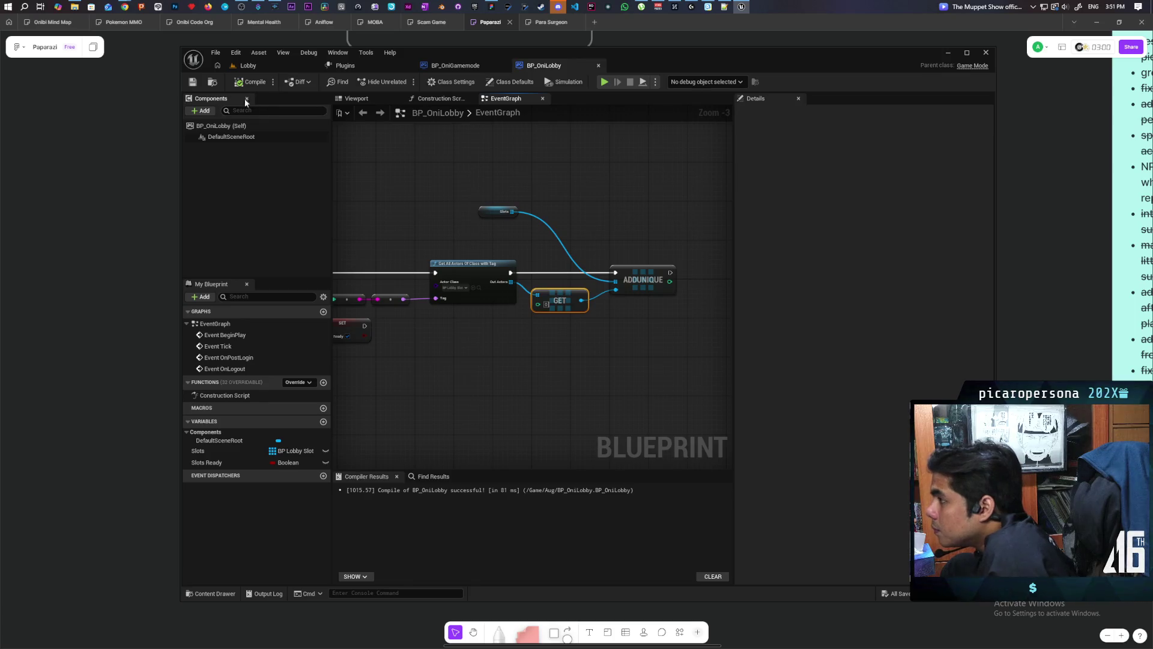
click(248, 65)
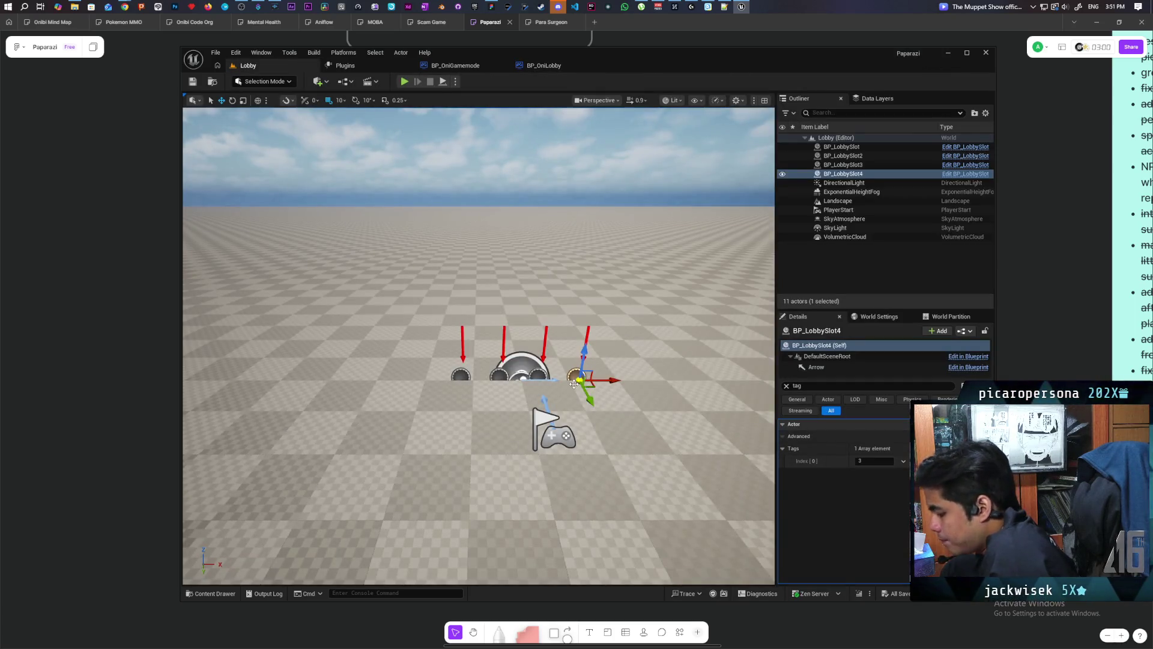
Open BP_LobbySlot from the Content Drawer, add a Boolean variable Occupied, and compile.
key(ctrl+space)
double_click(588, 459)
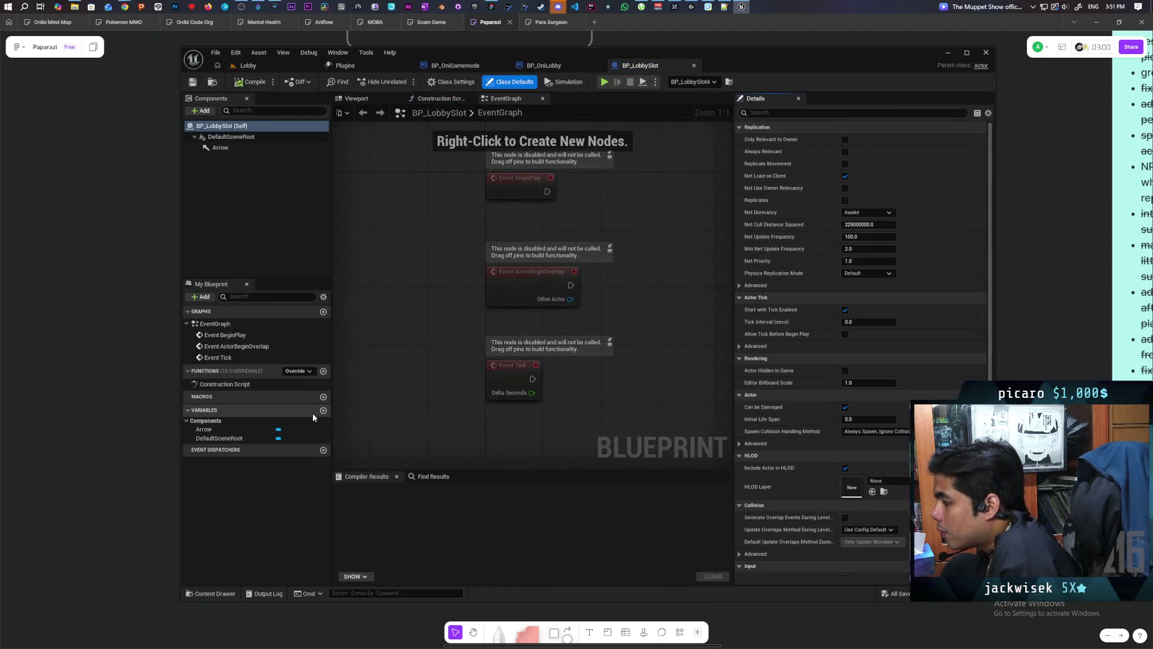
click(323, 411)
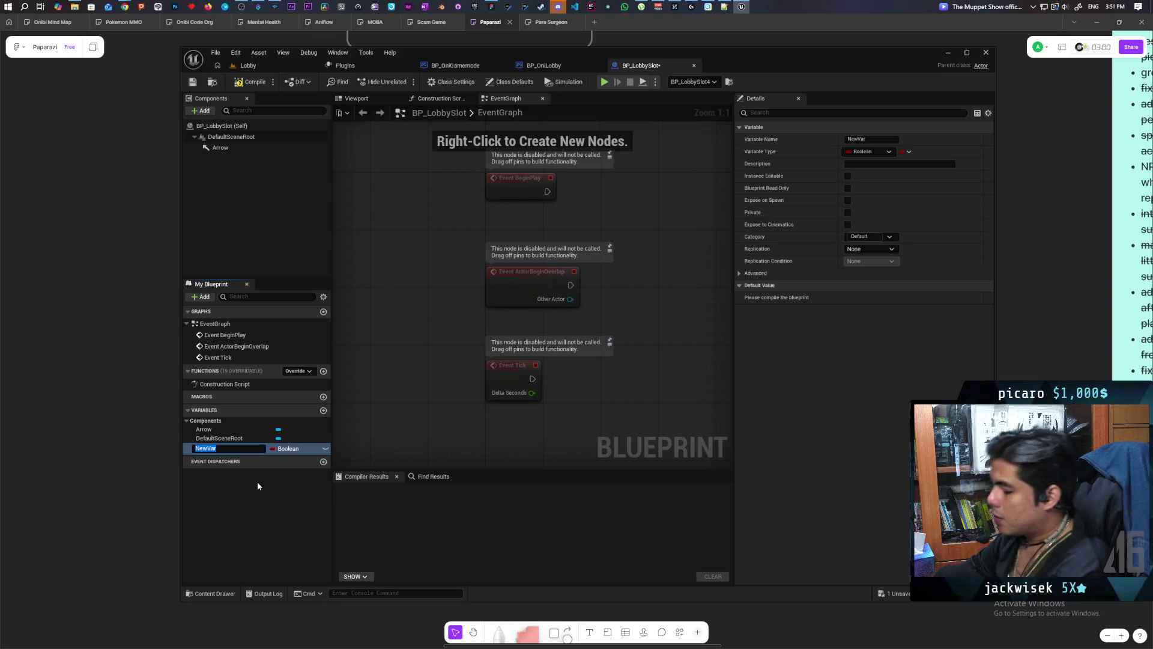
key(BackSpace)
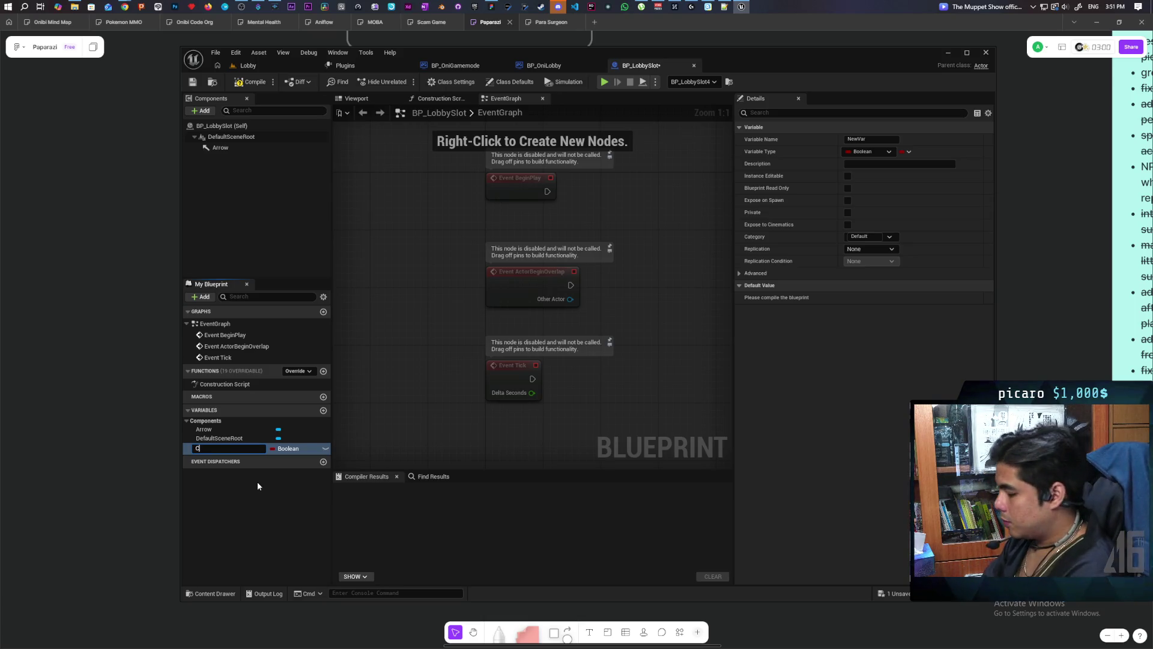
text(Occ)
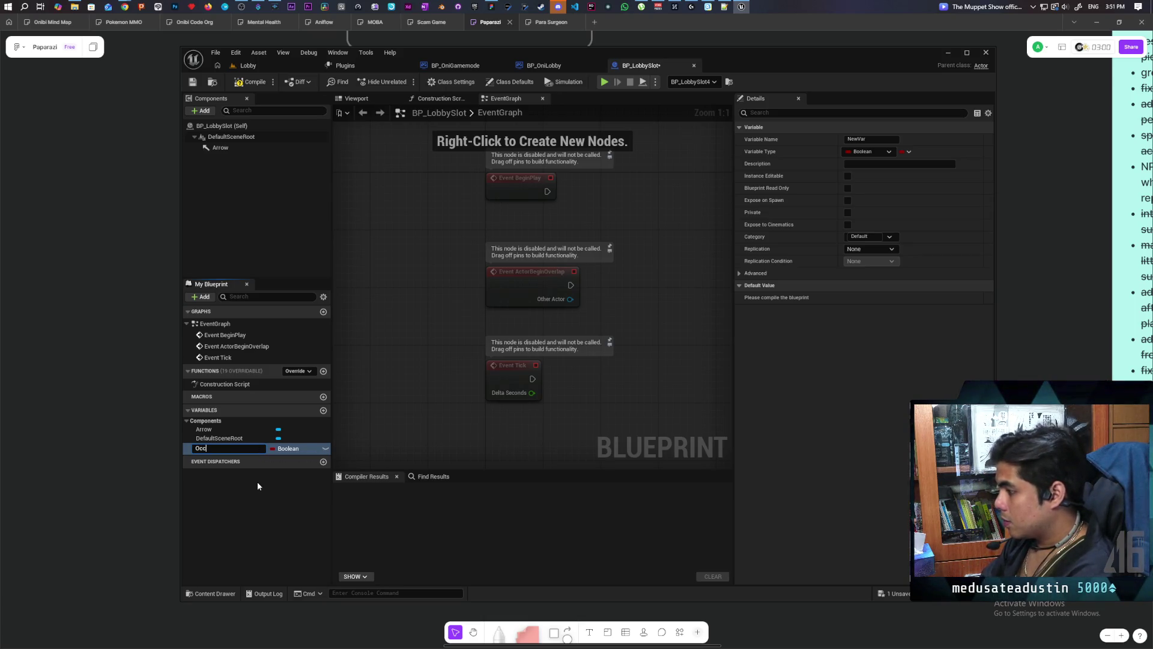
text(upied)
key(Return)
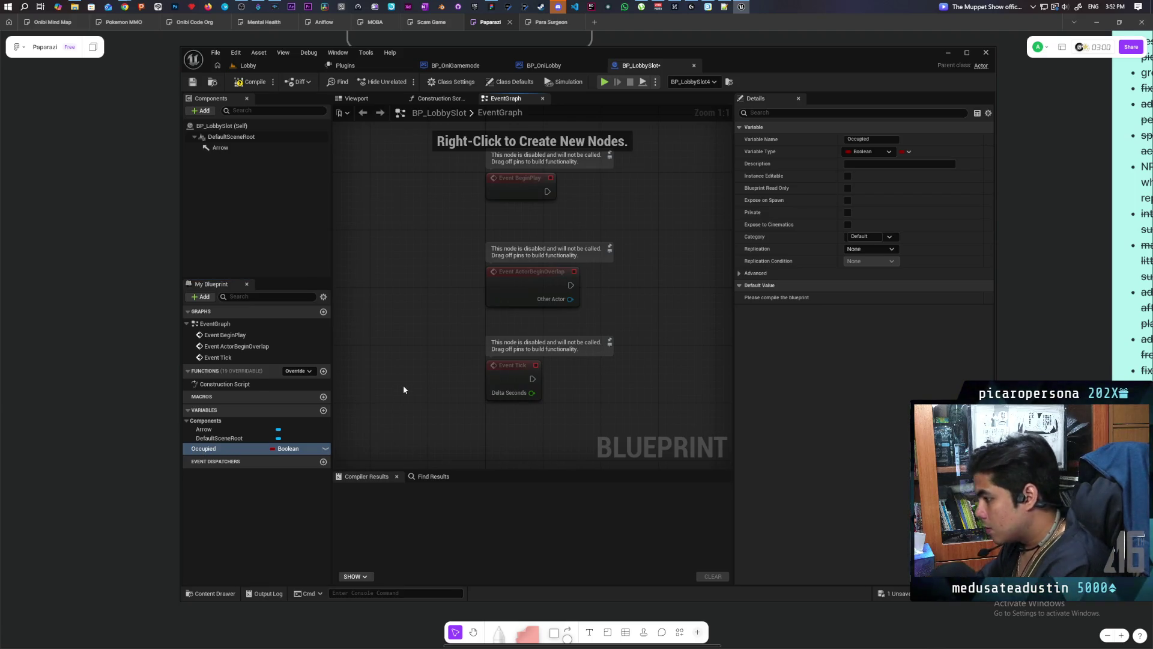
click(247, 82)
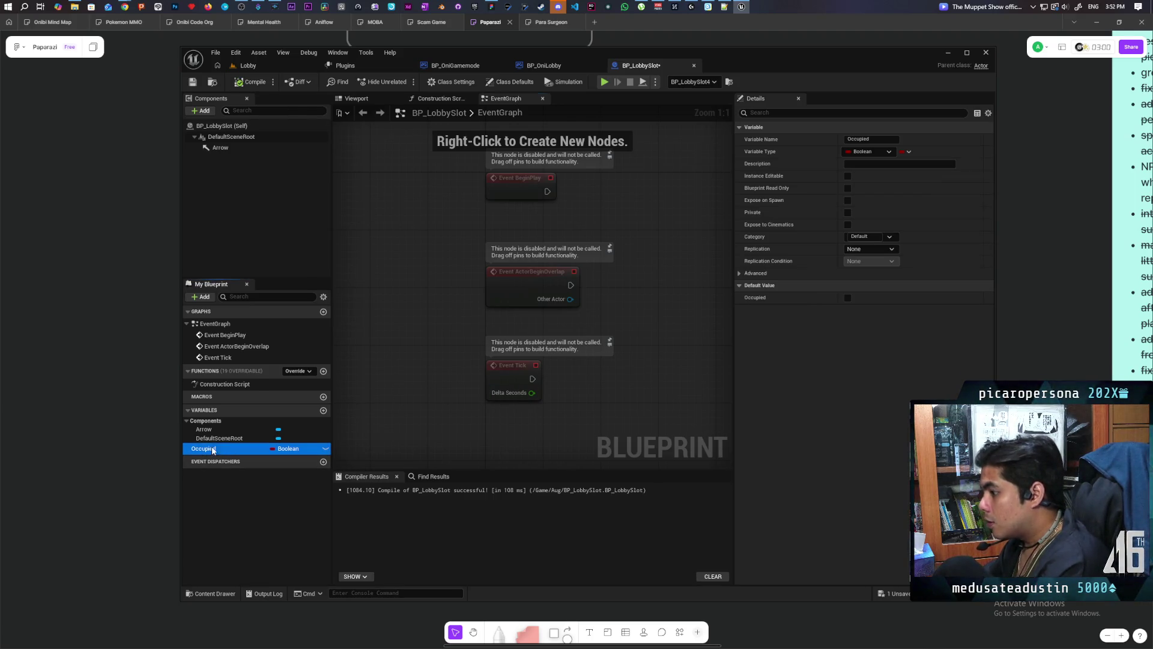
Place the Occupied variable in the event graph and recompile.
drag(211, 448, 524, 383)
drag(480, 445, 398, 433)
click(246, 83)
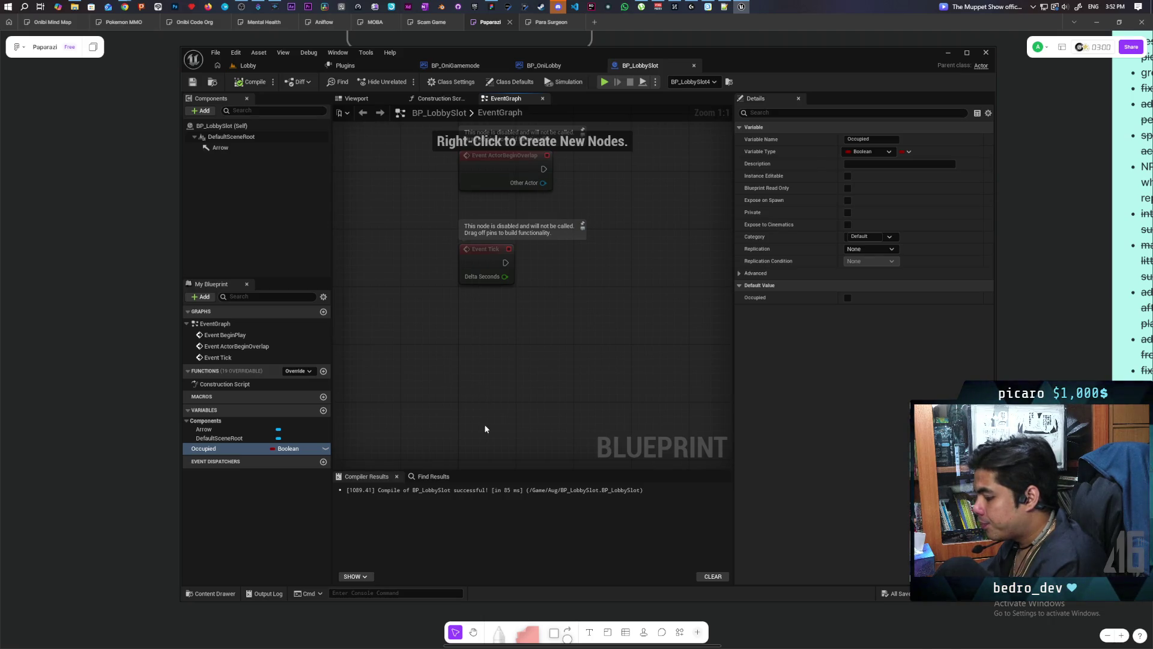
Create custom event Occupy Slot driving a SET Occupied node ticked true, then compile.
click(469, 361)
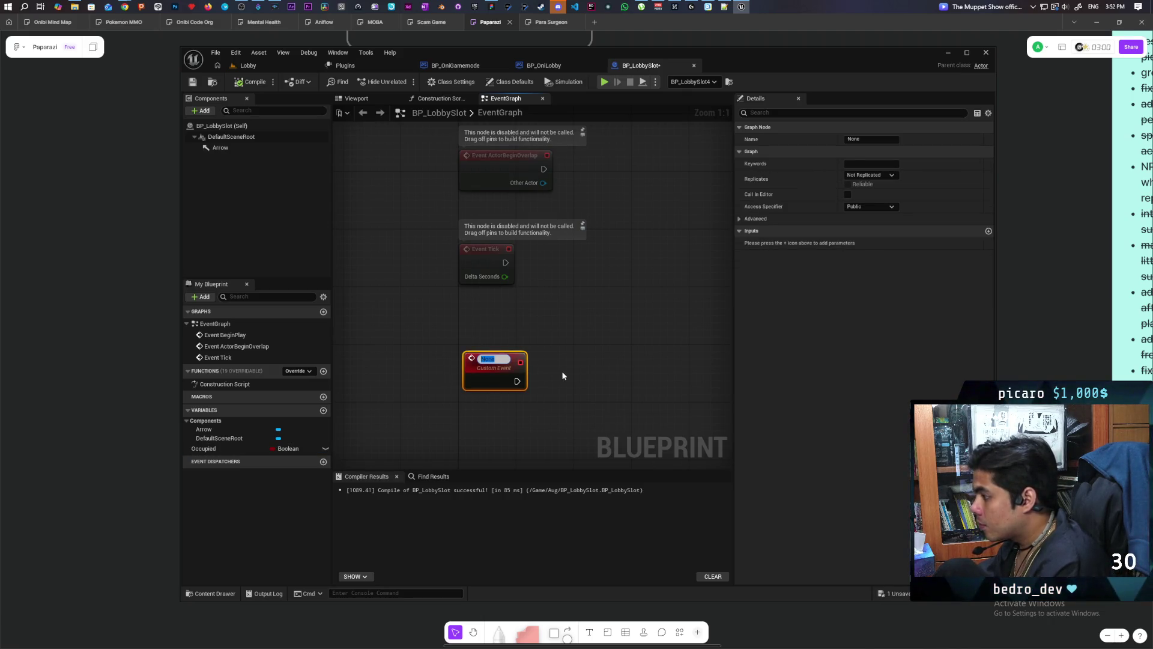
text(0)
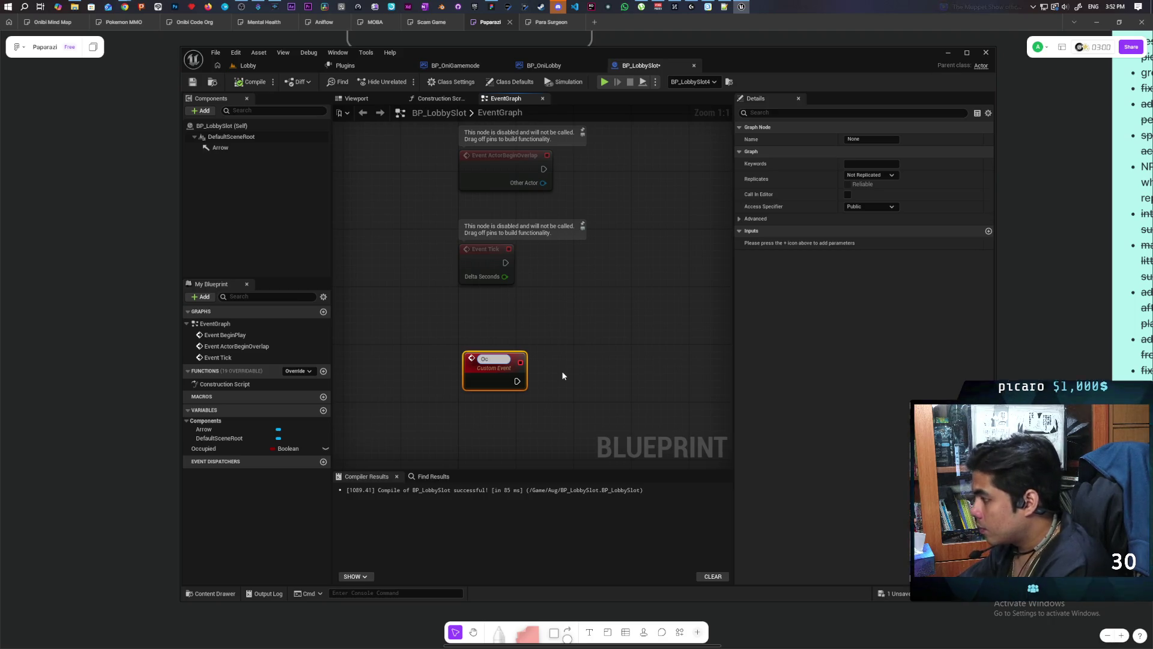
text(ccupySlot)
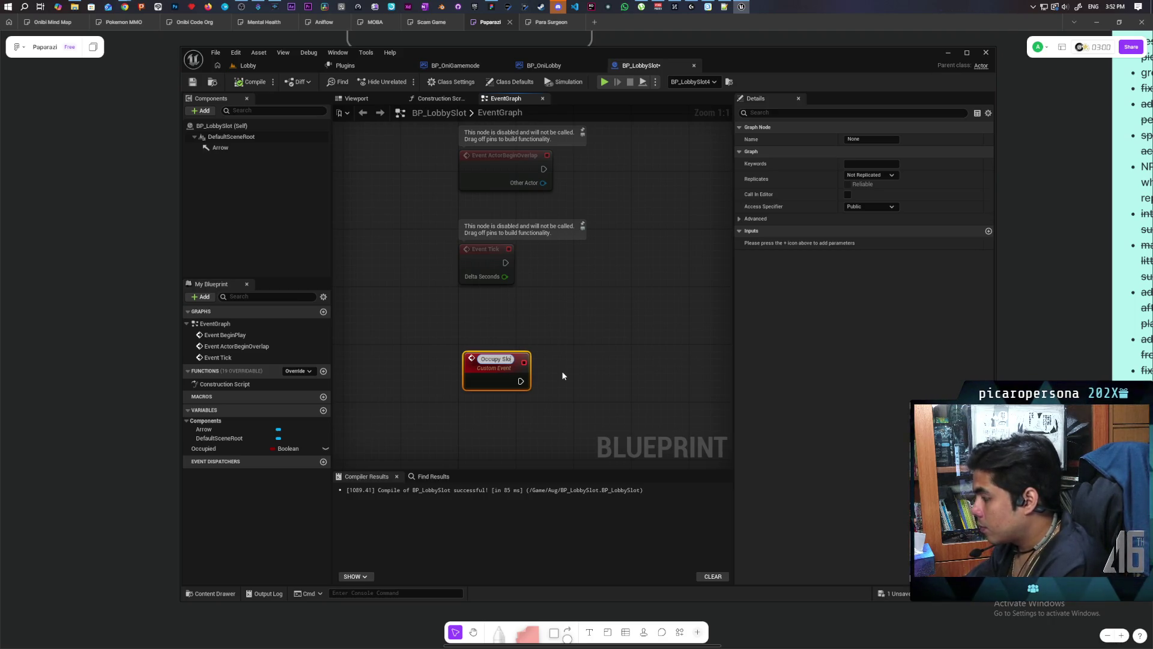
key(Return)
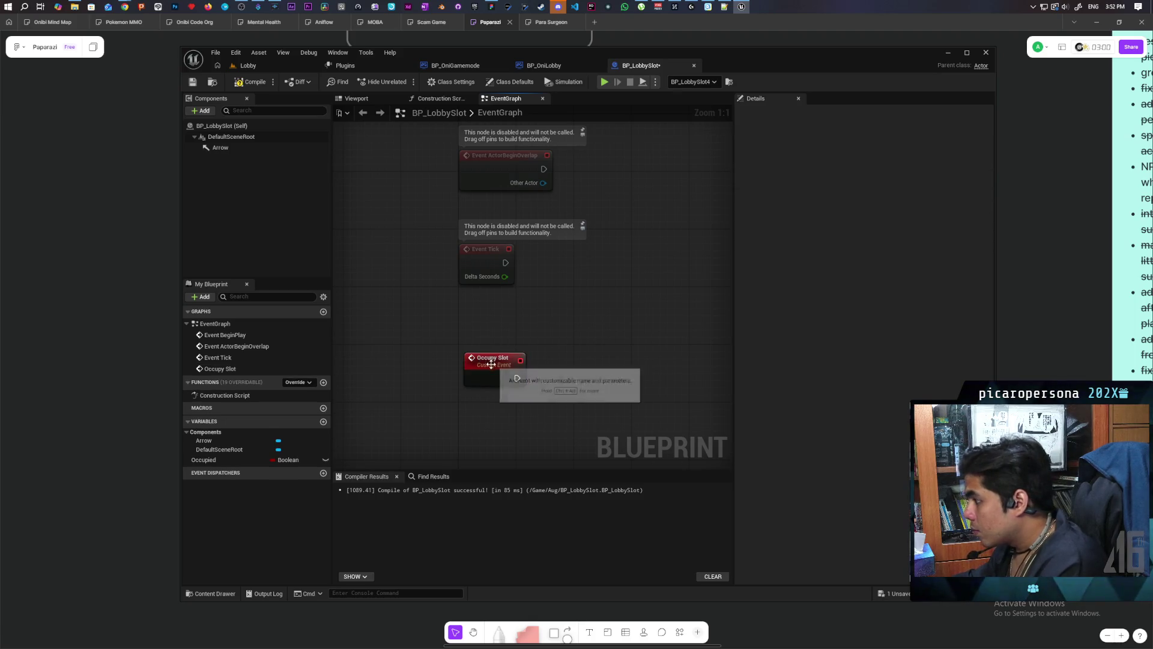
click(561, 370)
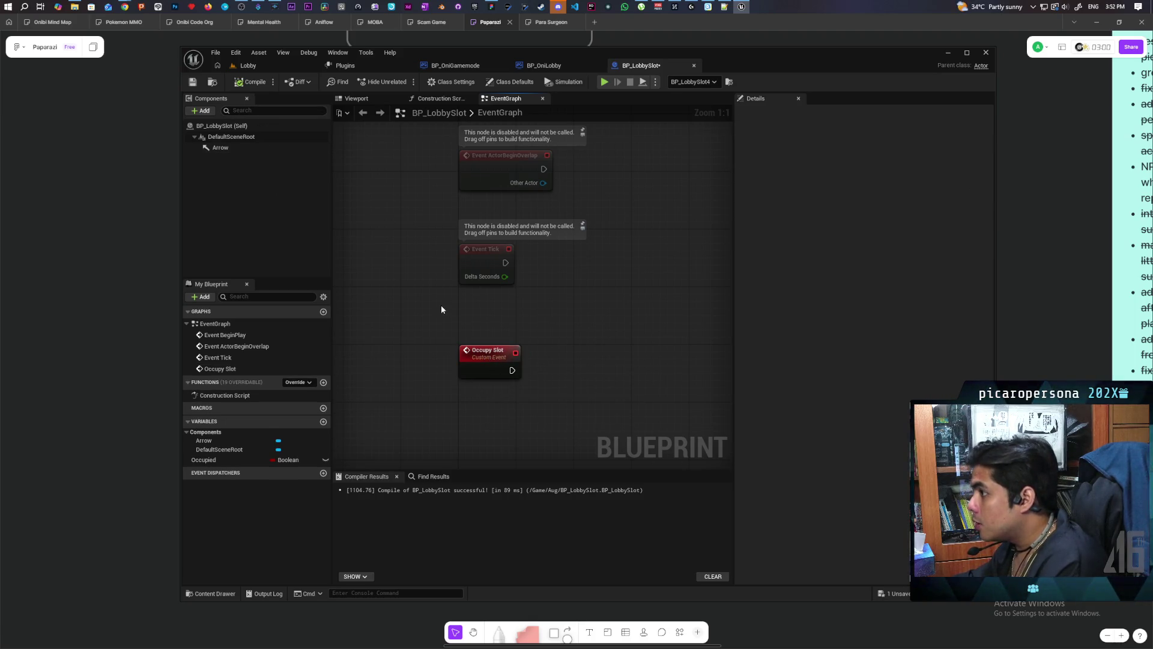
mouse_move(207, 460)
mouse_down()
mouse_move(568, 406)
mouse_move(514, 372)
mouse_up()
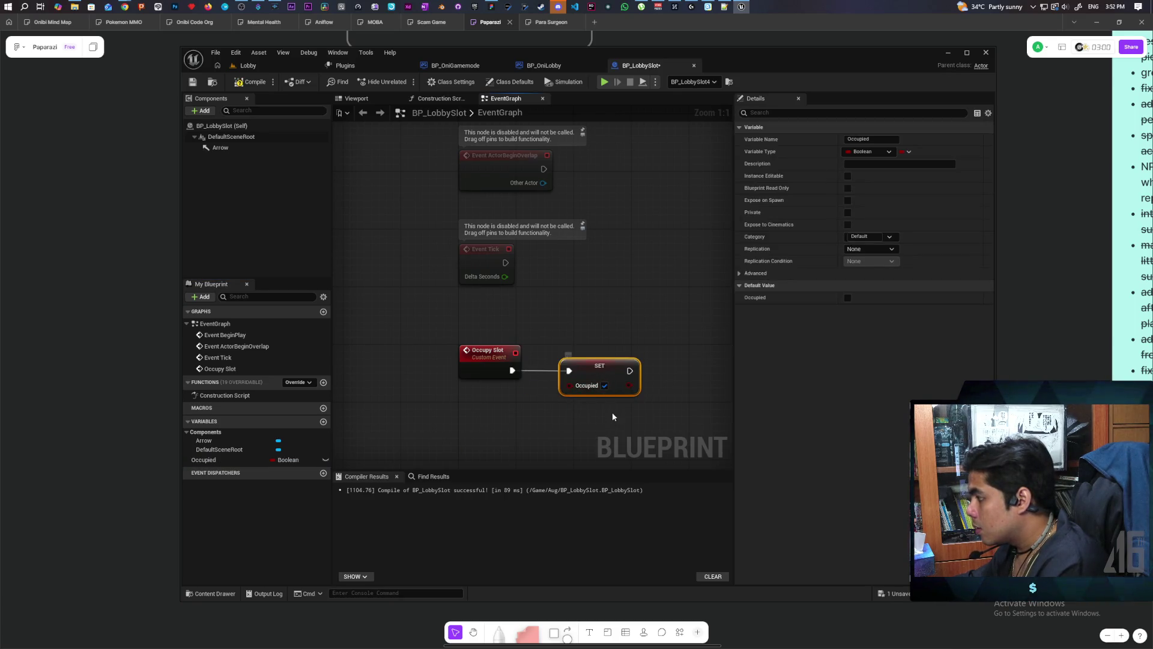
click(625, 337)
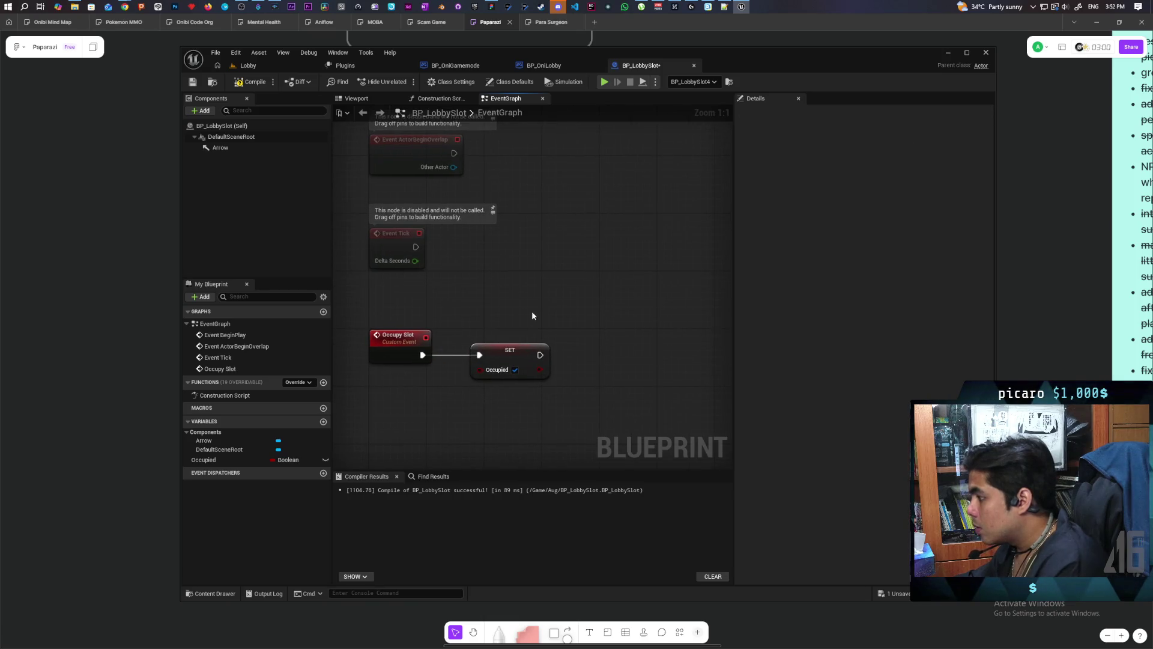
click(257, 84)
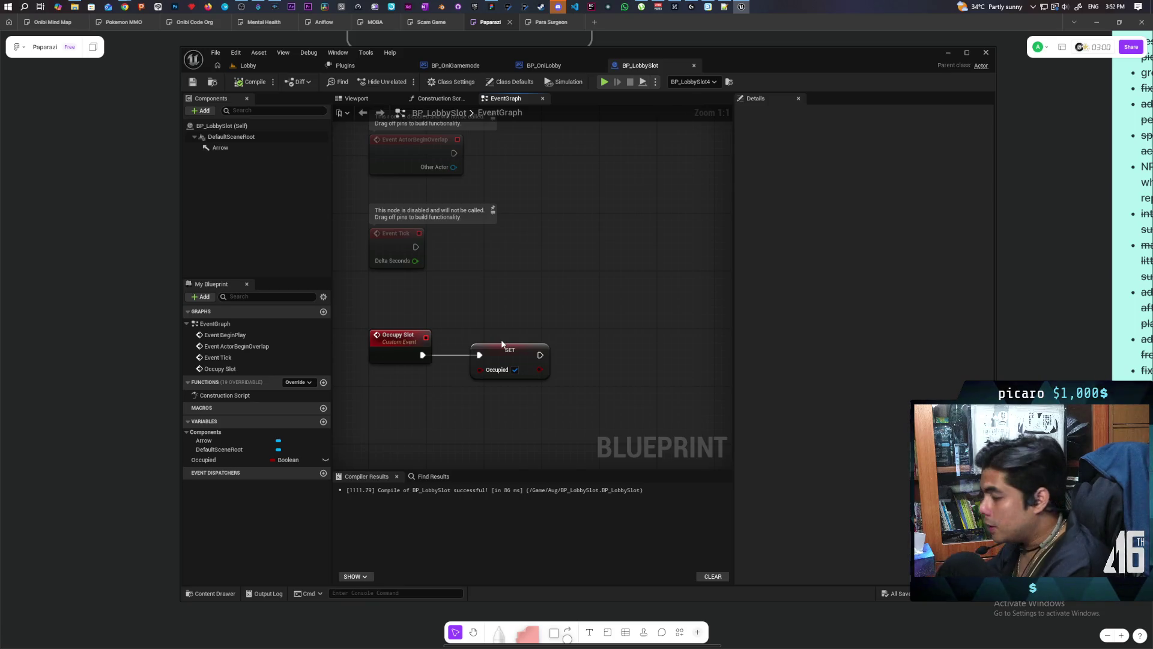
Add a Spawn Actor from Class node to the Occupy Slot graph.
right_click(552, 273)
text(spawn actor of)
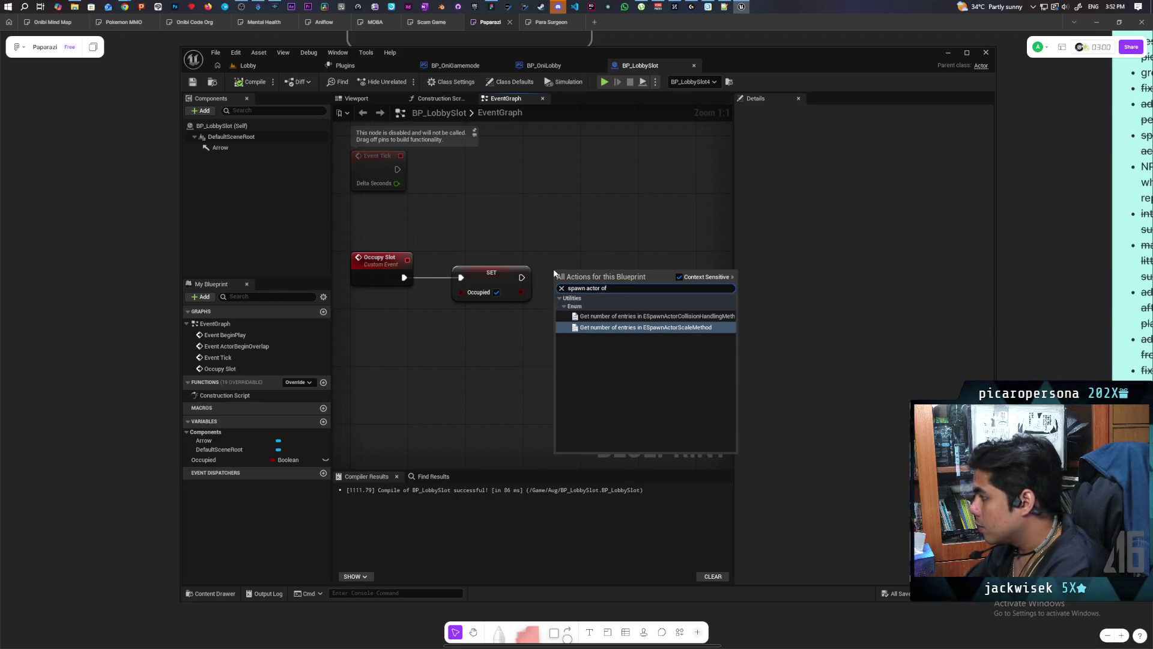
key(BackSpace)
key(BackSpace)
key(BackSpace)
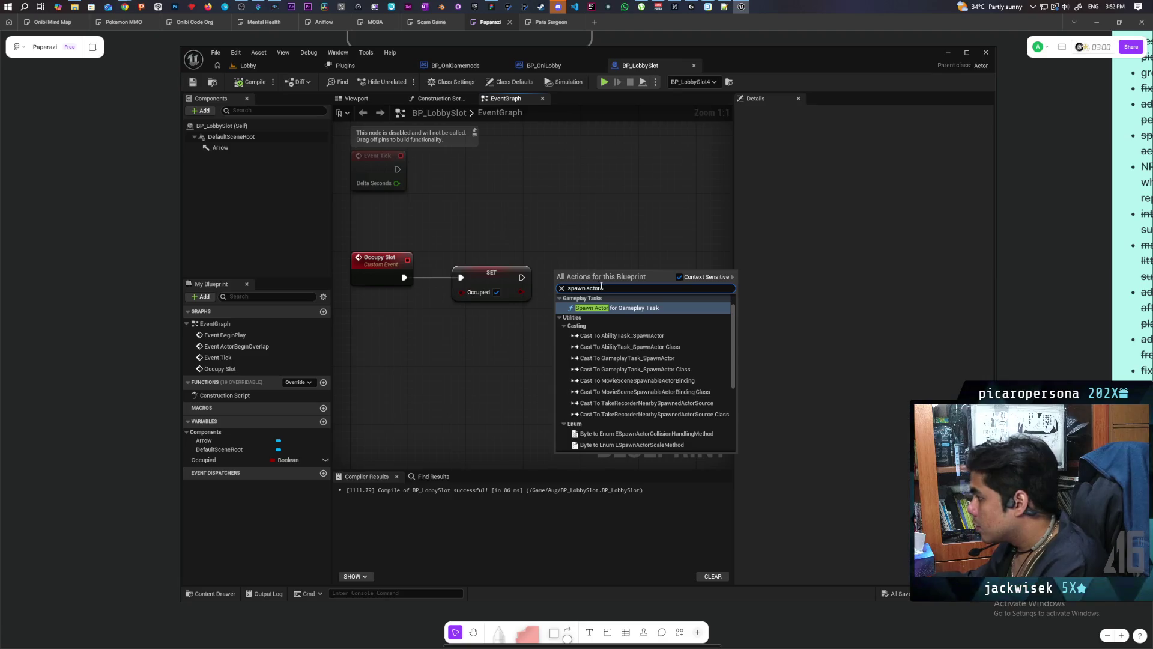
text(actor of)
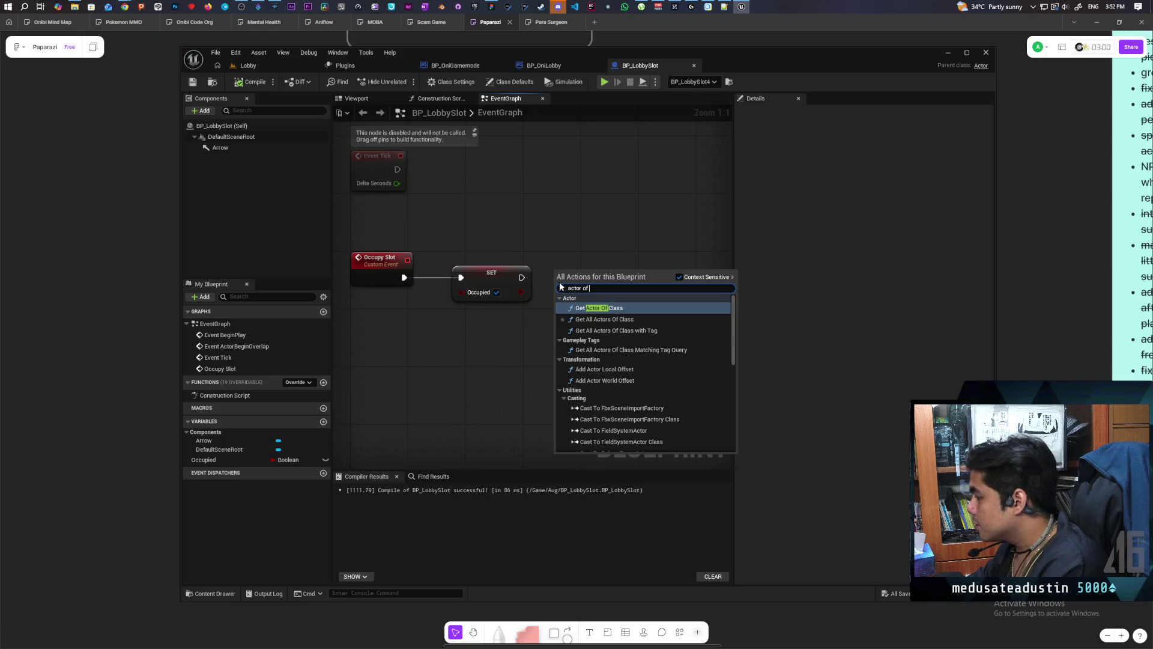
text( class)
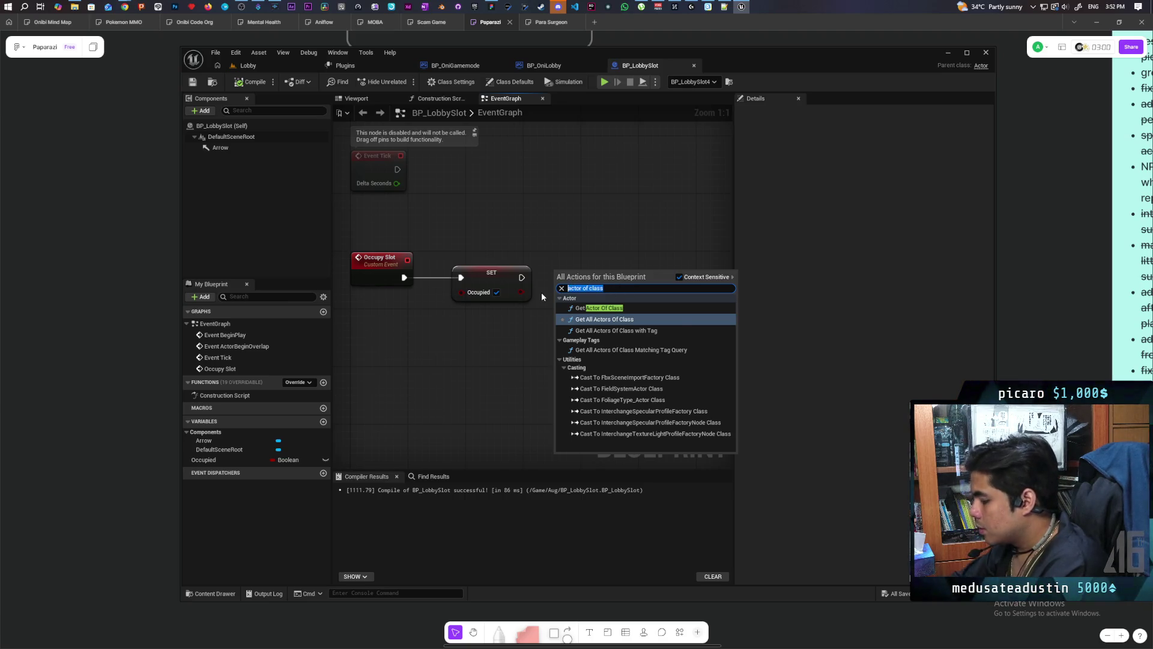
text(create acc)
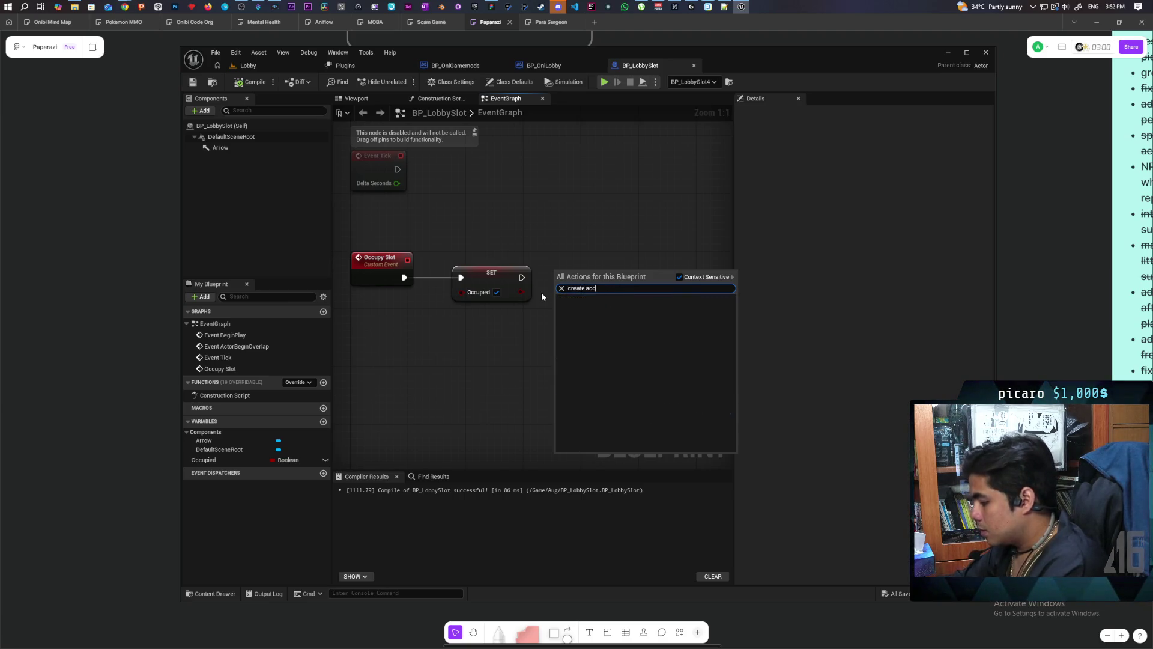
key(BackSpace)
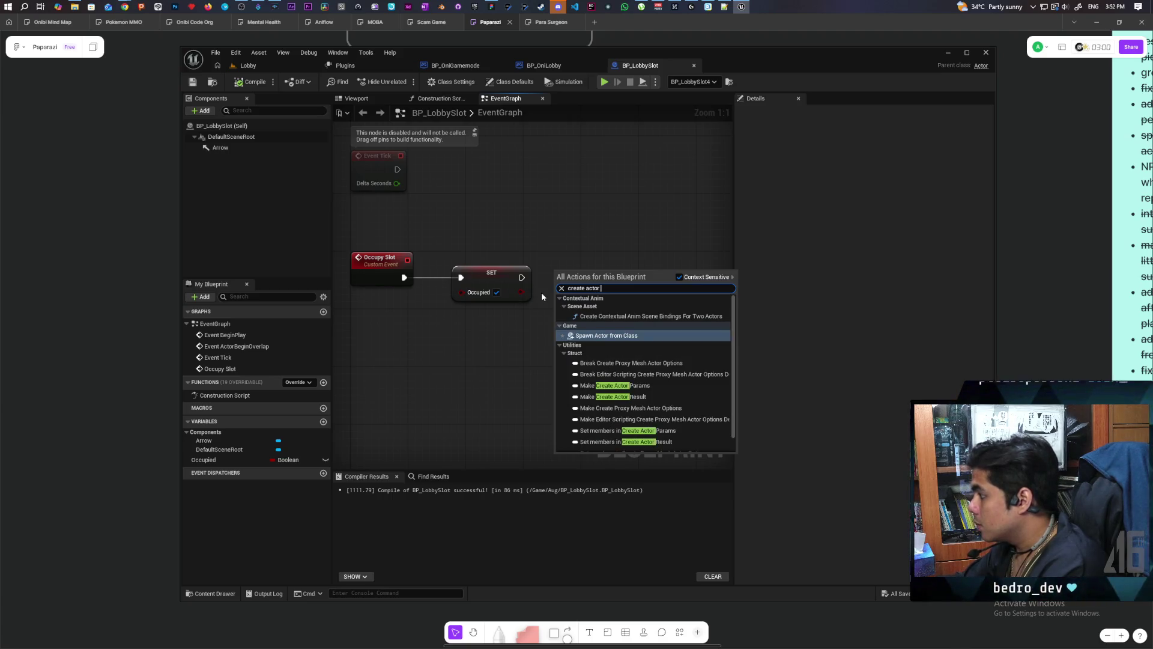
text(tor fo)
key(BackSpace)
key(BackSpace)
key(Return)
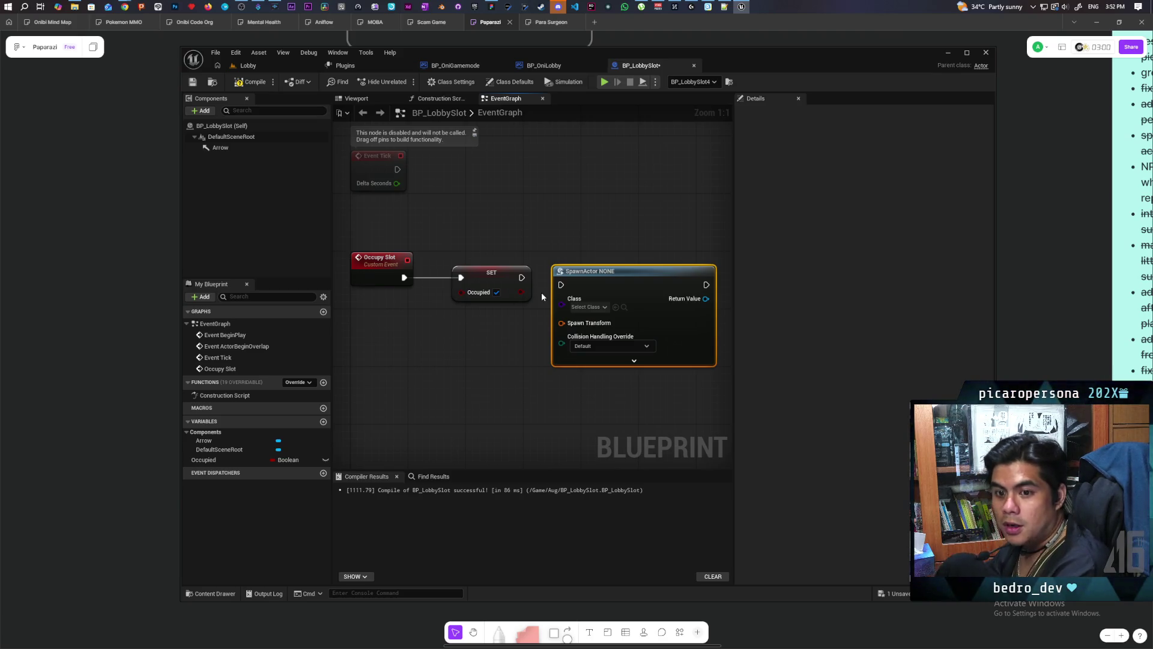
mouse_move(541, 292)
mouse_down()
mouse_move(536, 370)
mouse_move(538, 348)
mouse_move(499, 330)
mouse_move(509, 329)
mouse_move(452, 331)
mouse_move(479, 341)
mouse_up()
drag(589, 239, 596, 239)
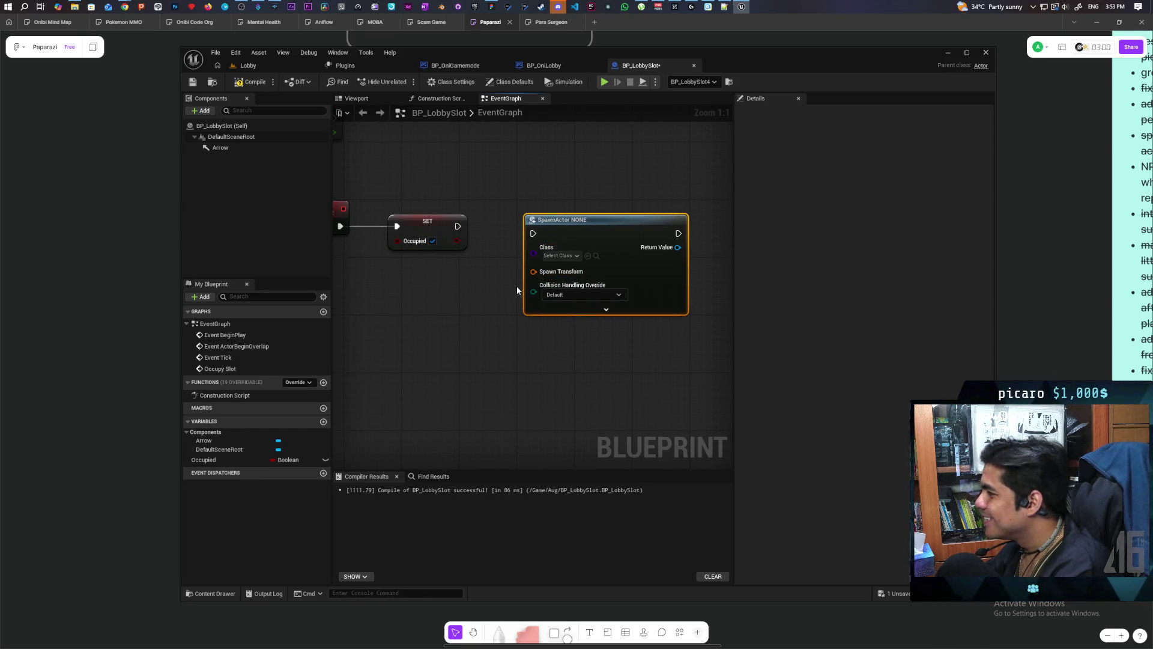
Add Get Actor Location and connect it to SpawnActor's Spawn Transform.
right_click(394, 312)
text(get ac)
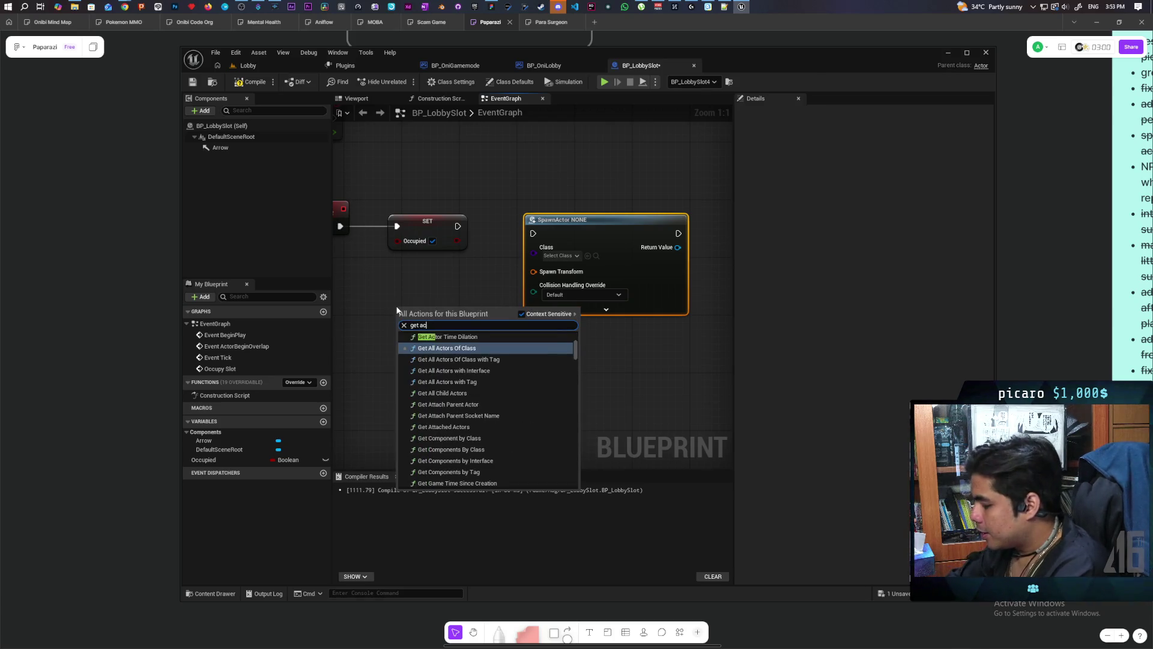
text(torlocation)
key(Return)
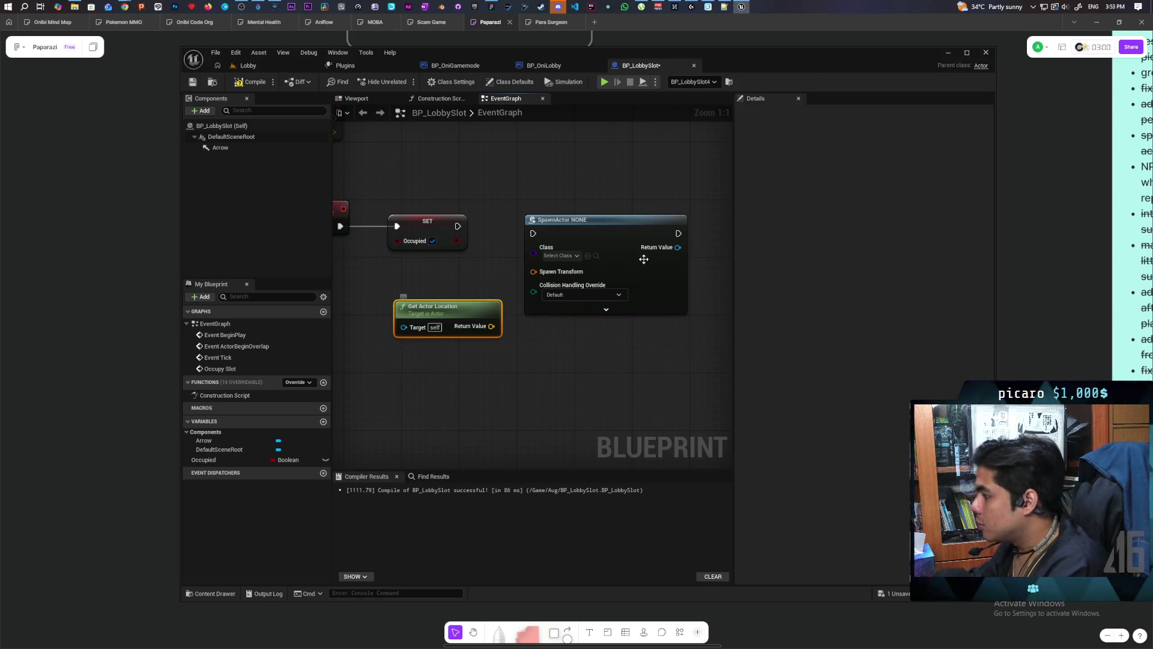
mouse_move(491, 326)
mouse_down()
mouse_move(534, 271)
mouse_move(495, 287)
mouse_up()
Run SpawnActor right after the Occupied SET and bring up its actor class choices.
mouse_move(458, 225)
mouse_down()
mouse_move(561, 236)
mouse_move(599, 210)
mouse_up()
click(560, 236)
drag(508, 286, 456, 286)
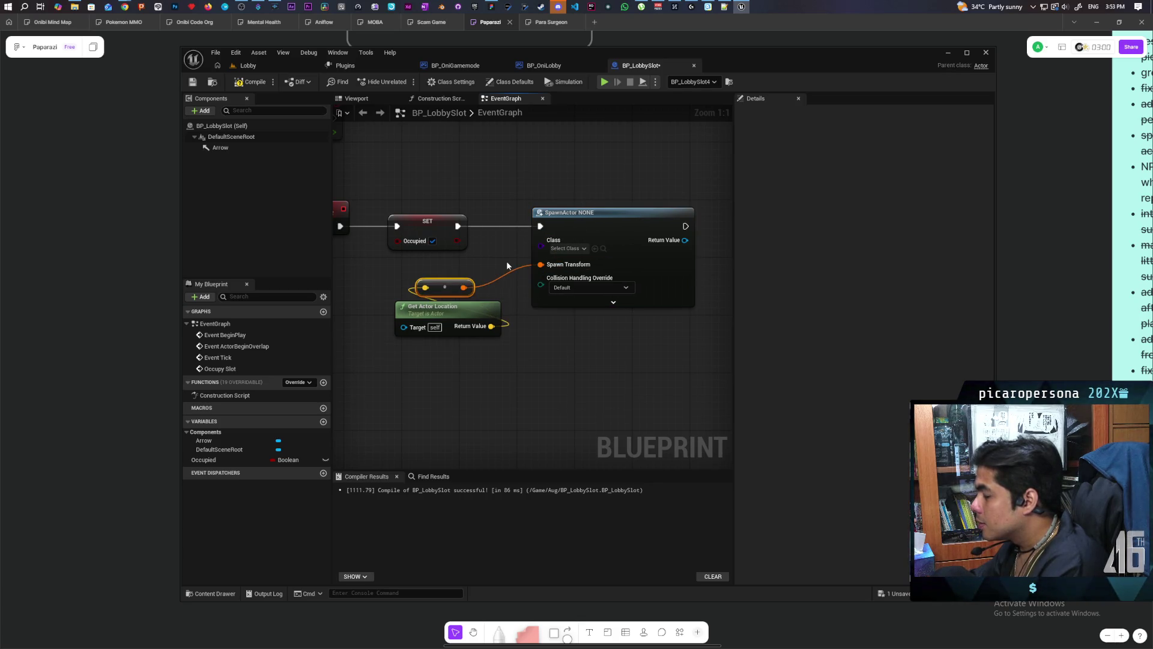
click(581, 249)
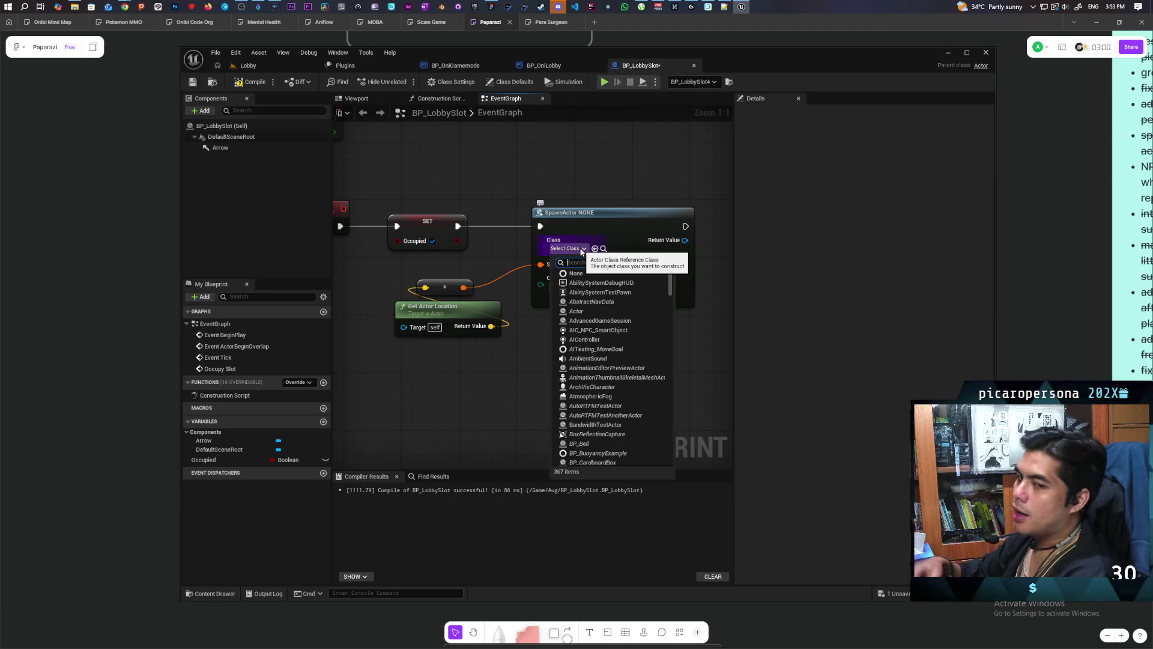
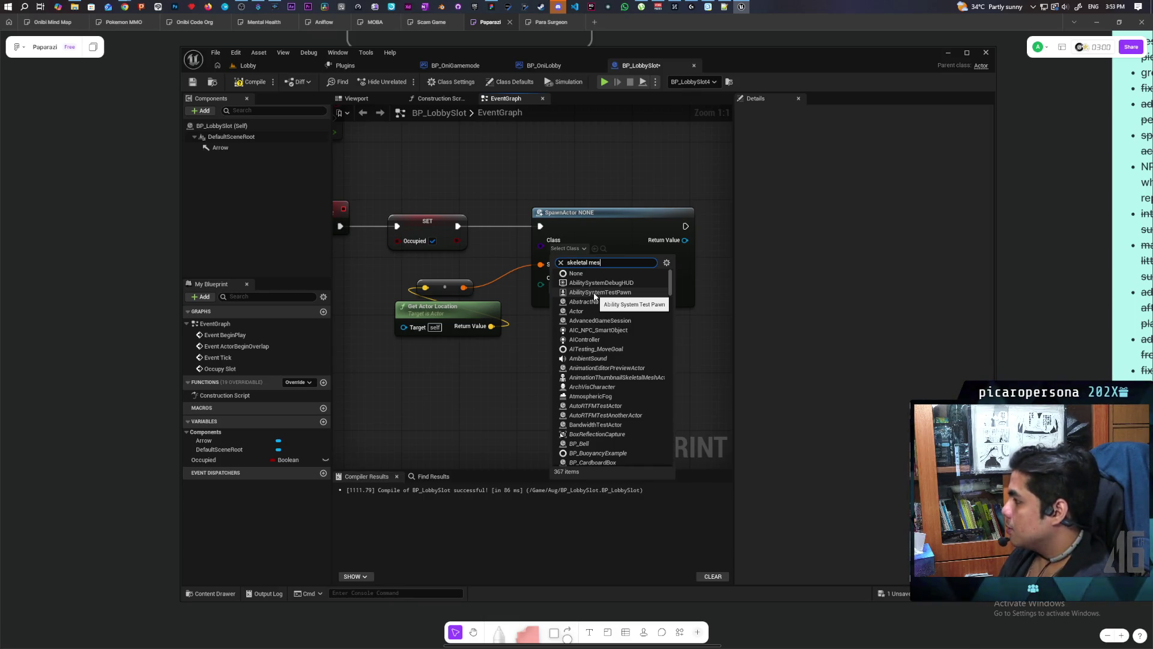
Set the SpawnActor class to Skeletal Mesh Actor and save the blueprint.
text(tal mesh)
click(593, 292)
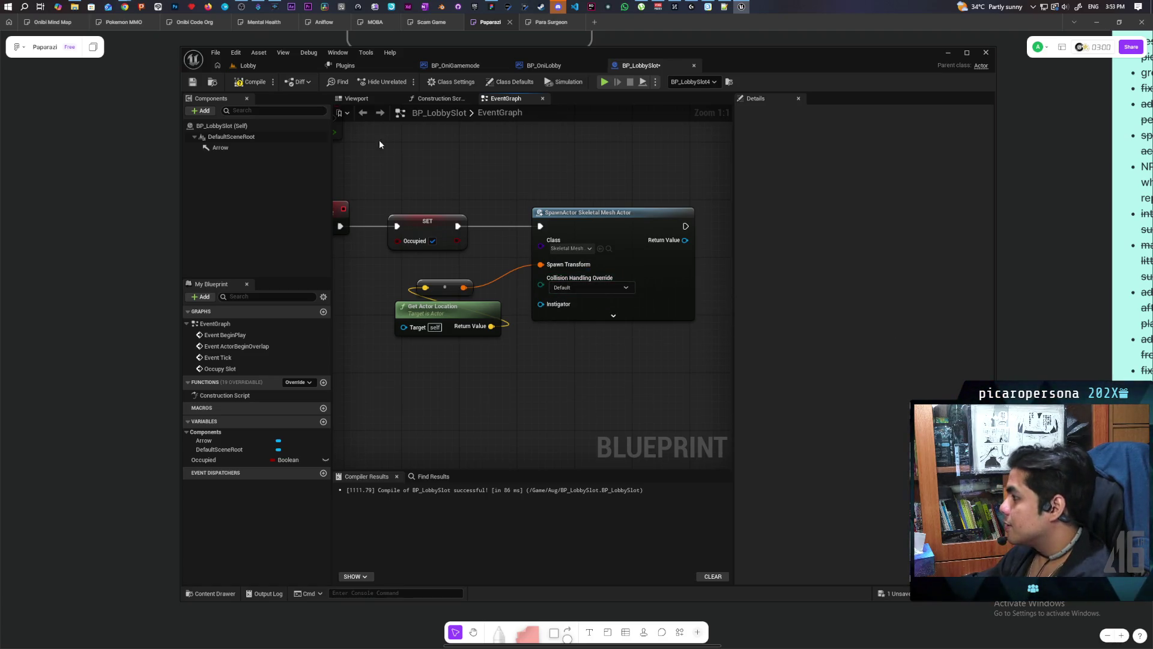
key(ctrl+s)
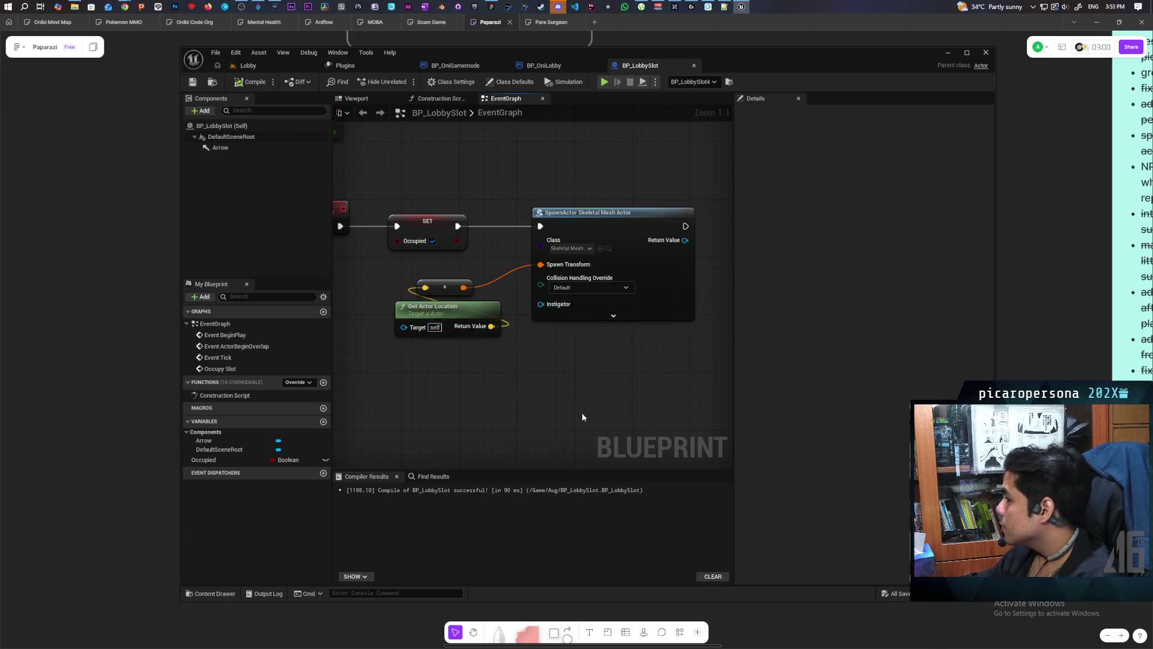
Add a Set Skeletal Mesh Asset node fed by the spawned actor's Return Value.
drag(550, 244, 589, 255)
text(set mesh)
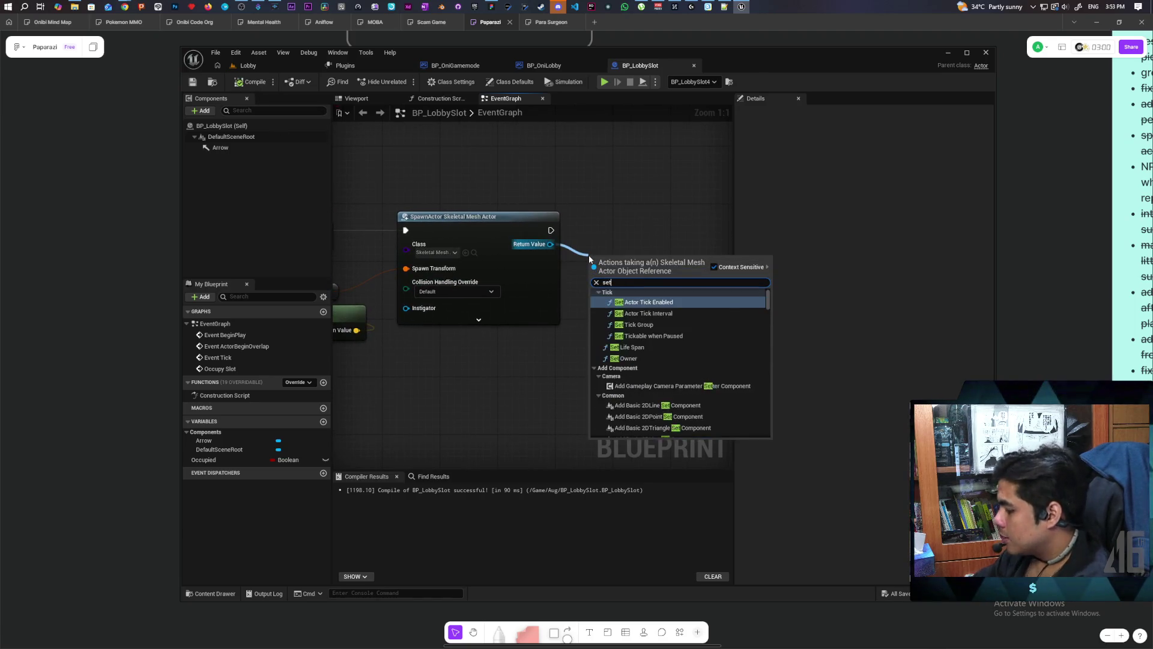
scroll(726, 383, up, 5)
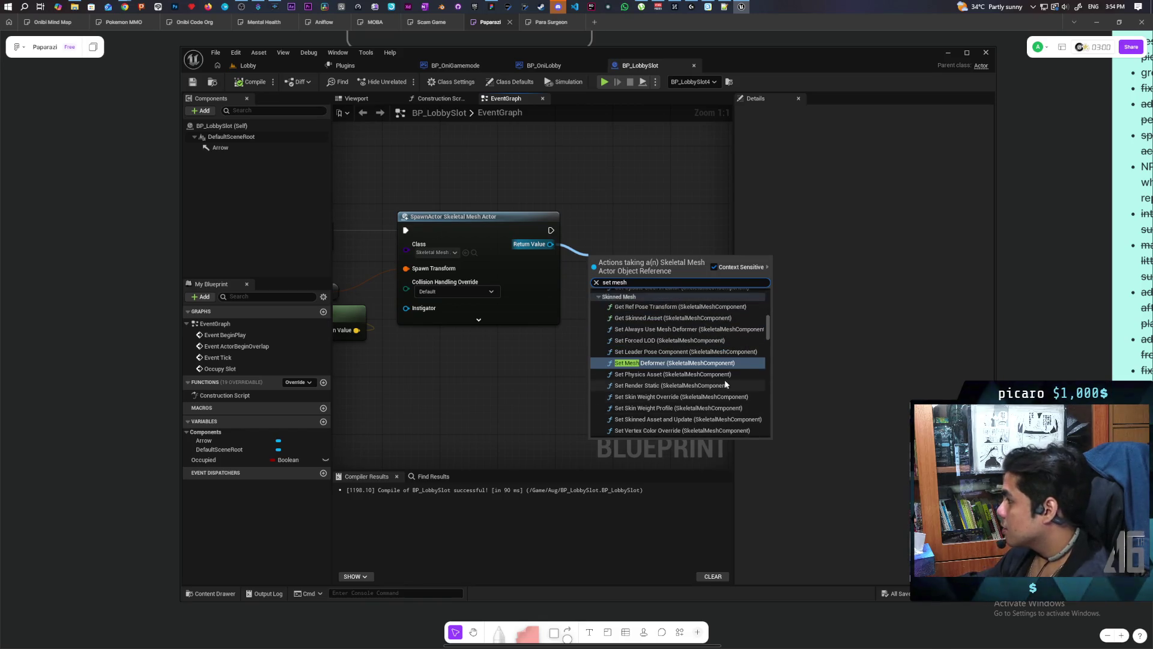
scroll(725, 382, down, 10)
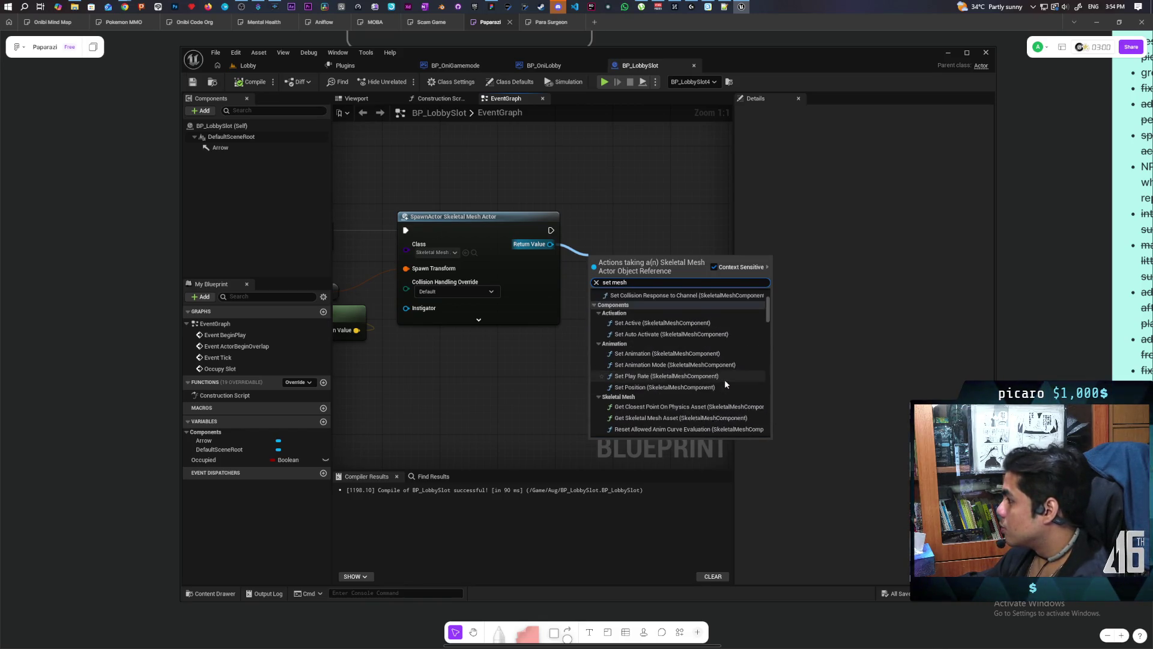
scroll(725, 383, down, 1)
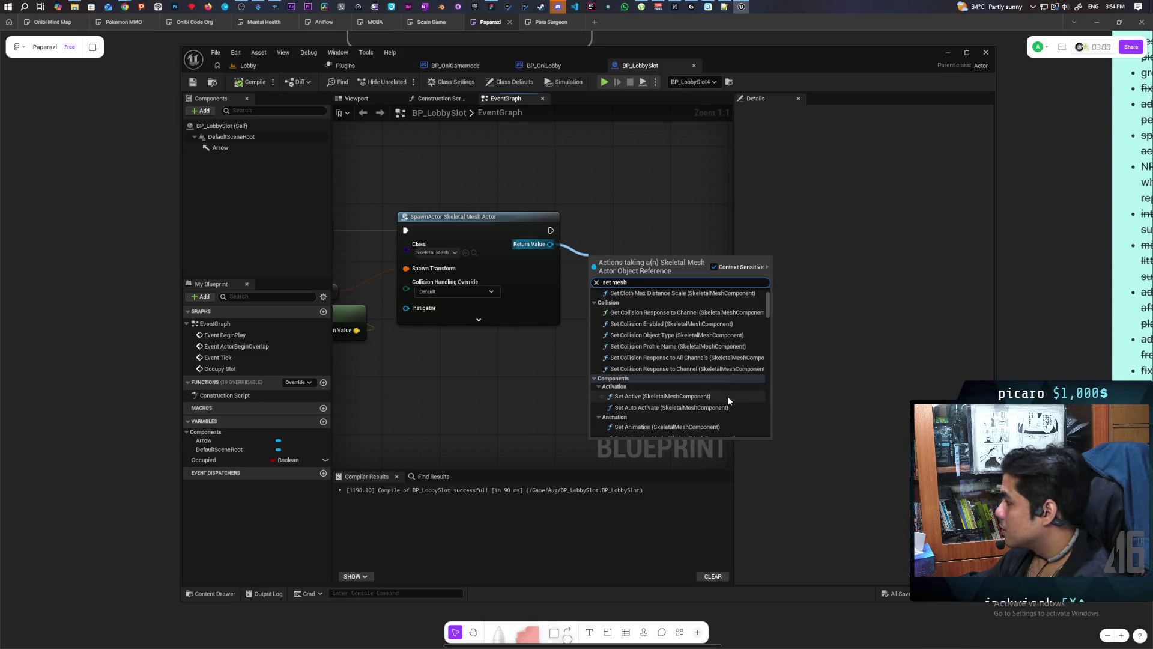
scroll(705, 408, down, 1)
scroll(705, 406, down, 2)
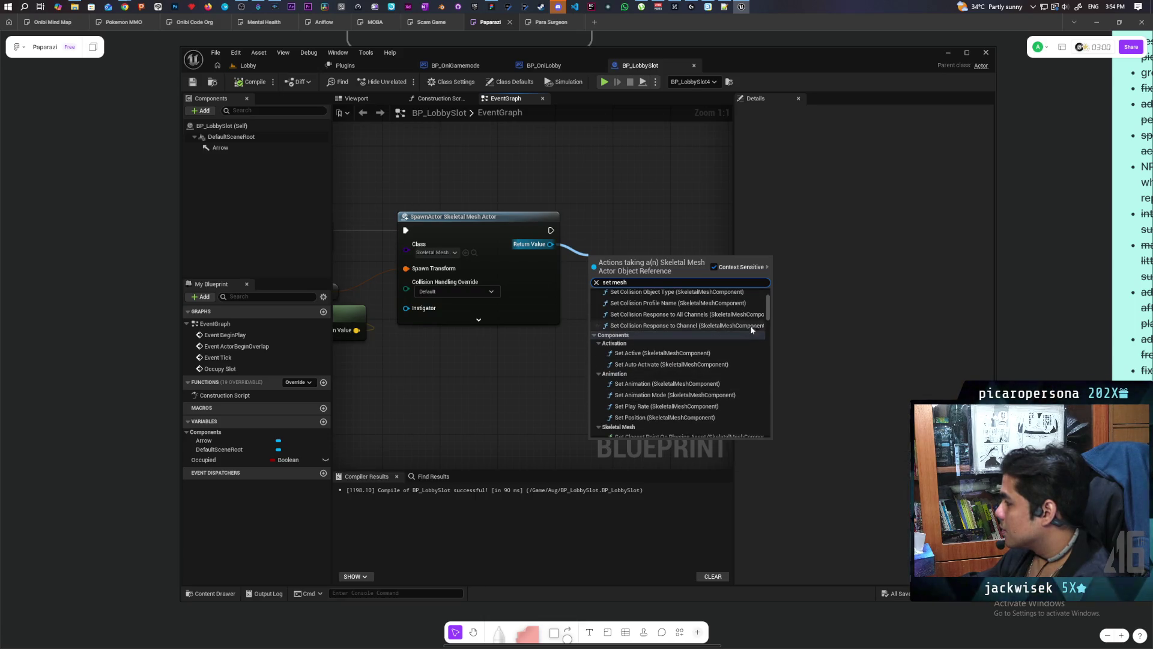
mouse_move(764, 304)
mouse_down()
mouse_move(755, 438)
mouse_move(758, 283)
mouse_up()
double_click(618, 282)
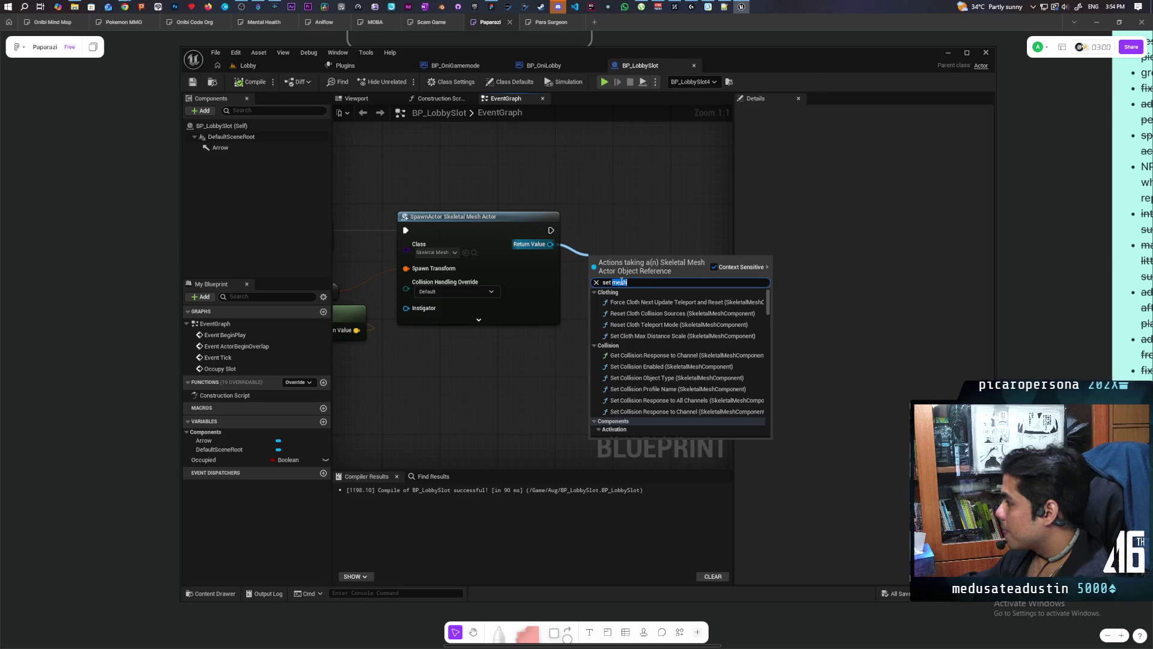
text(skeletal mes)
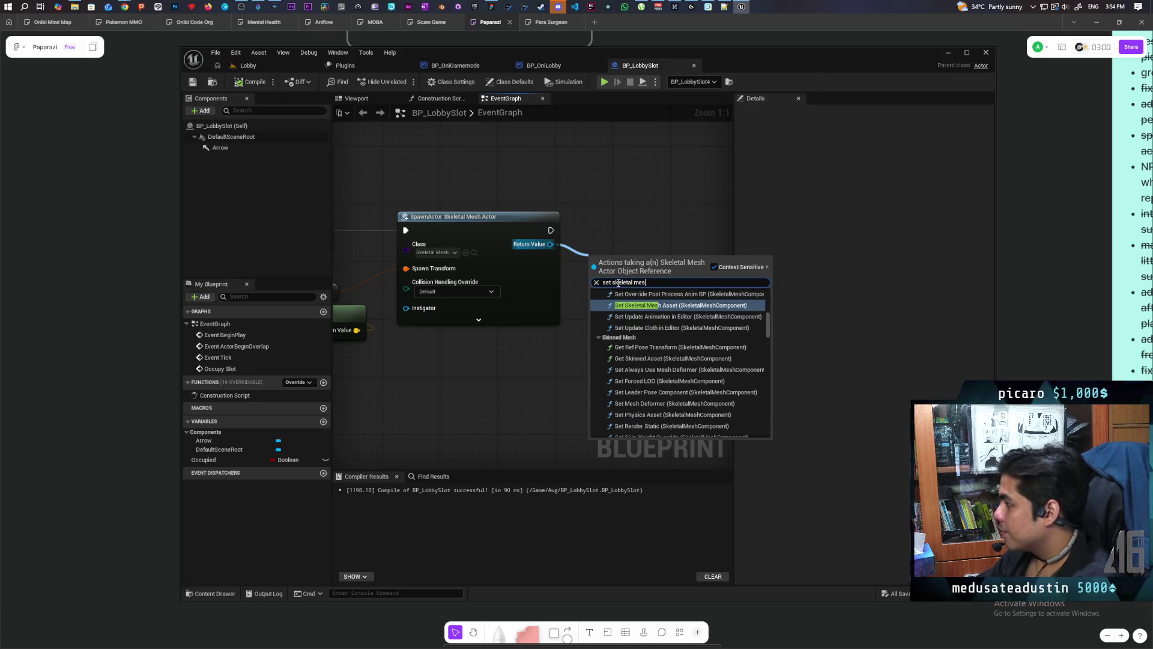
click(691, 305)
Set the Set Skeletal Mesh Asset node's New Mesh to SKM_gremlin.
click(511, 295)
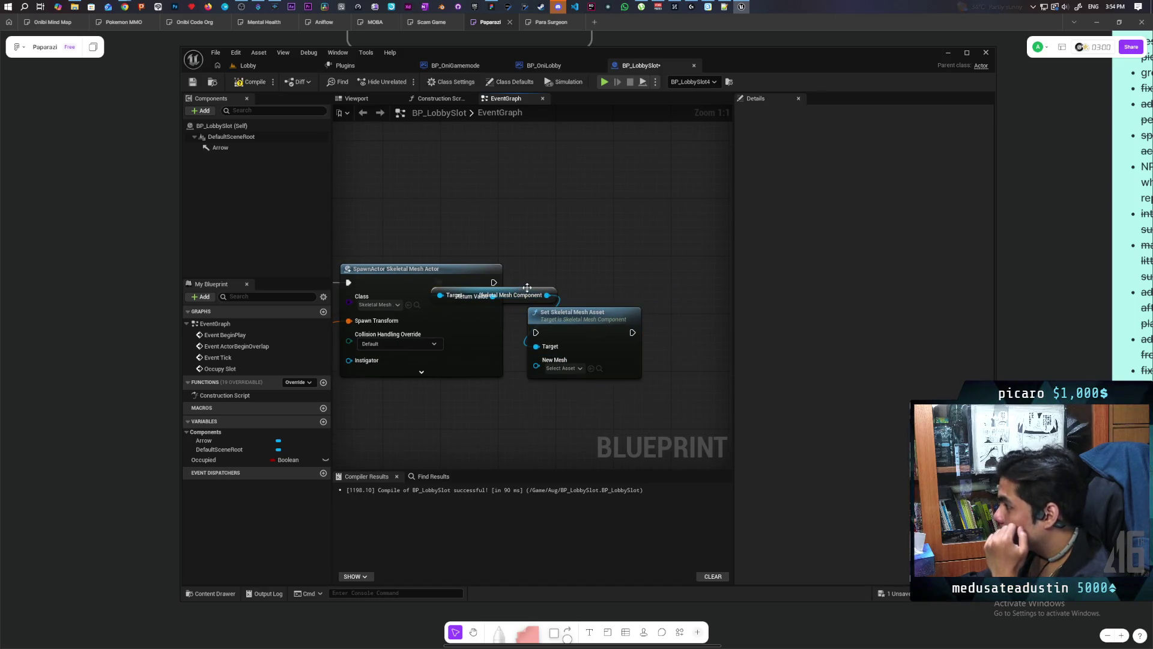
drag(510, 295, 541, 236)
drag(586, 333, 600, 311)
click(575, 347)
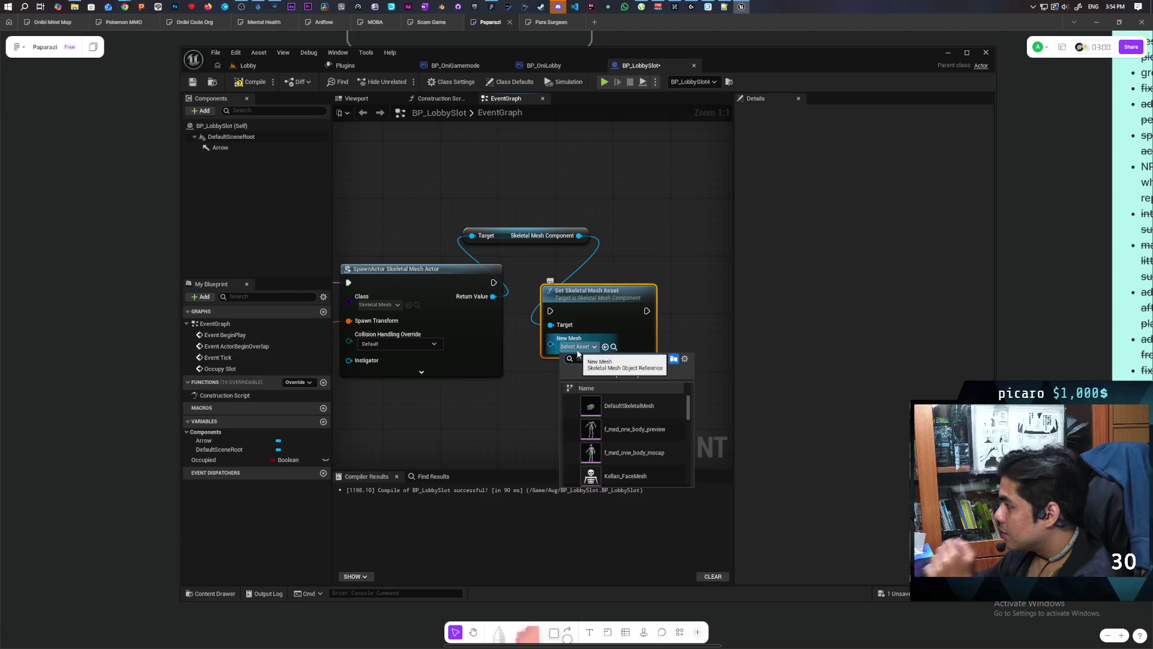
text(oni)
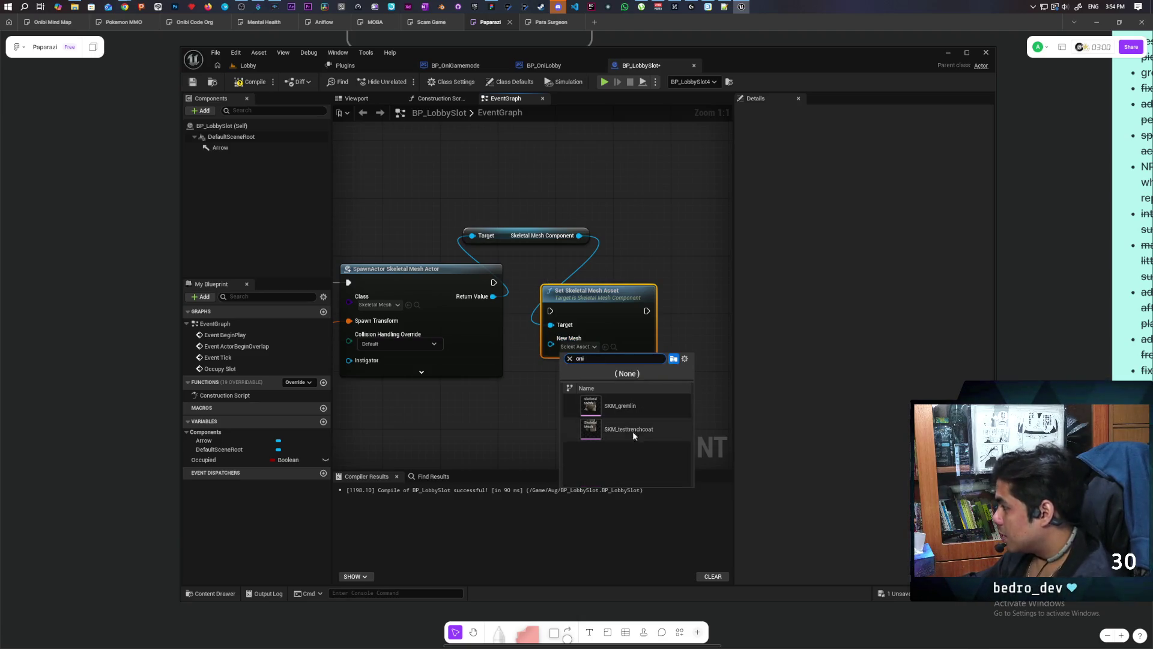
click(625, 405)
Run the mesh assignment right after SpawnActor, then compile BP_LobbySlot.
mouse_move(494, 282)
mouse_down()
mouse_move(550, 310)
mouse_move(589, 281)
mouse_up()
click(535, 247)
drag(535, 237, 542, 199)
click(252, 82)
scroll(413, 210, down, 4)
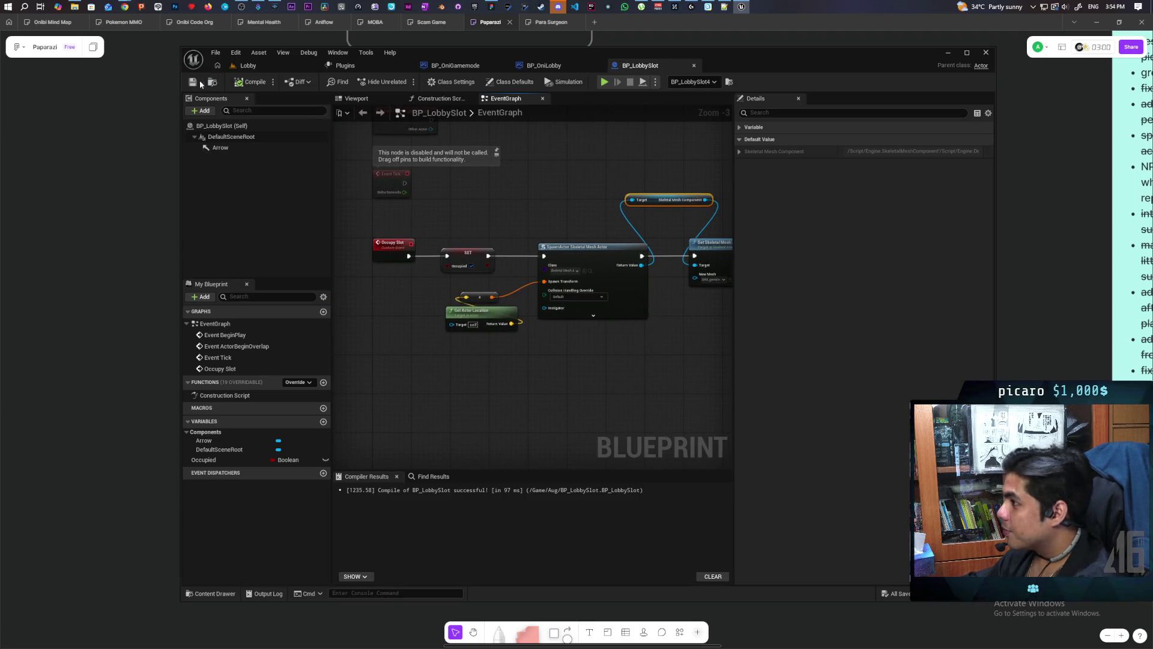
mouse_move(443, 207)
mouse_down()
mouse_move(399, 198)
mouse_move(425, 196)
mouse_up()
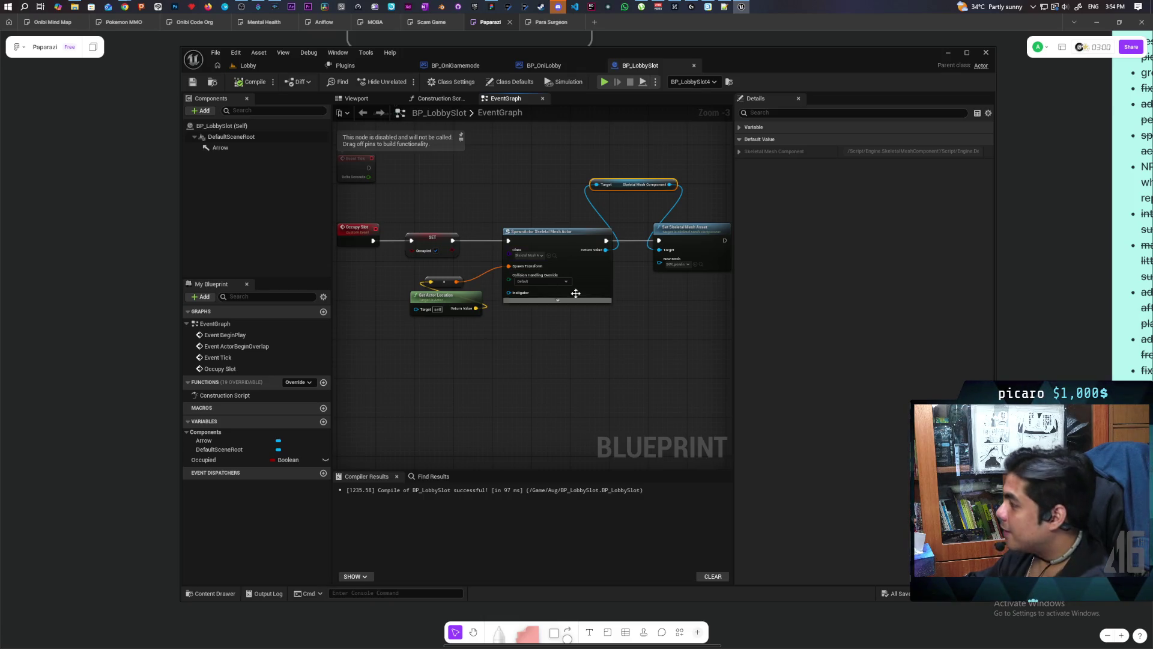
drag(432, 181, 608, 312)
click(482, 222)
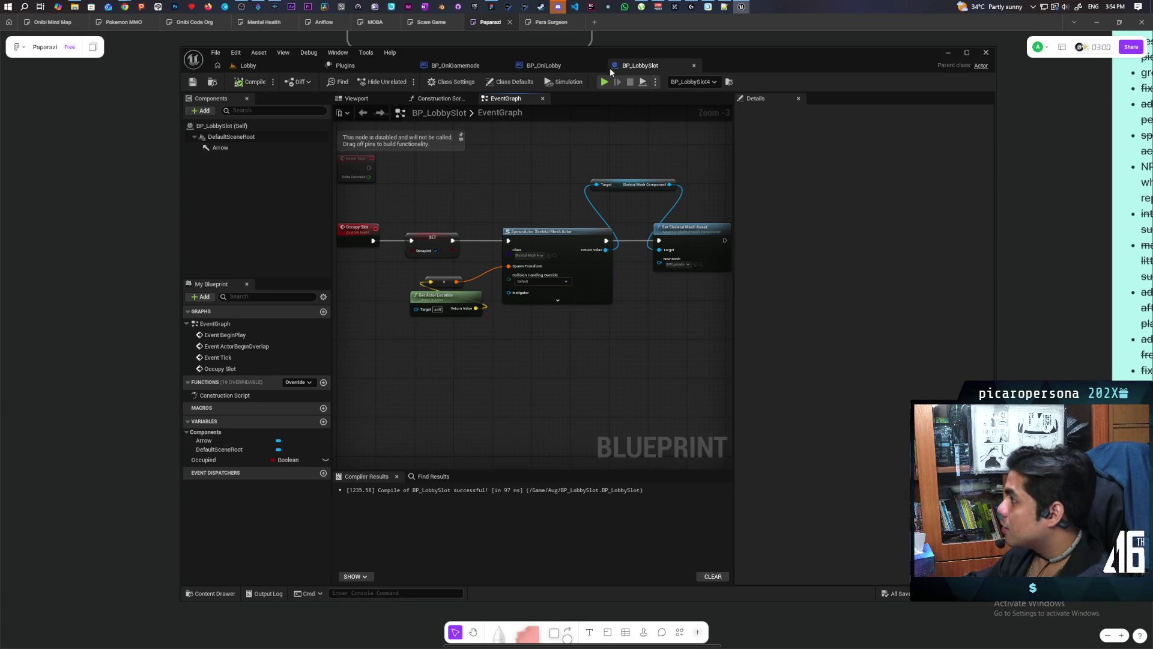
Switch to BP_OniLobby and frame its BeginPlay chain and OnPostLogin event.
click(553, 69)
scroll(481, 355, down, 3)
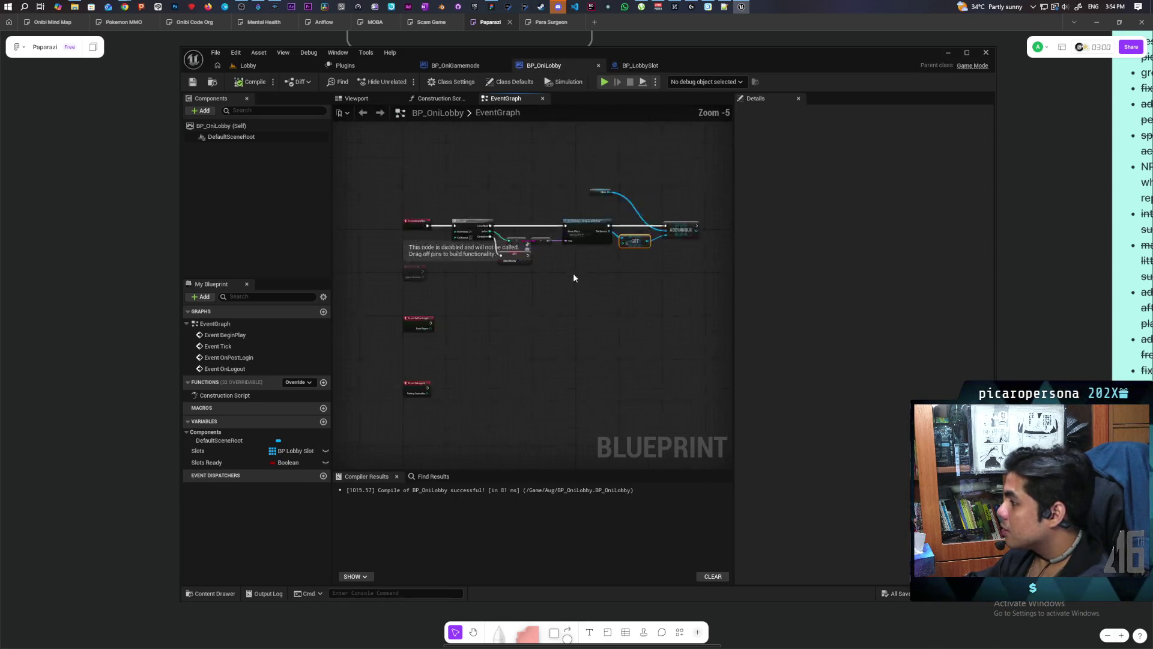
scroll(530, 258, up, 2)
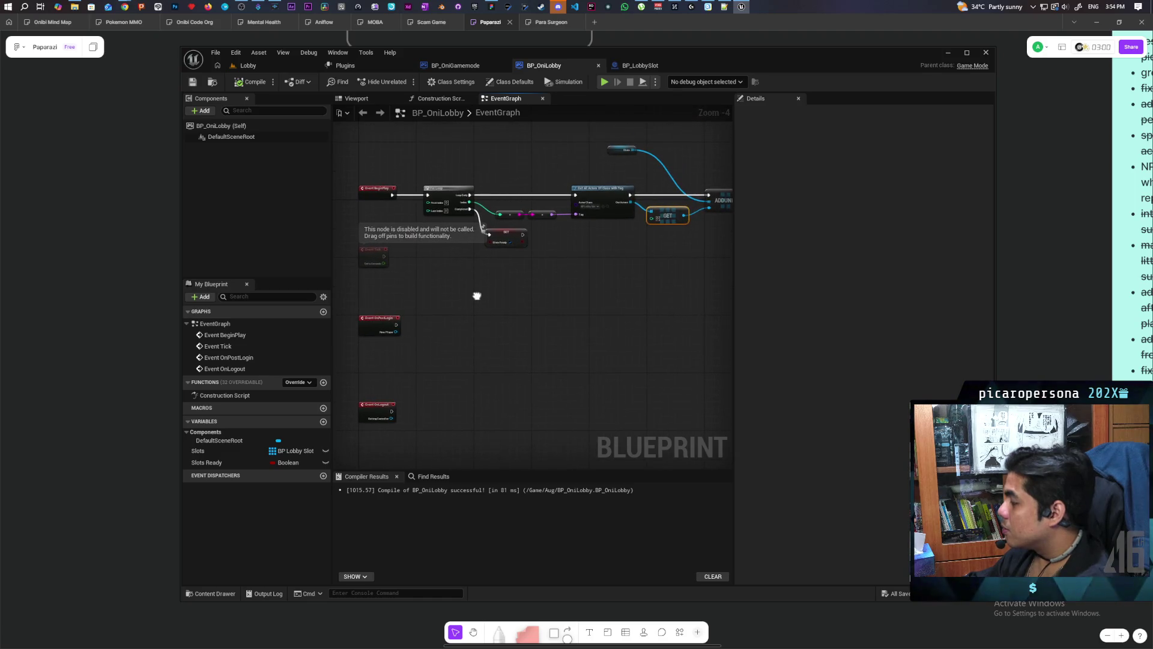
drag(468, 286, 456, 281)
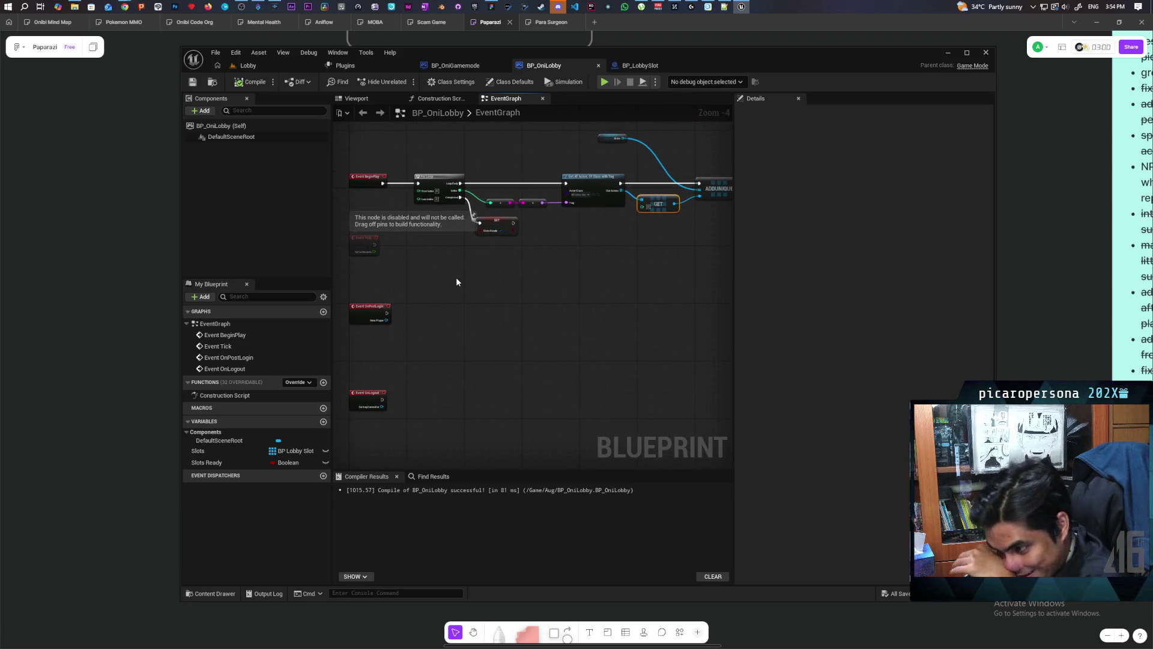
scroll(398, 326, up, 2)
scroll(399, 331, down, 2)
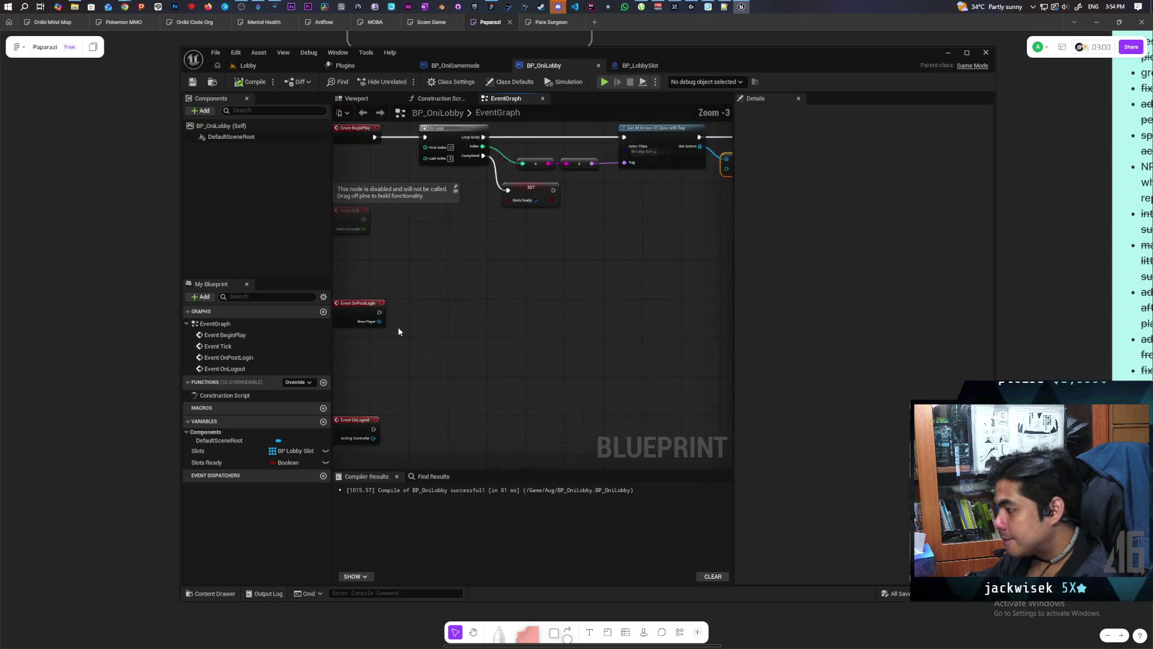
mouse_move(398, 331)
mouse_down()
mouse_move(522, 286)
mouse_move(523, 324)
mouse_move(469, 307)
mouse_up()
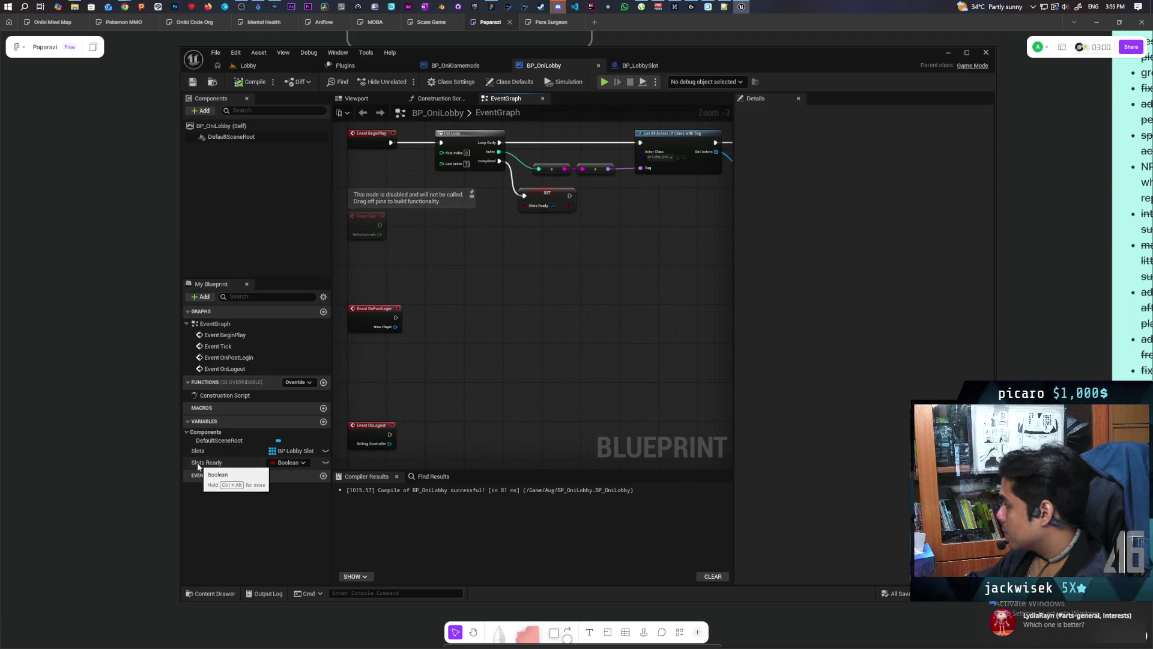
Glance at Discord's arts-general channel, then minimize it back to the editor.
click(1069, 618)
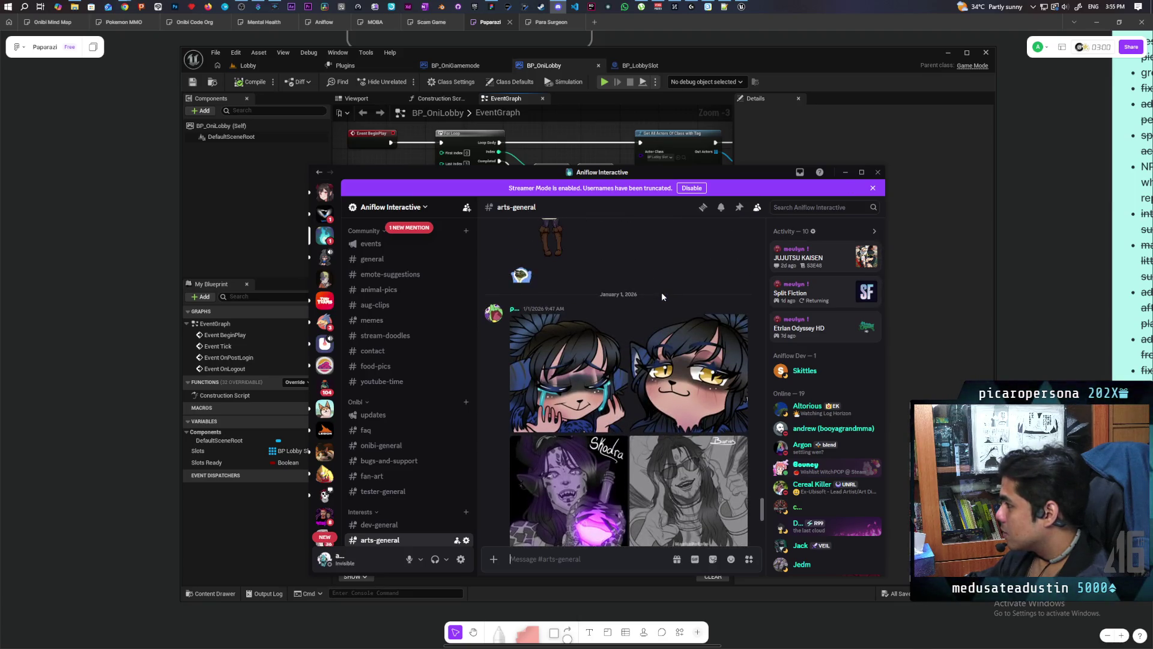
scroll(696, 384, up, 15)
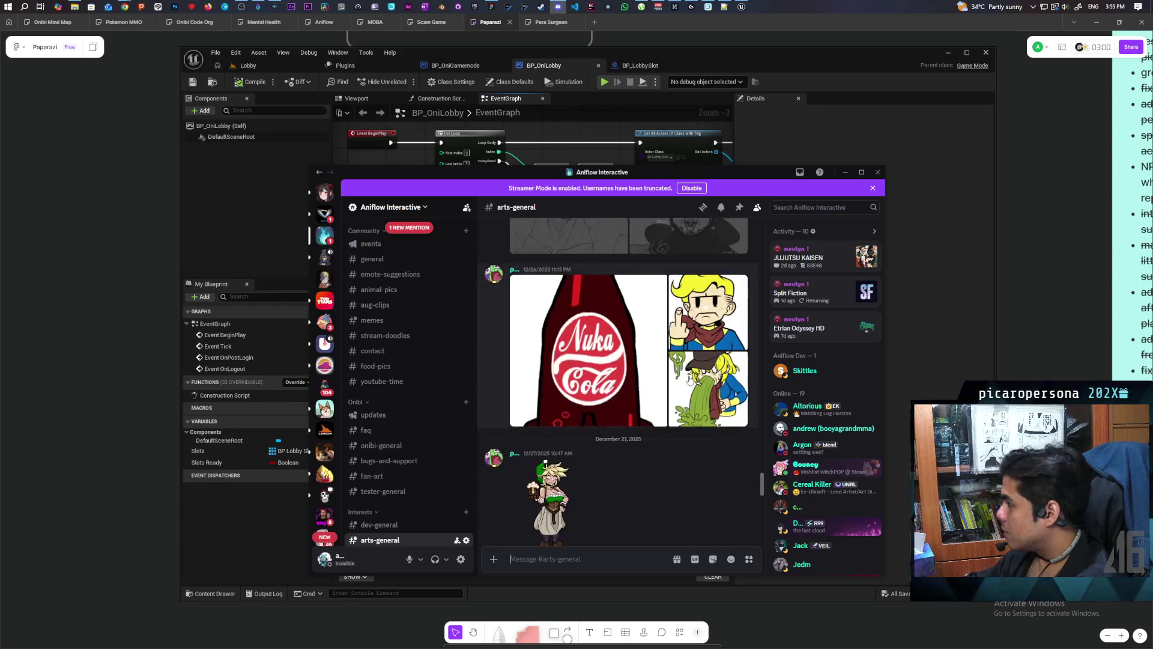
scroll(688, 374, down, 10)
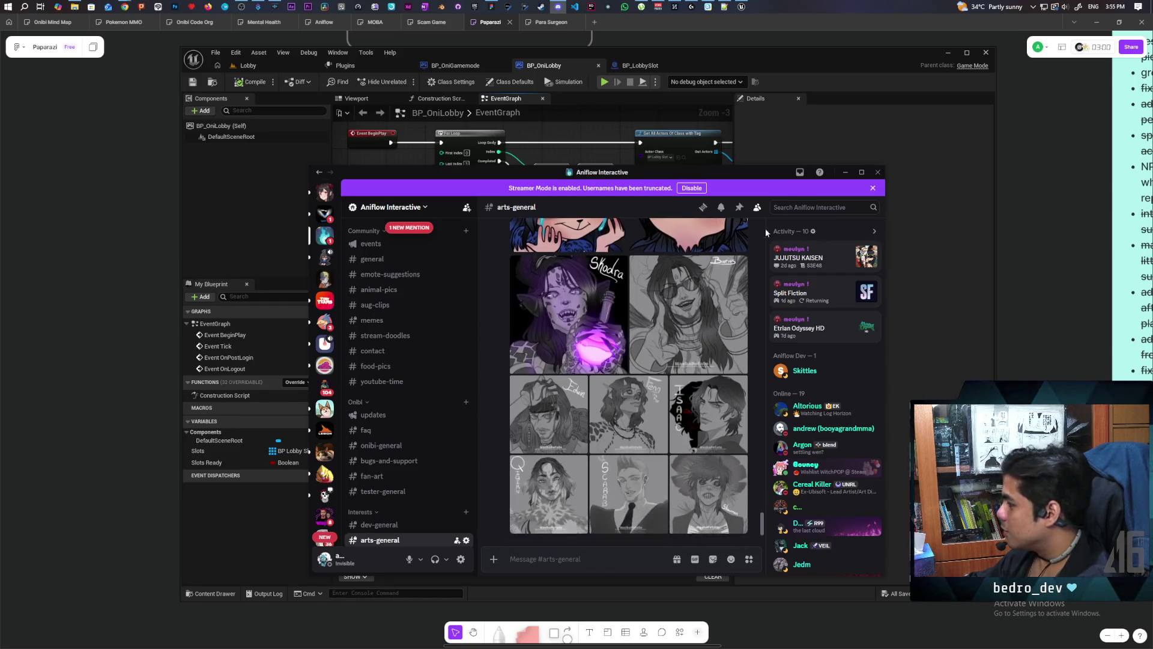
click(845, 171)
scroll(618, 296, up, 3)
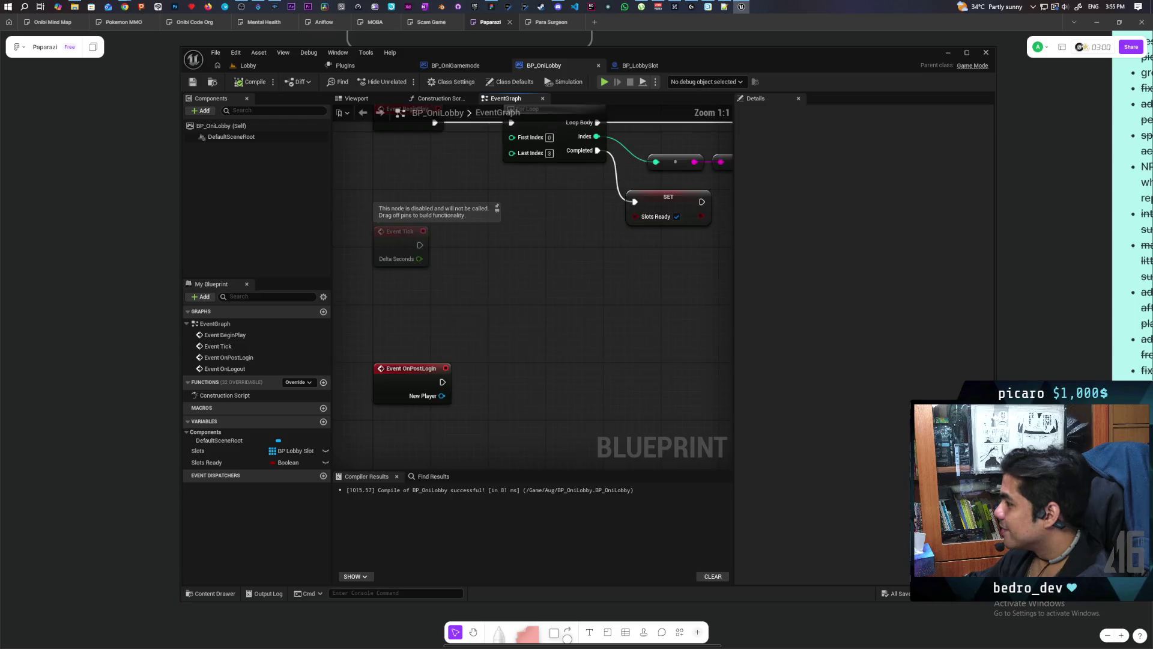
On OnPostLogin, branch on the Slots Ready variable and compile BP_OniLobby.
mouse_move(207, 462)
mouse_down()
mouse_move(454, 379)
mouse_move(443, 370)
mouse_move(535, 332)
mouse_up()
click(463, 373)
click(529, 303)
click(507, 342)
drag(625, 288, 433, 372)
mouse_move(566, 319)
mouse_down()
mouse_move(536, 345)
mouse_move(659, 311)
mouse_move(509, 321)
mouse_up()
drag(430, 322, 479, 323)
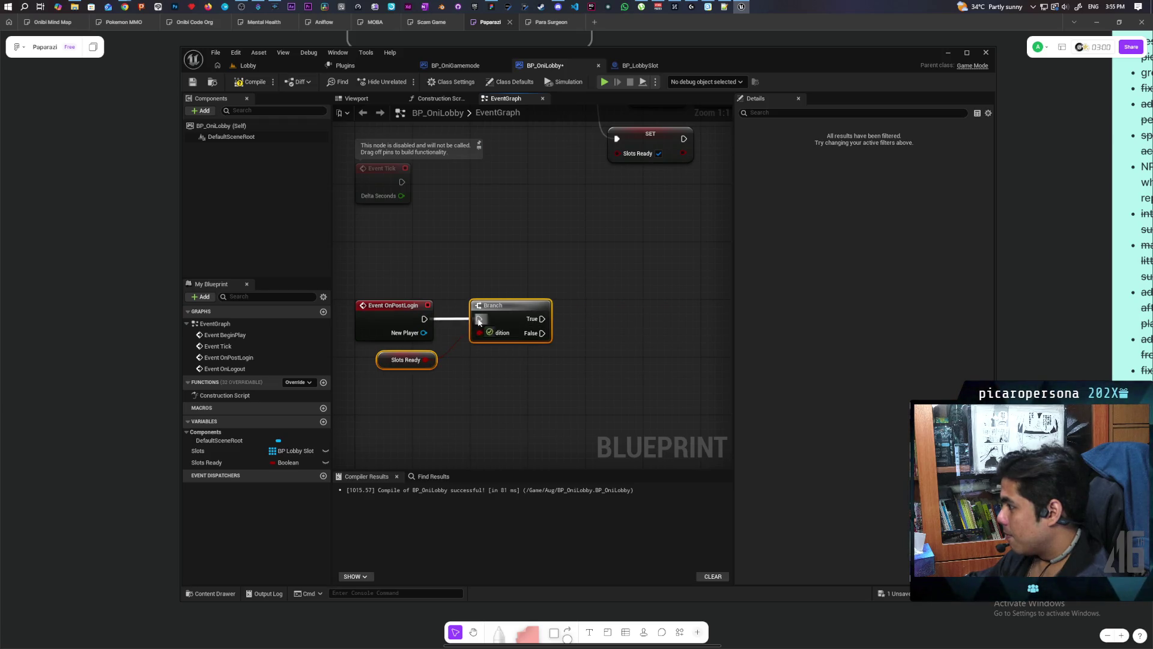
click(384, 360)
drag(385, 360, 406, 380)
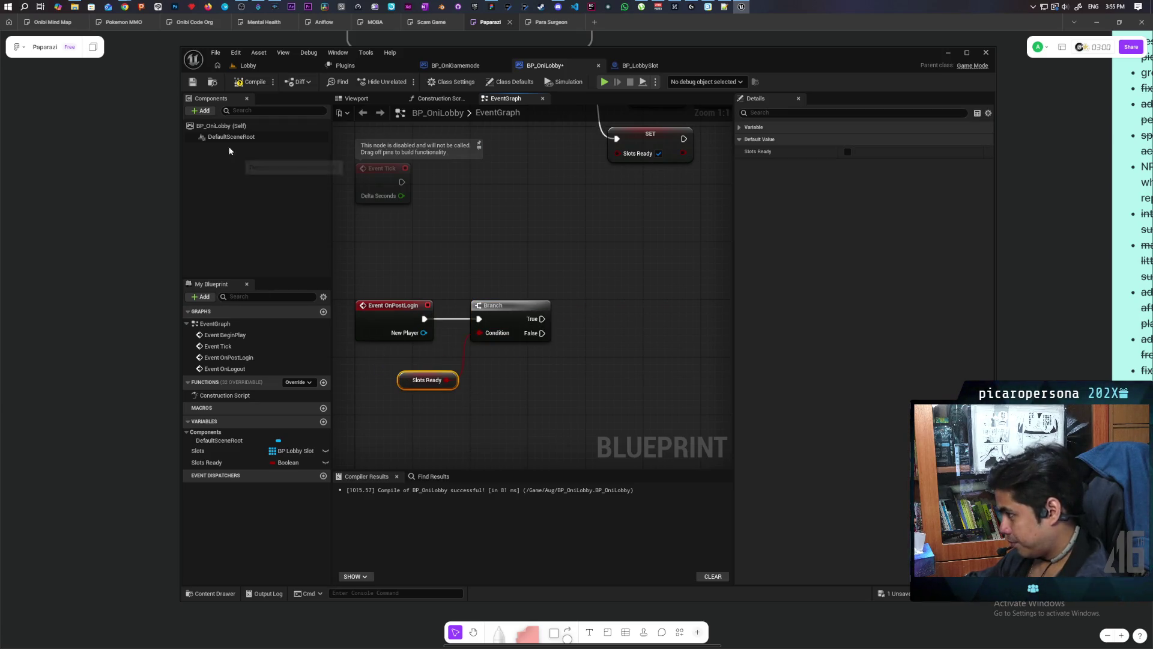
click(247, 88)
drag(423, 207, 392, 129)
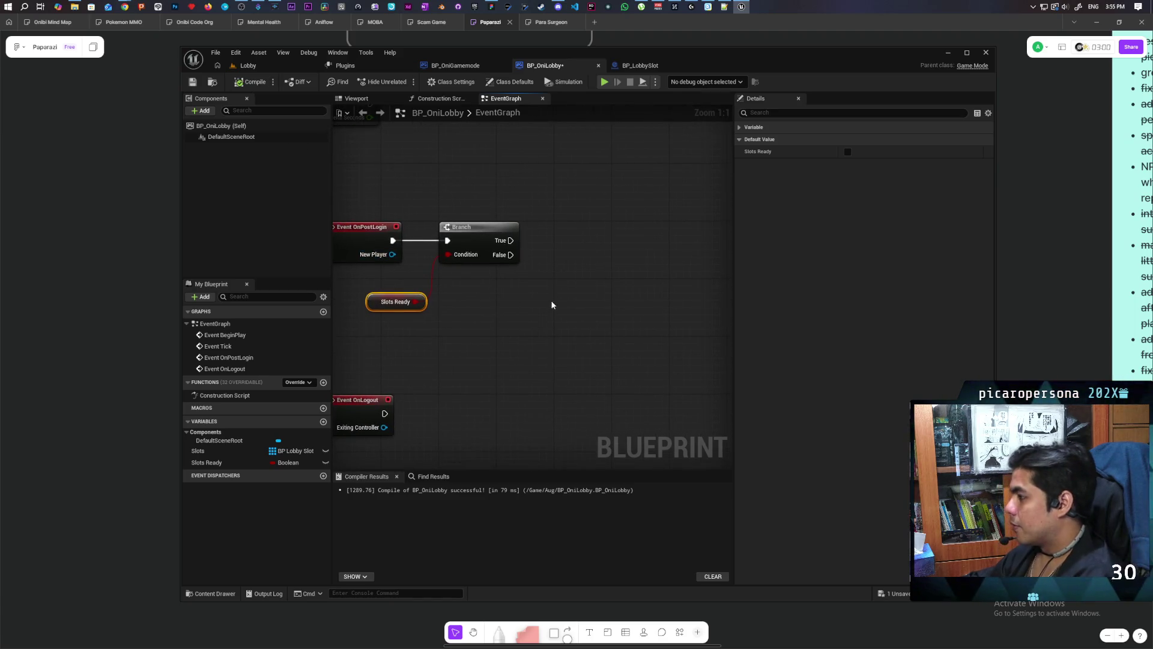
Promote New Player to a variable, delete its SET node, and place a getter.
mouse_move(394, 254)
mouse_down()
mouse_move(536, 315)
mouse_move(524, 303)
mouse_up()
click(585, 360)
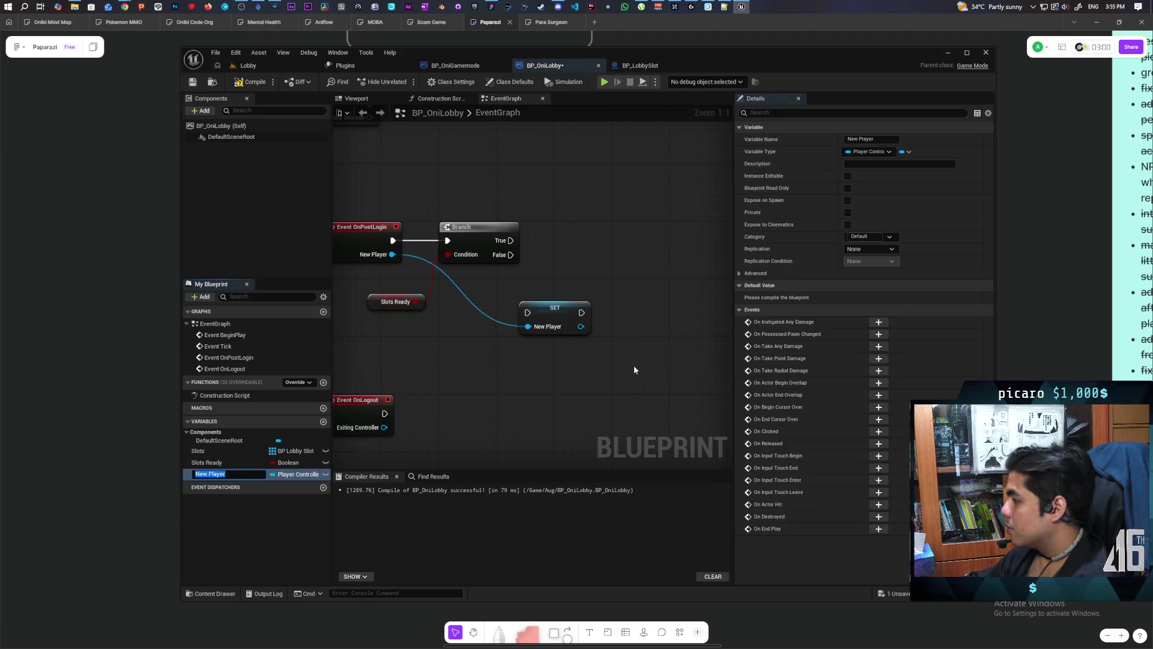
click(552, 334)
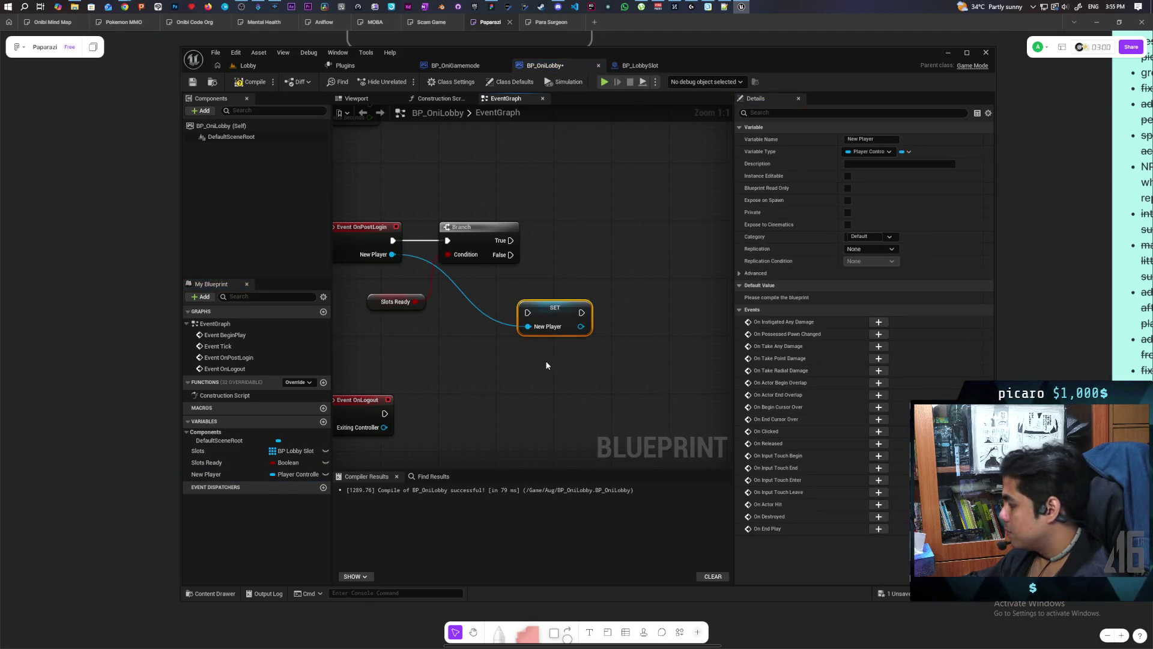
key(Delete)
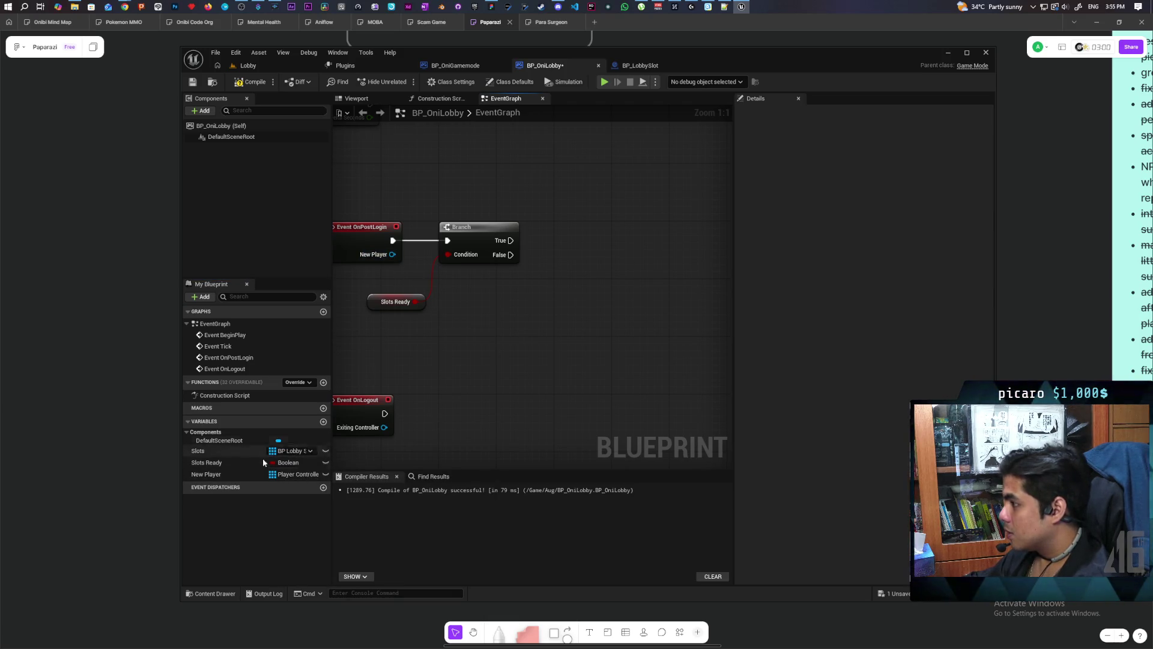
mouse_move(240, 474)
mouse_down()
mouse_move(474, 301)
mouse_move(533, 338)
mouse_up()
On the Branch False path, Add Unique the logged-in player to New Player, then compile.
click(495, 310)
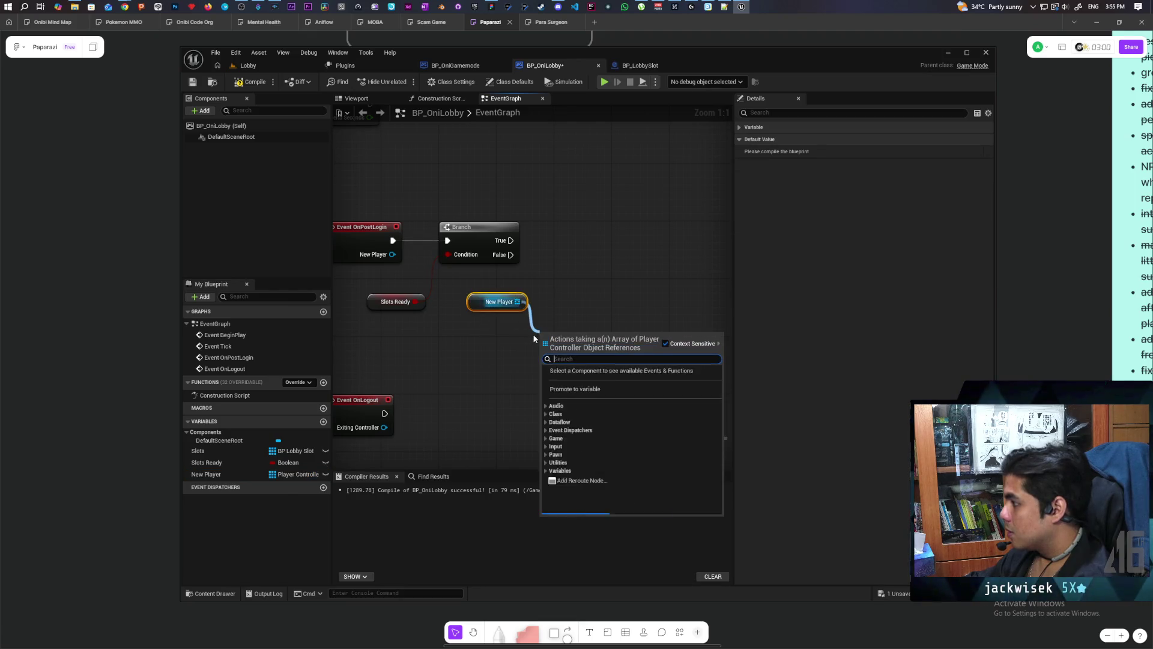
text(add unique)
key(Return)
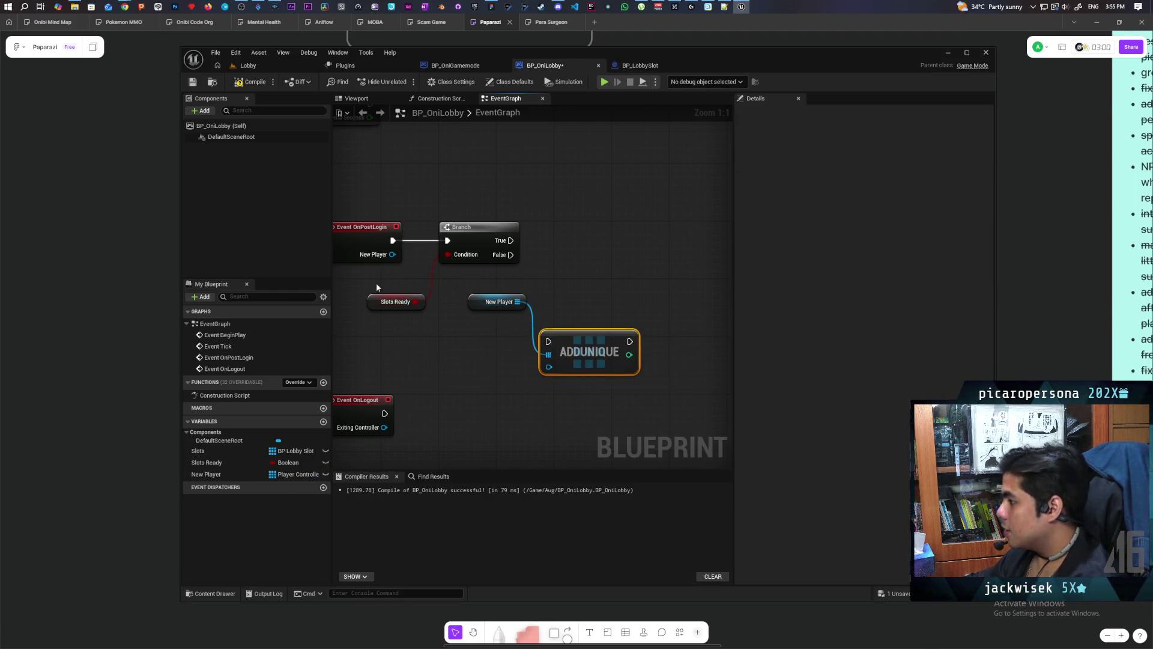
mouse_move(393, 254)
mouse_down()
mouse_move(560, 374)
mouse_move(548, 367)
mouse_up()
drag(595, 334, 588, 254)
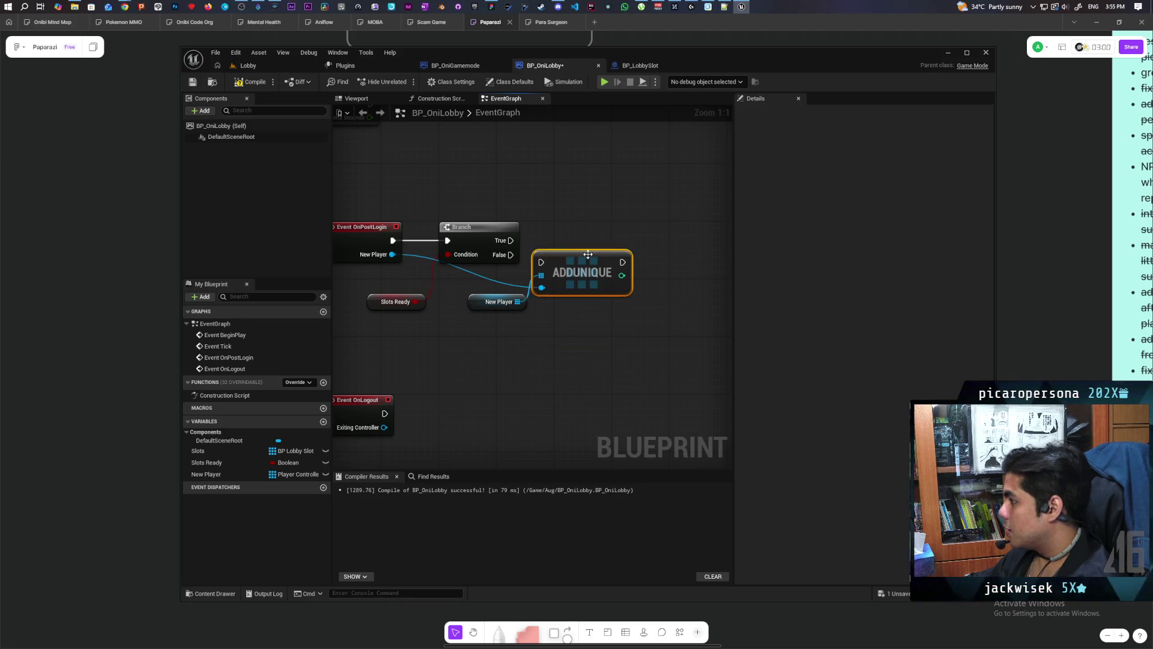
mouse_move(510, 254)
mouse_down()
mouse_move(598, 281)
mouse_move(601, 293)
mouse_up()
click(498, 302)
drag(497, 320, 490, 309)
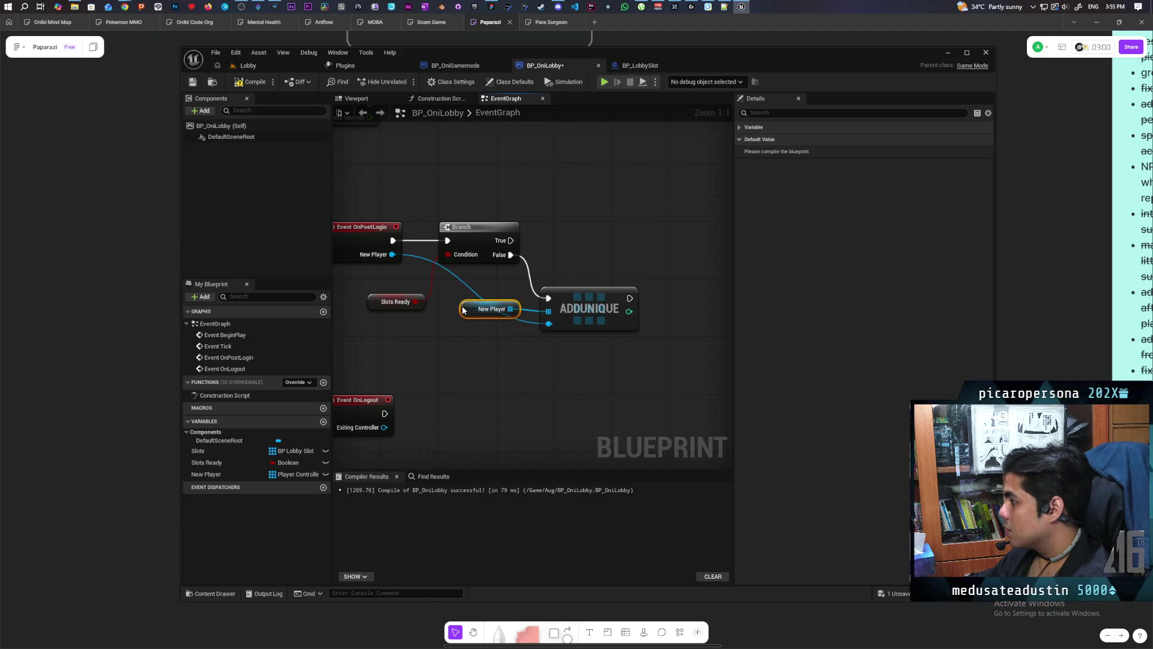
click(249, 83)
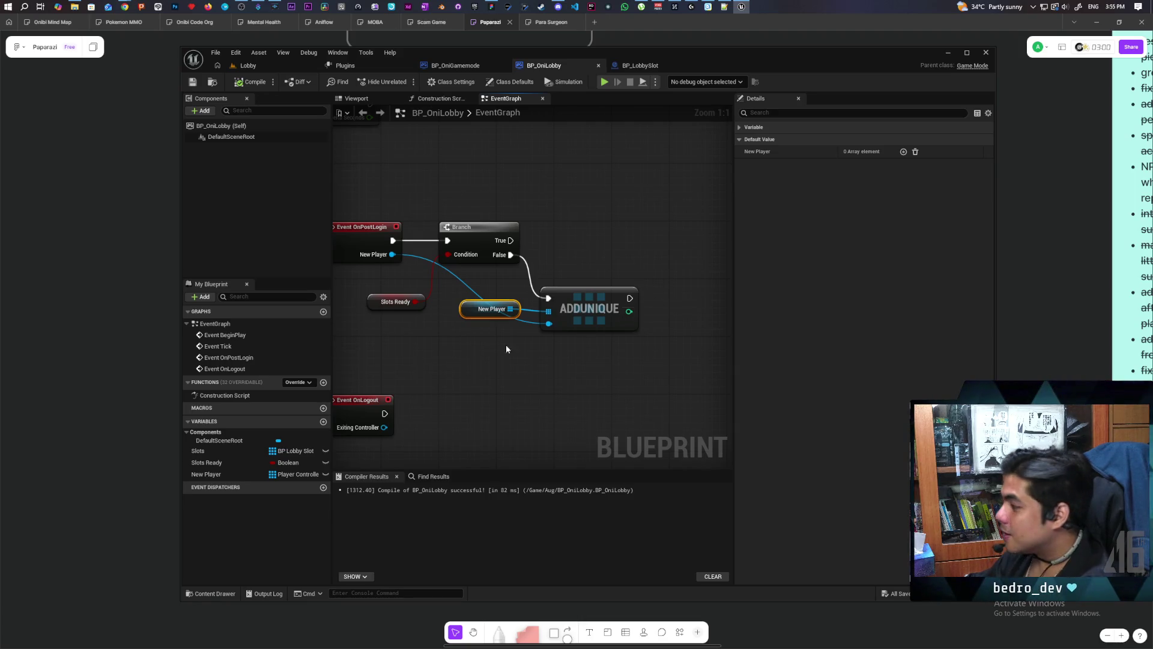
mouse_move(394, 315)
mouse_down()
mouse_move(651, 190)
mouse_move(466, 323)
mouse_move(489, 302)
mouse_move(546, 380)
mouse_move(575, 316)
mouse_move(536, 200)
mouse_move(546, 223)
mouse_move(513, 308)
mouse_move(560, 242)
mouse_move(543, 254)
mouse_move(487, 224)
mouse_up()
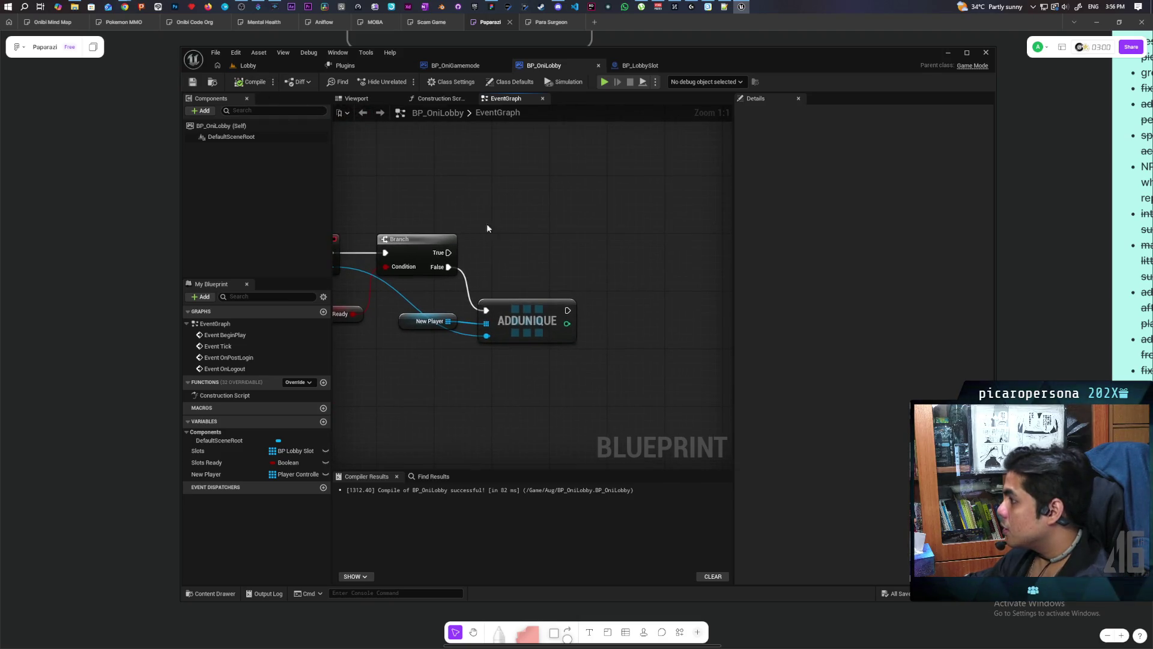
click(323, 311)
text(Spawn)
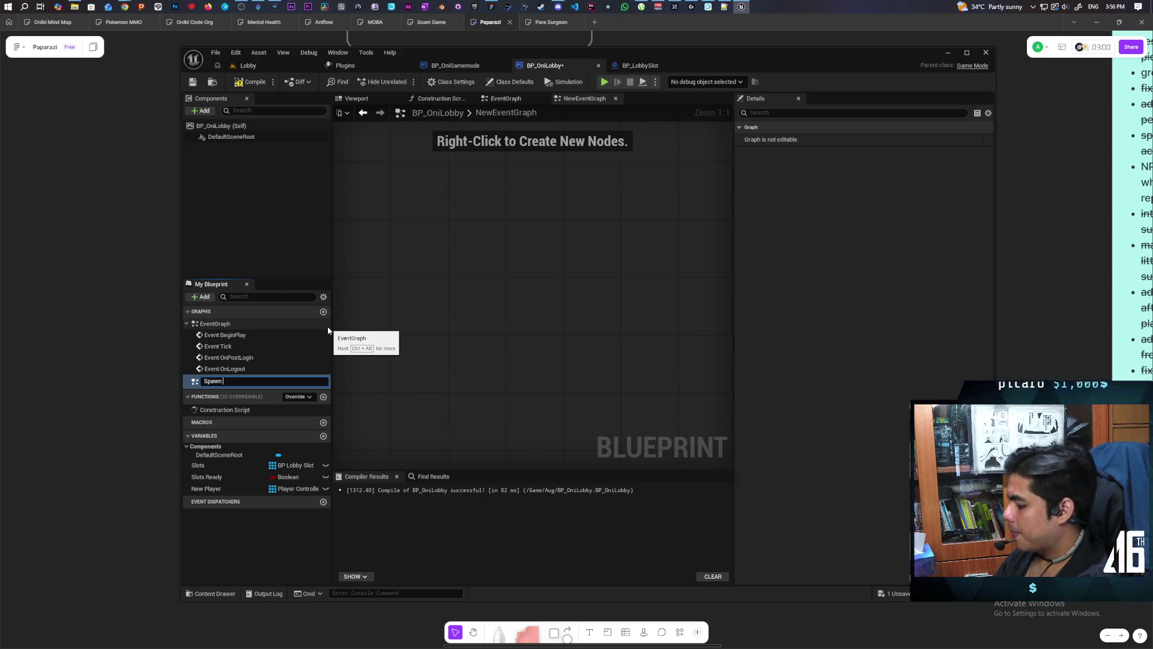
Name the new graph Spawn Player, compile, then delete that event graph.
text(Player)
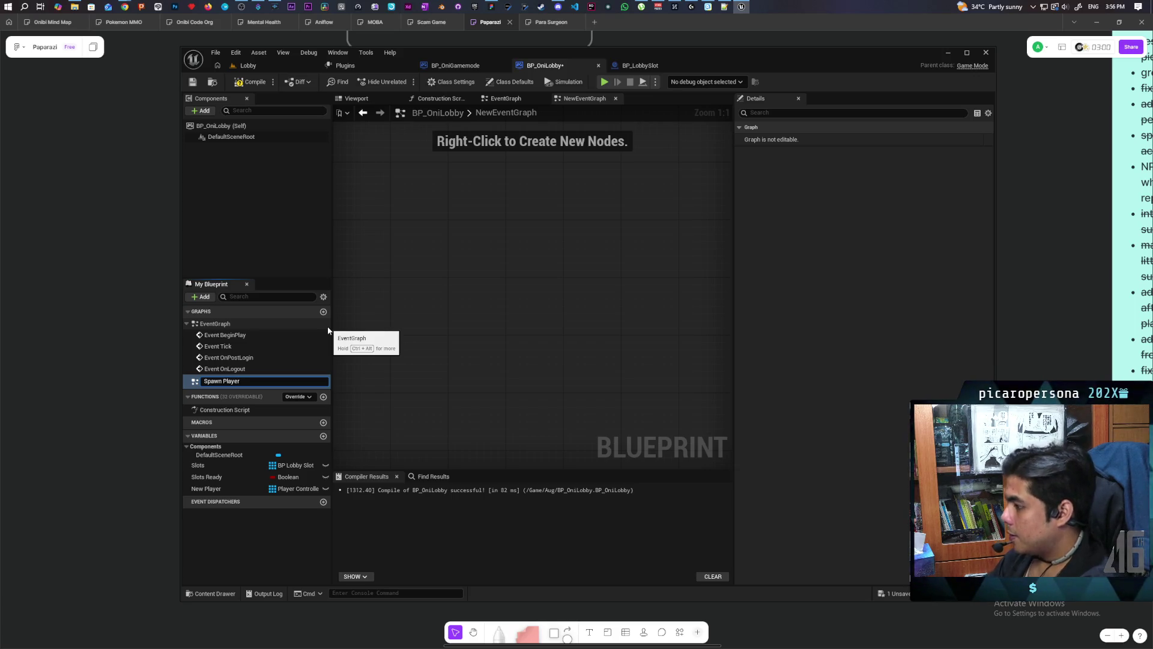
key(Return)
key(F7)
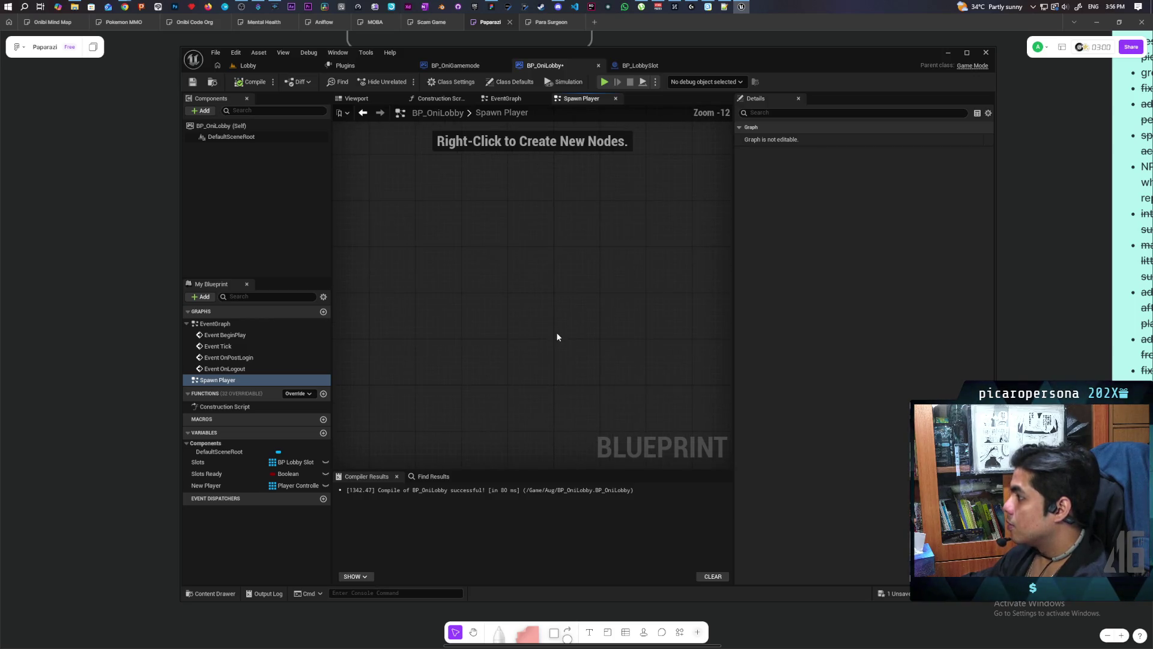
scroll(587, 304, down, 7)
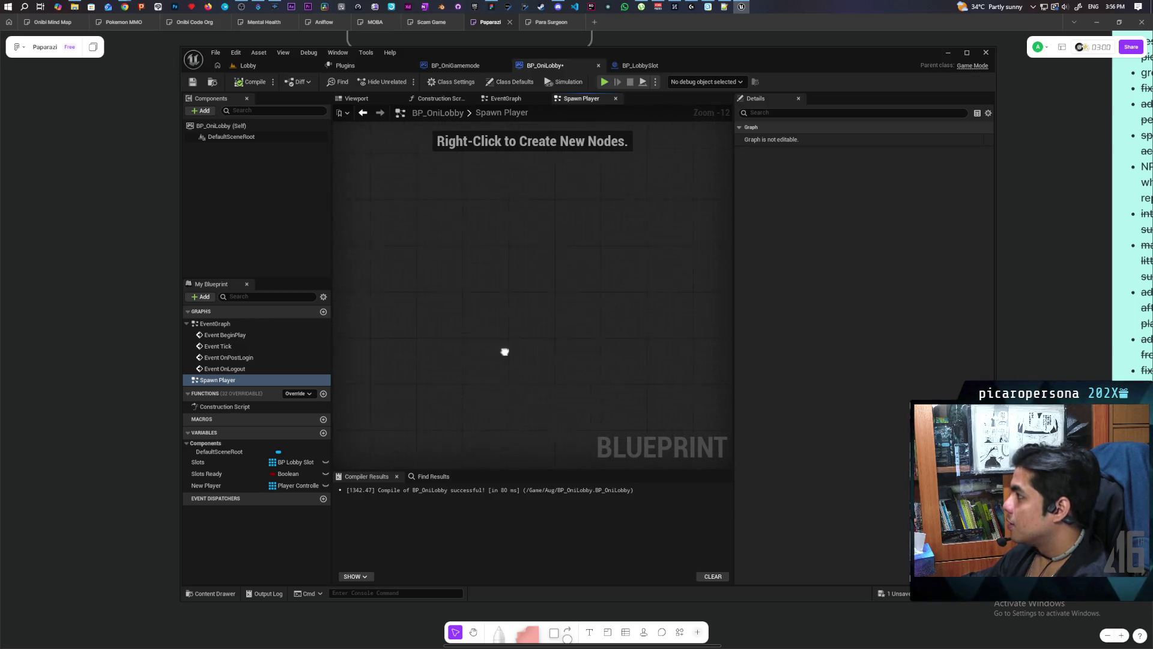
drag(451, 310, 597, 456)
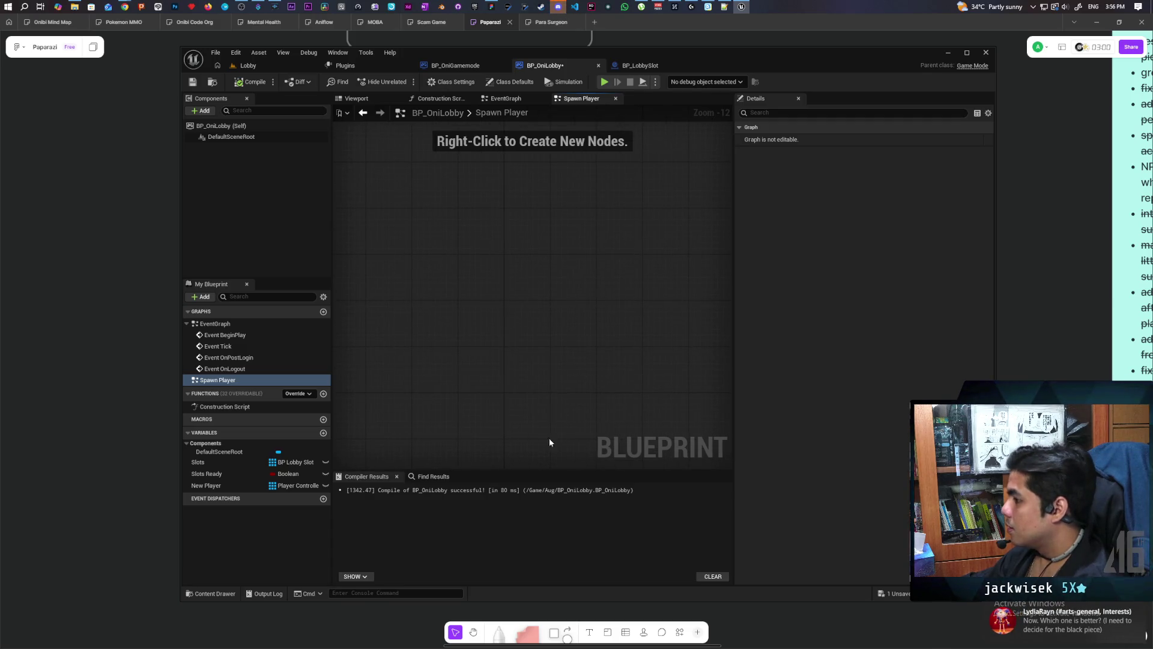
click(218, 380)
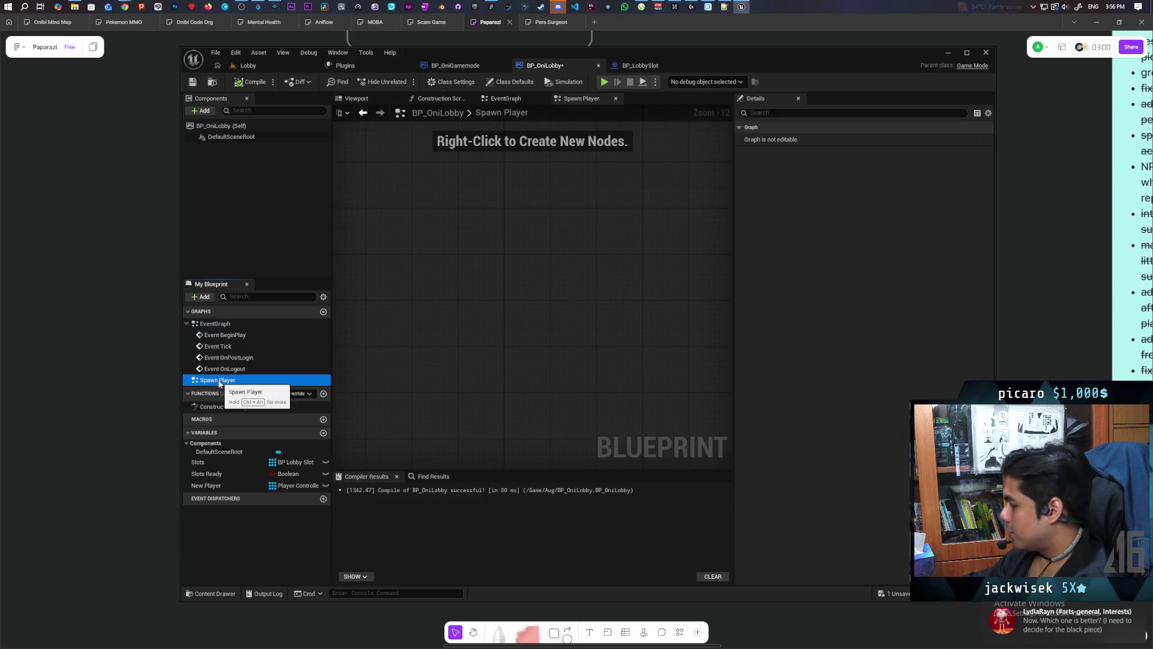
key(Delete)
Create a Spawn Player function and compile the blueprint.
click(323, 382)
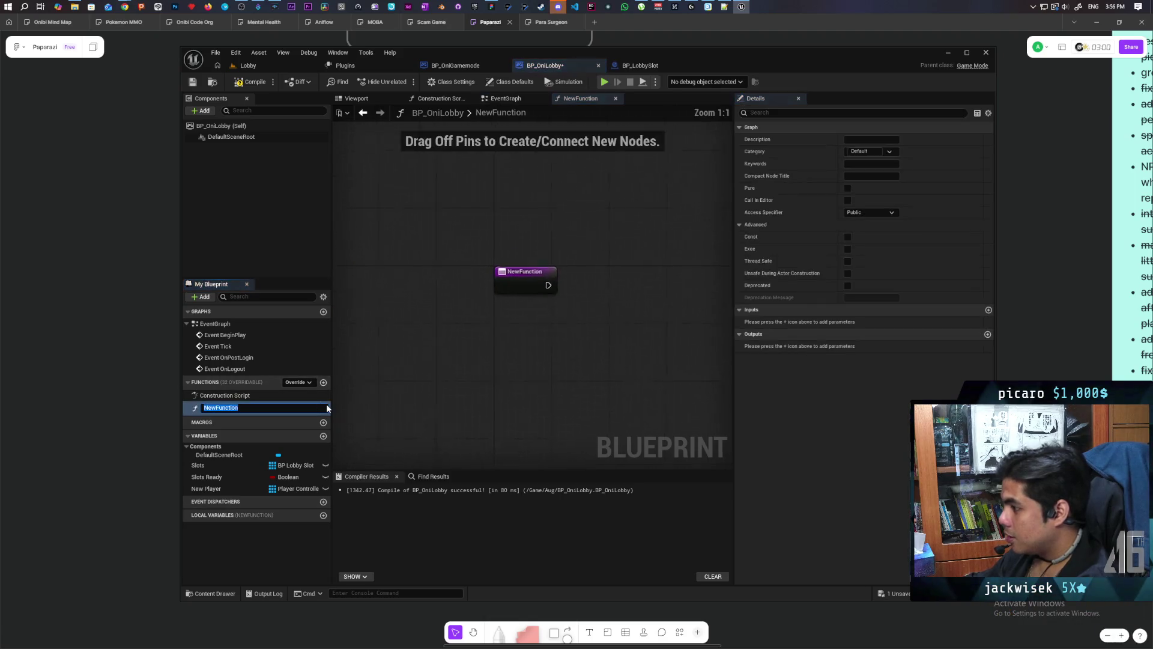
text(Spawn Player)
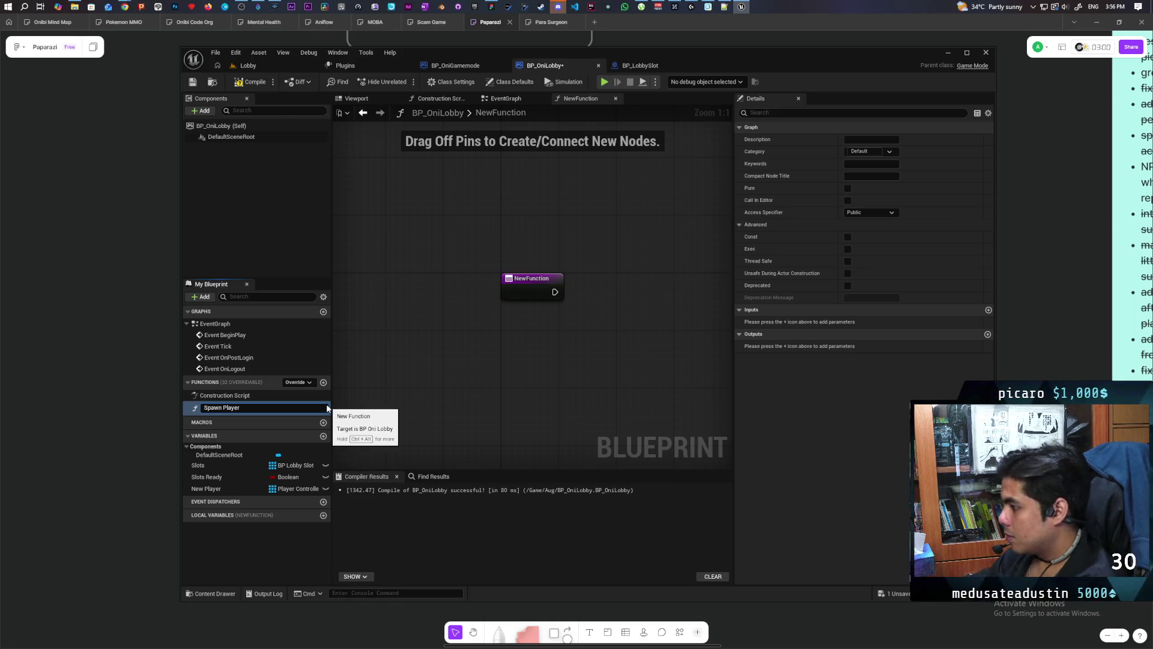
key(Return)
click(252, 83)
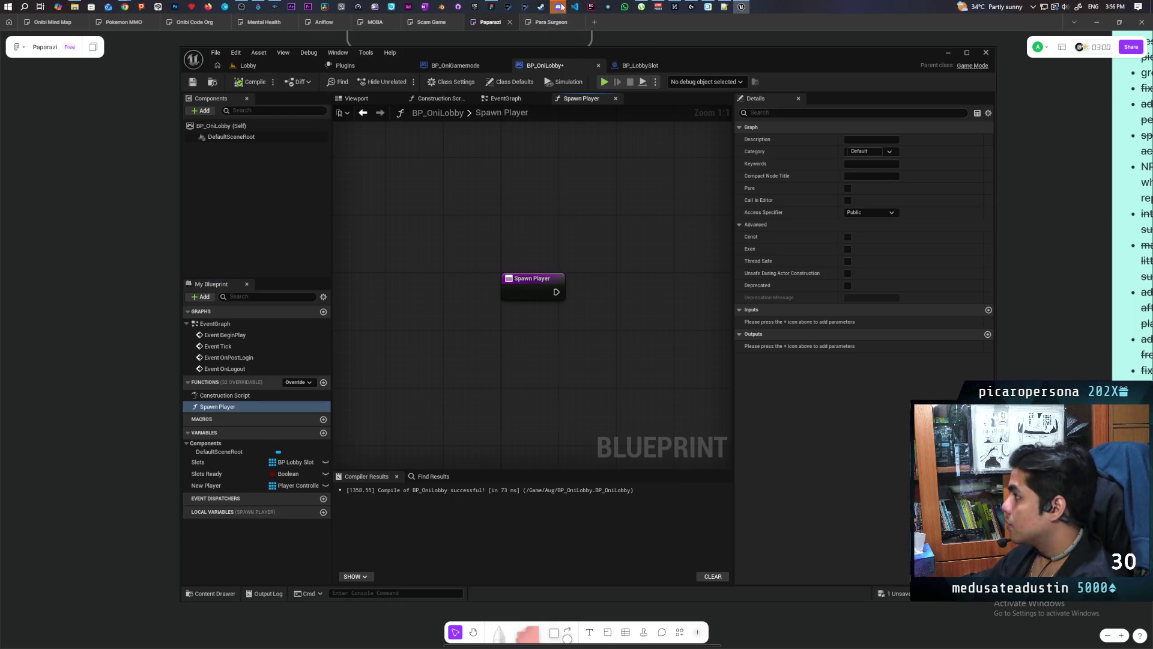
Switch to Discord and scroll through the arts-general chat.
click(558, 7)
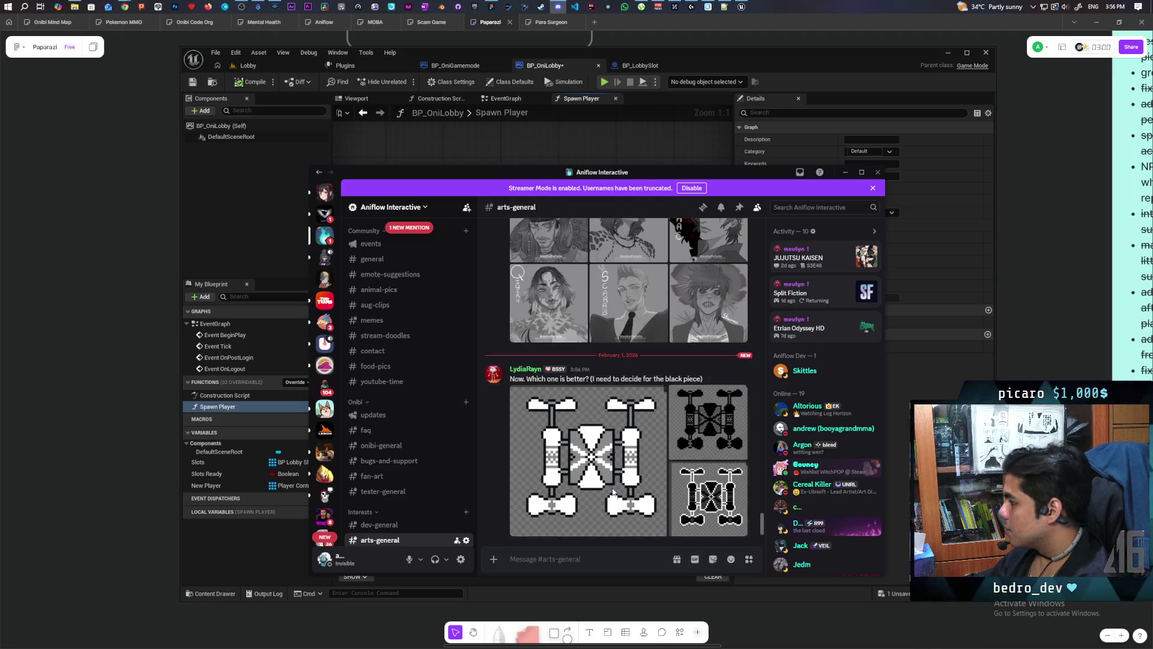
scroll(611, 488, up, 3)
scroll(612, 492, down, 2)
scroll(613, 492, down, 1)
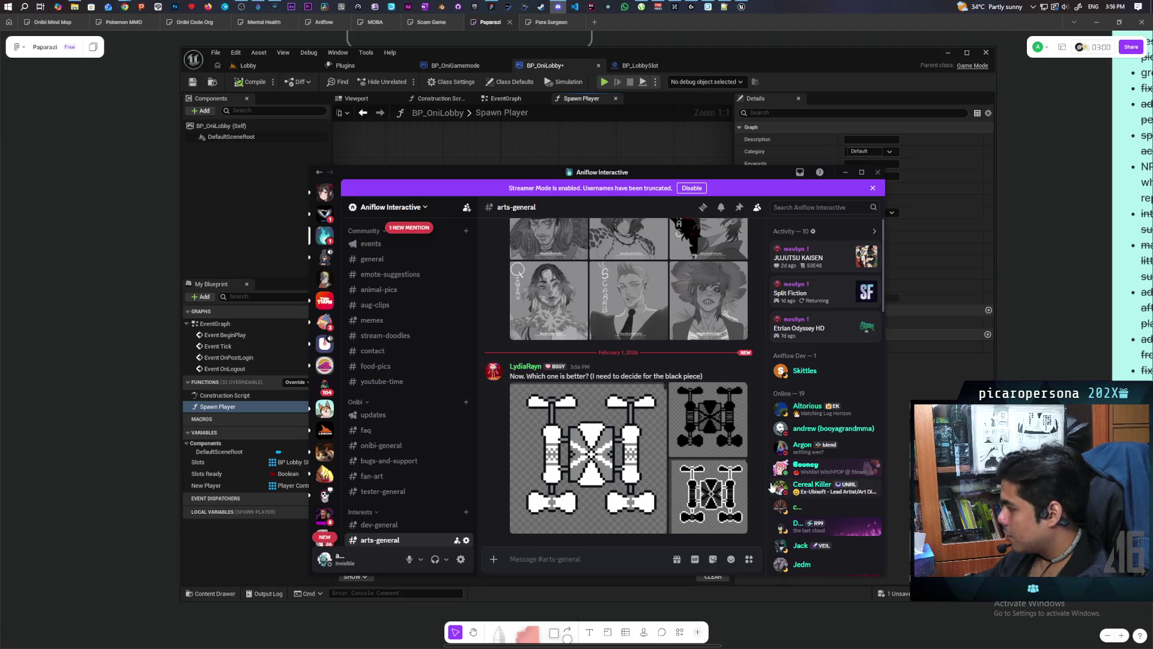
scroll(660, 496, up, 3)
scroll(640, 479, down, 3)
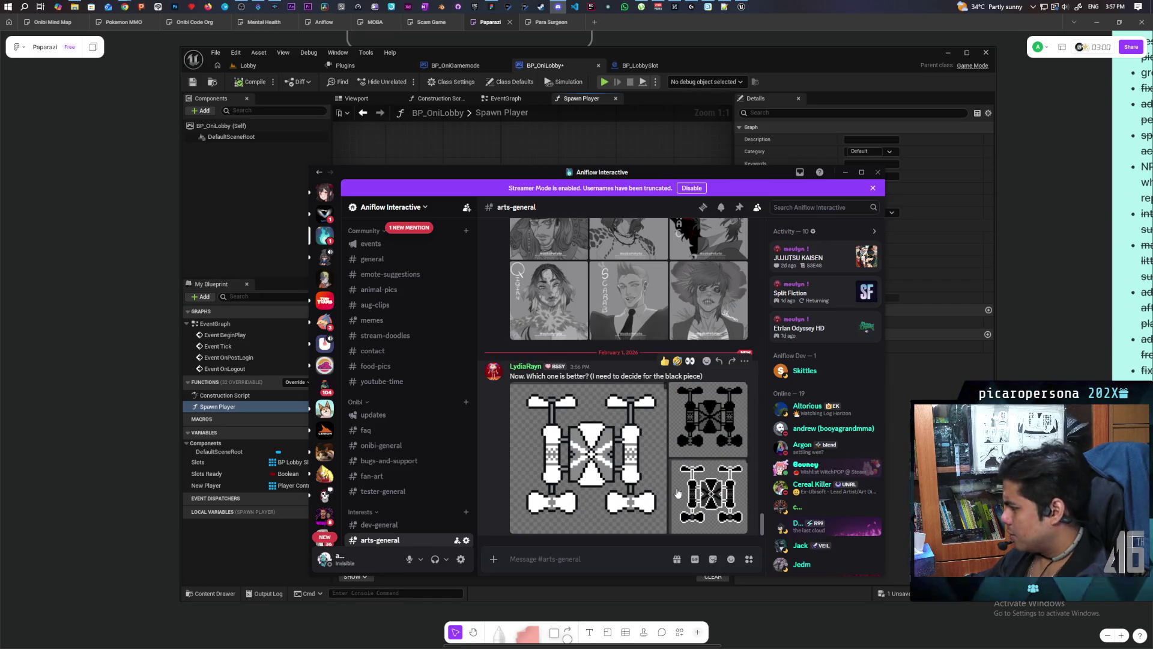
Cycle through the posted sprite images at full size.
click(610, 477)
key(Right)
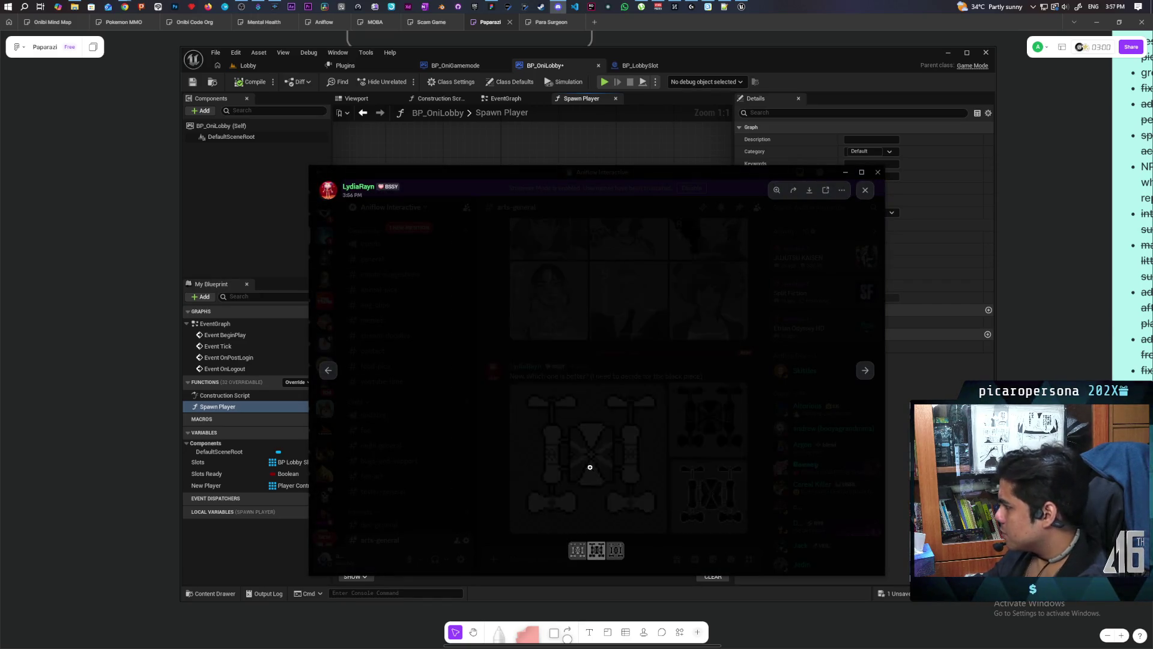
key(Left)
key(Right)
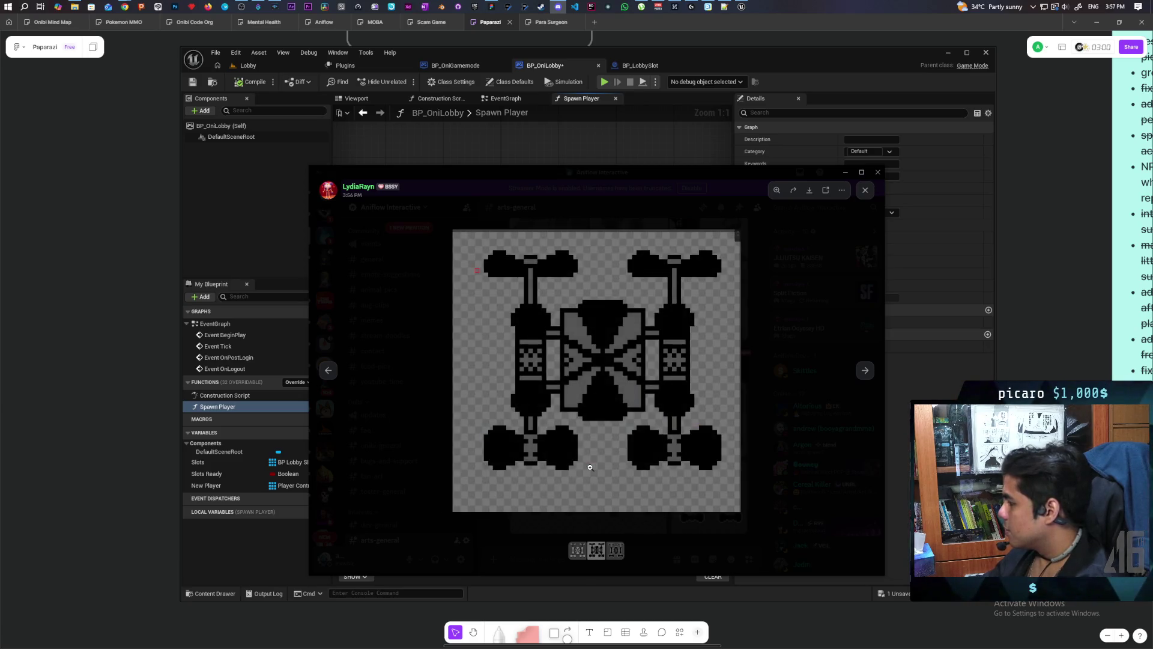
key(Left)
key(Right)
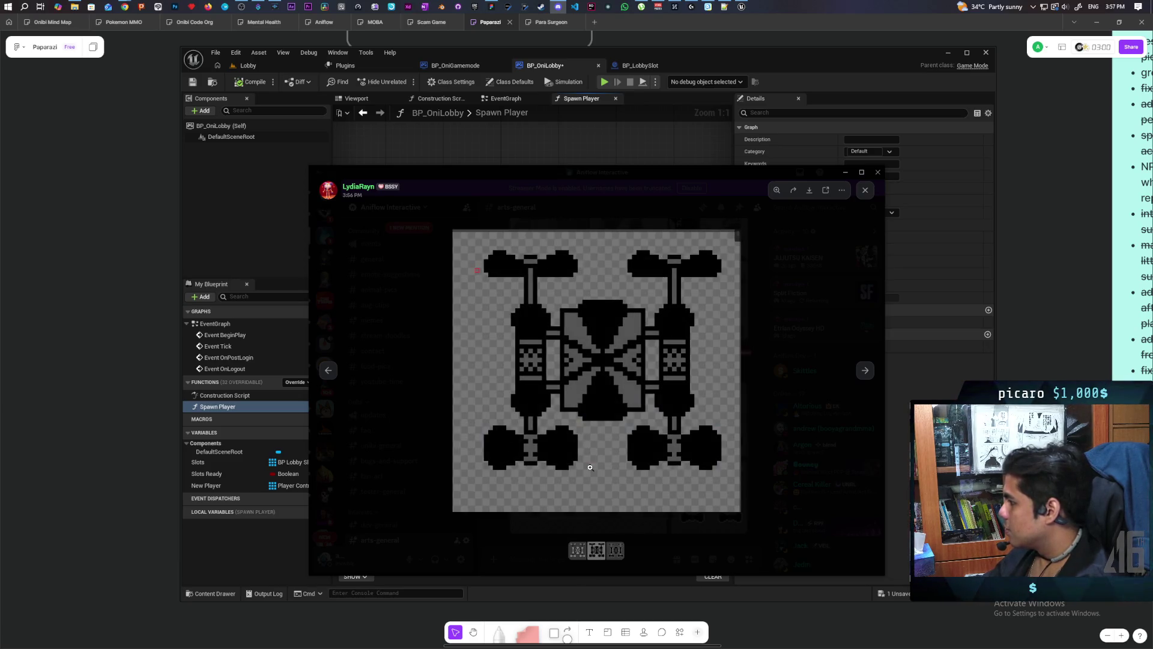
key(Right)
key(Left)
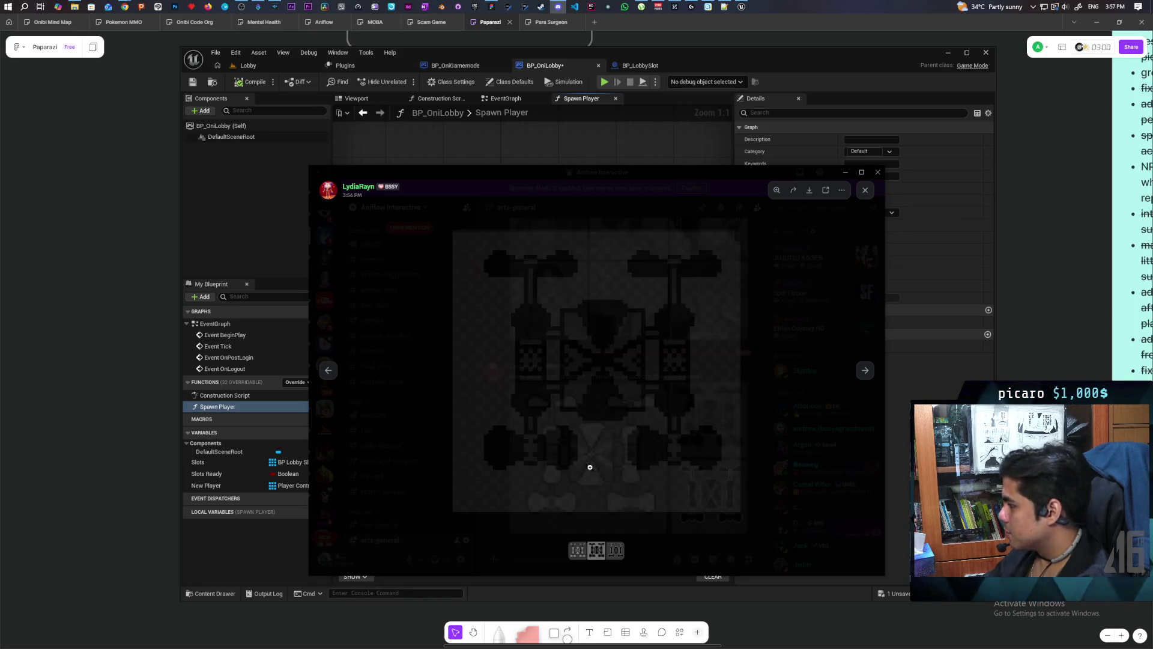
key(Right)
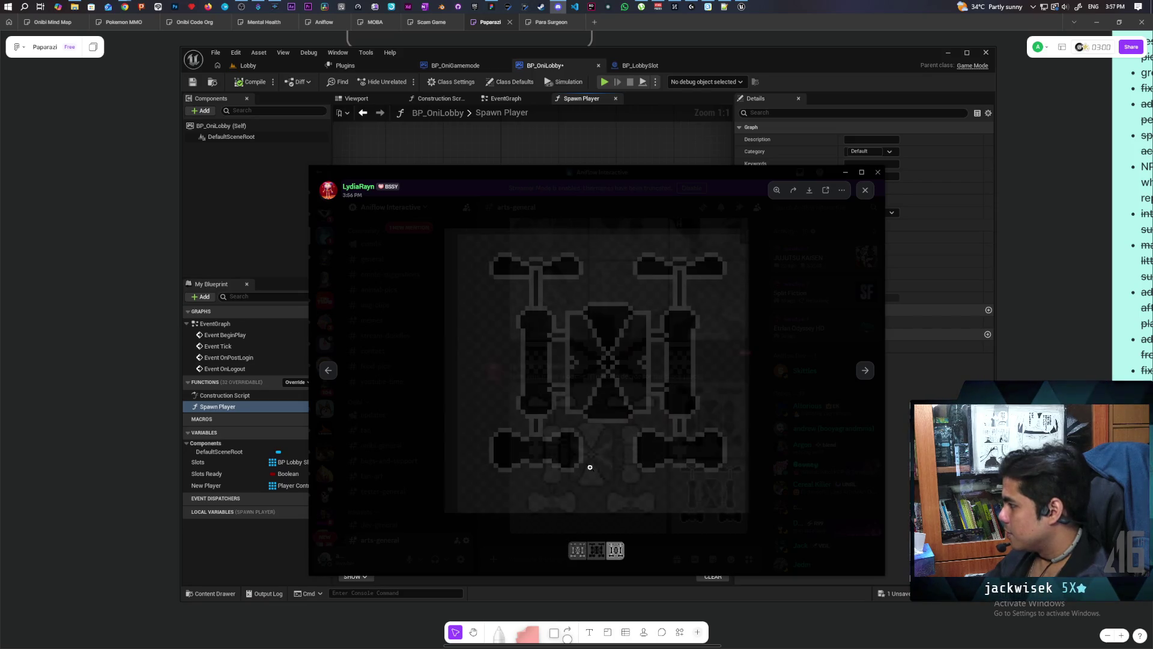
key(Right)
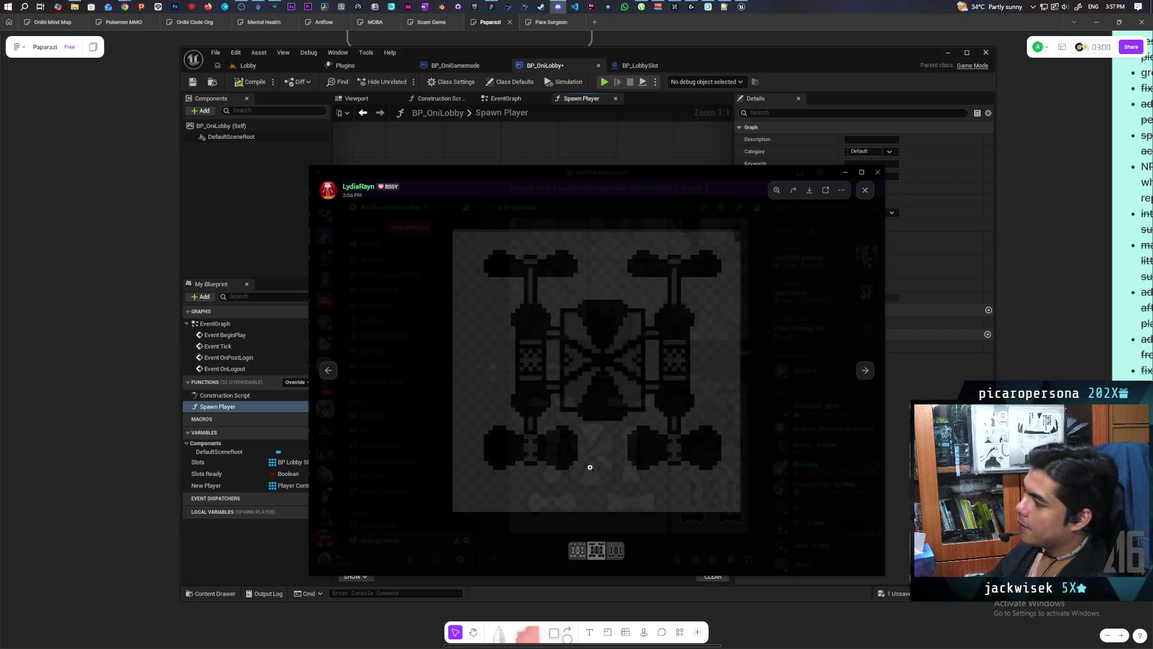
key(Left)
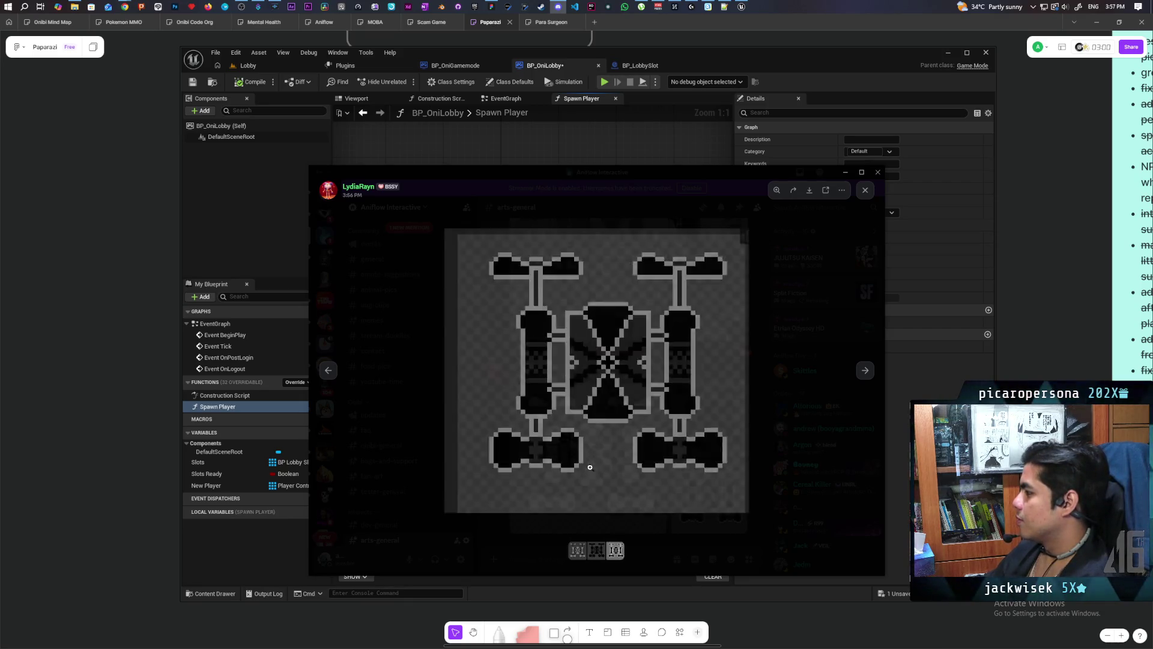
key(Left)
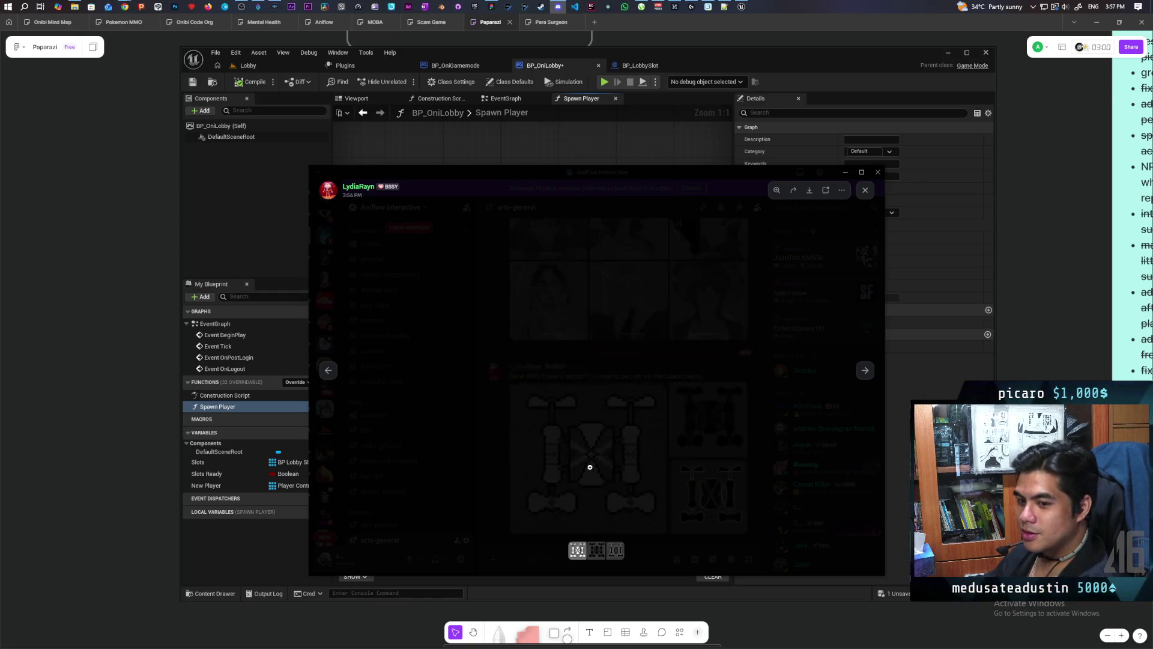
key(Left)
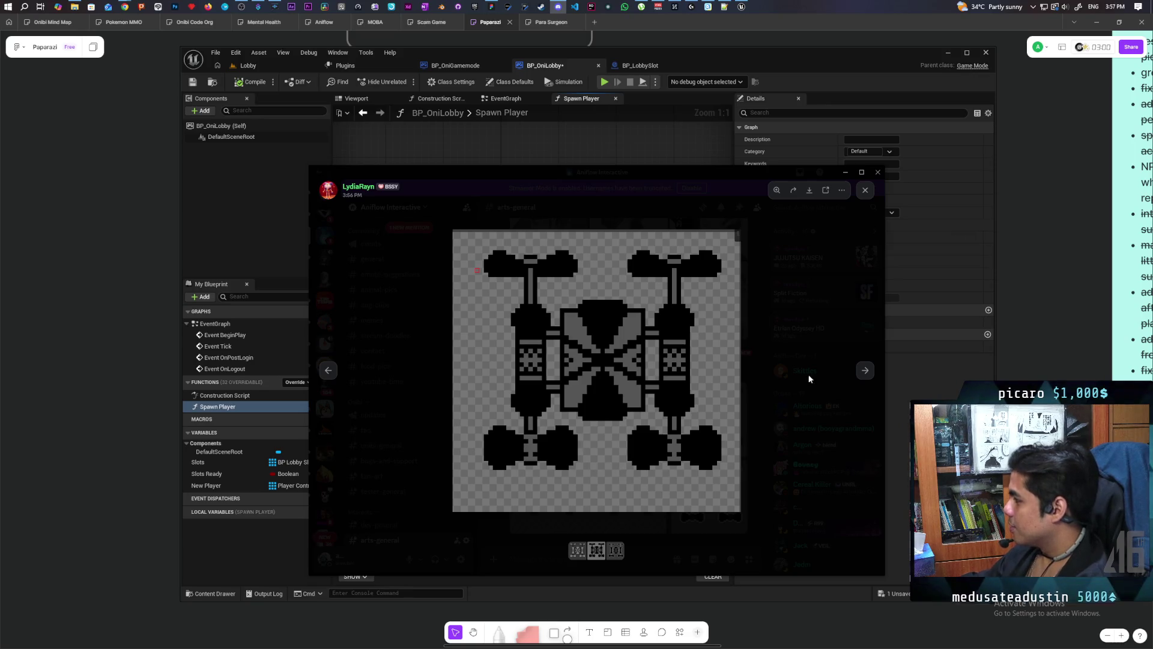
Close the image view and minimize Discord to show the Spawn Player graph.
click(864, 195)
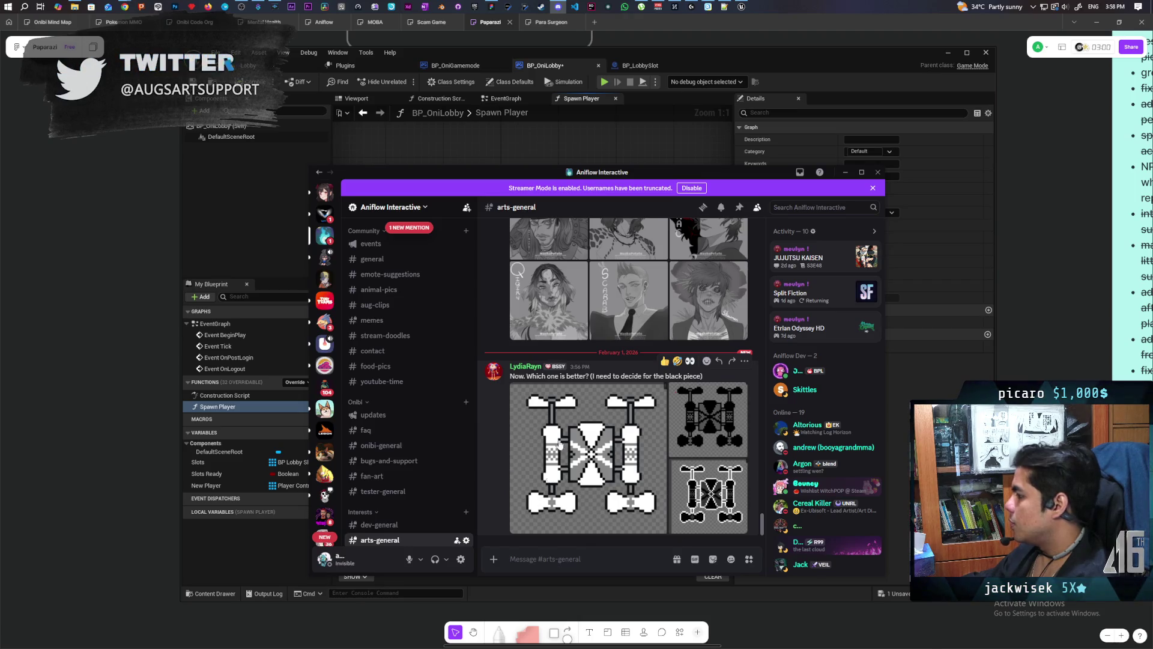
click(846, 174)
mouse_move(581, 405)
mouse_down()
mouse_move(541, 334)
mouse_move(469, 258)
mouse_move(452, 283)
mouse_move(438, 240)
mouse_move(458, 247)
mouse_up()
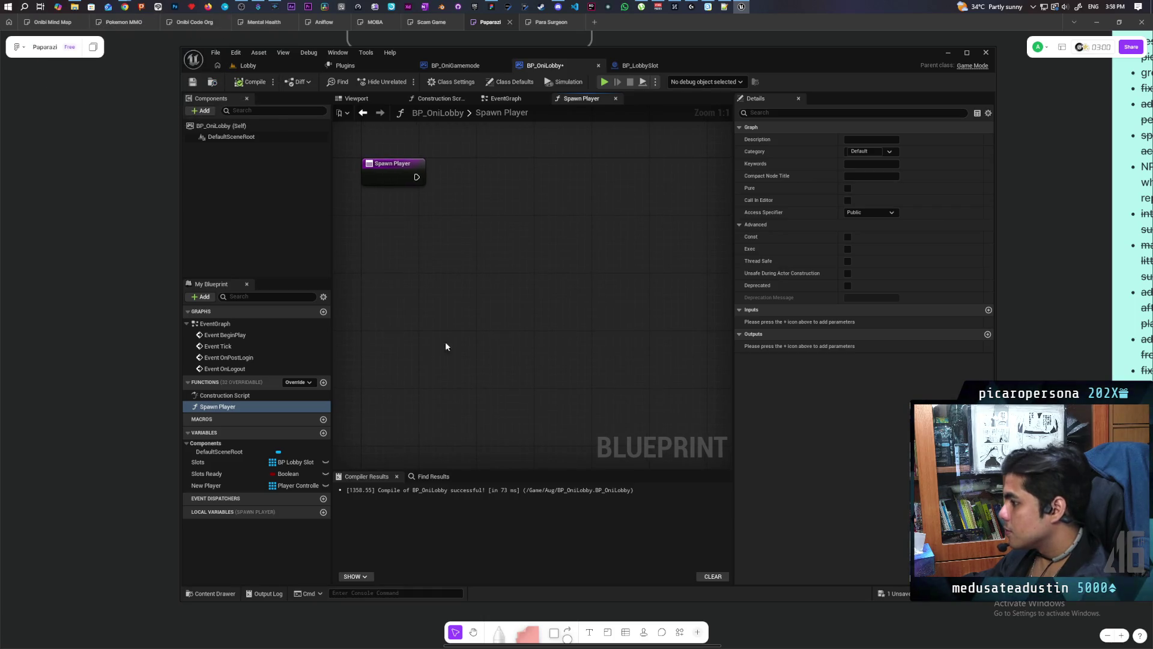
Place a Get Slots node in the Spawn Player function graph.
drag(409, 321, 444, 451)
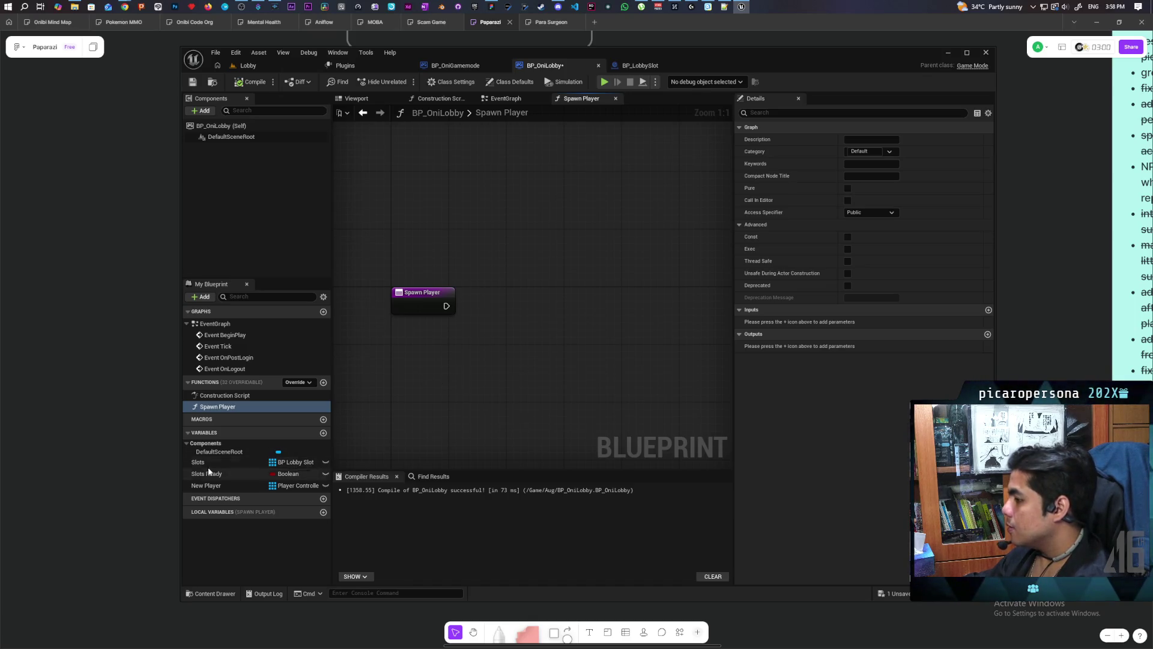
mouse_move(204, 462)
mouse_down()
mouse_move(525, 383)
mouse_move(496, 392)
mouse_move(469, 376)
mouse_up()
click(492, 395)
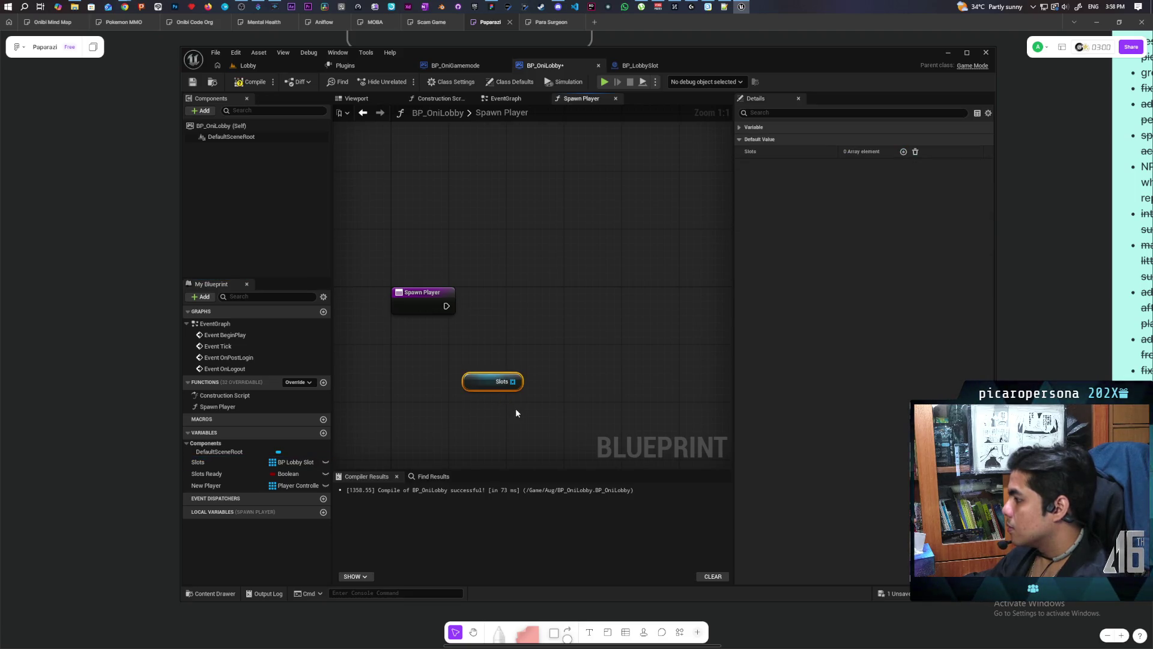
click(568, 387)
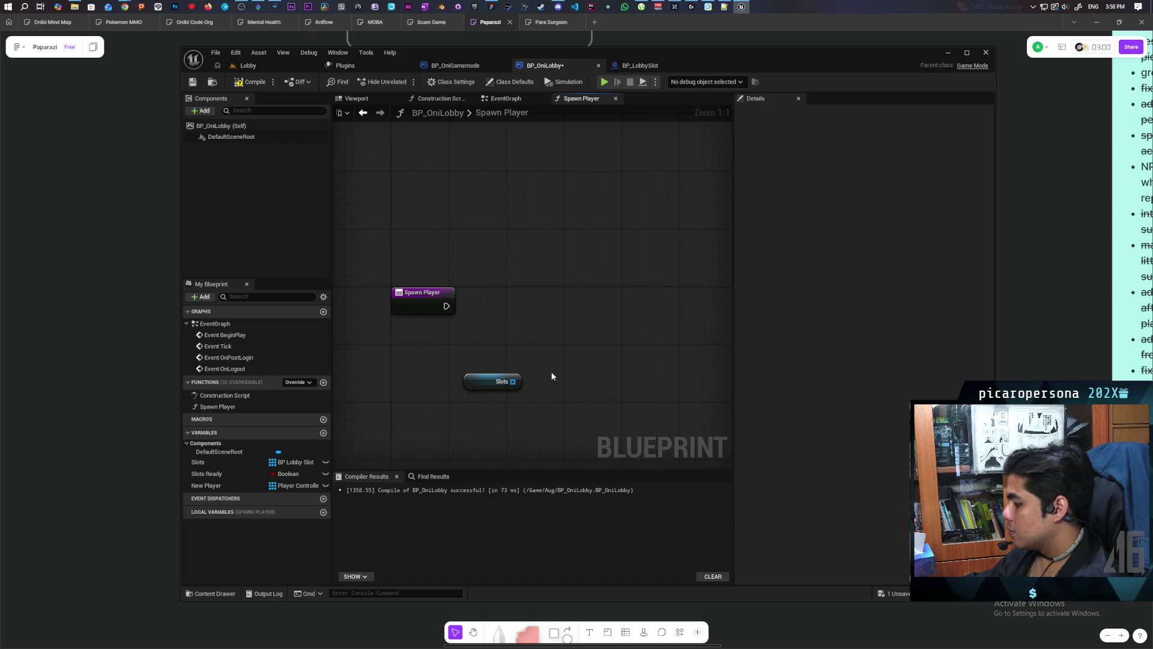
right_click(547, 360)
Add a For Each Loop with Break iterating over the Slots array.
text(for each)
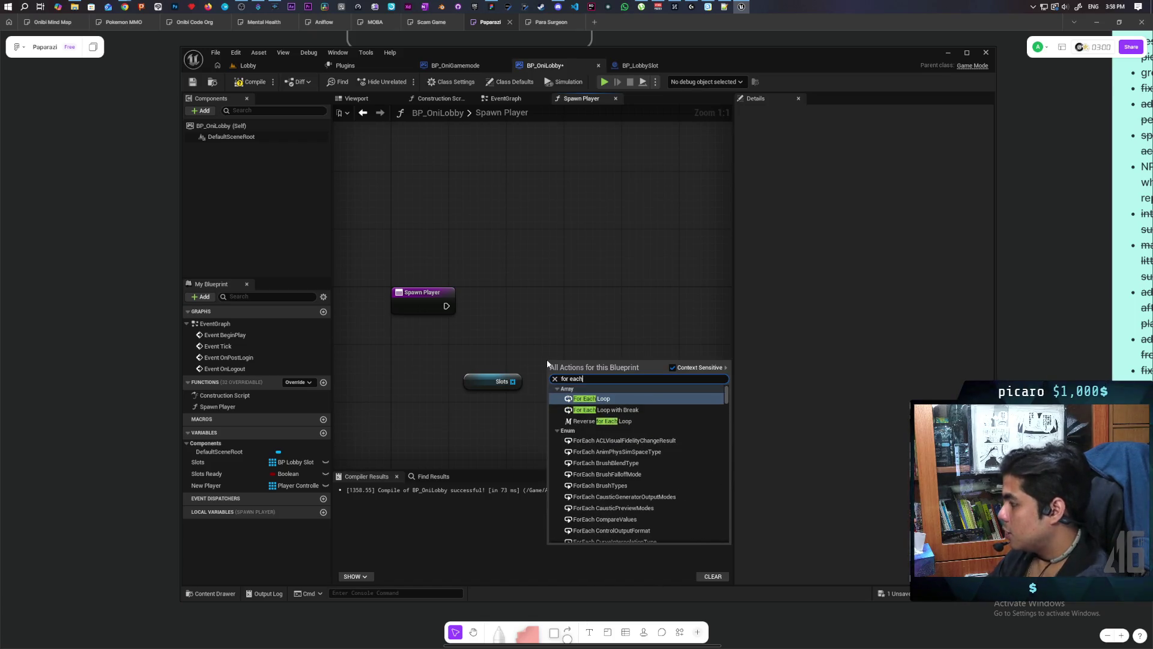
key(Down)
key(Return)
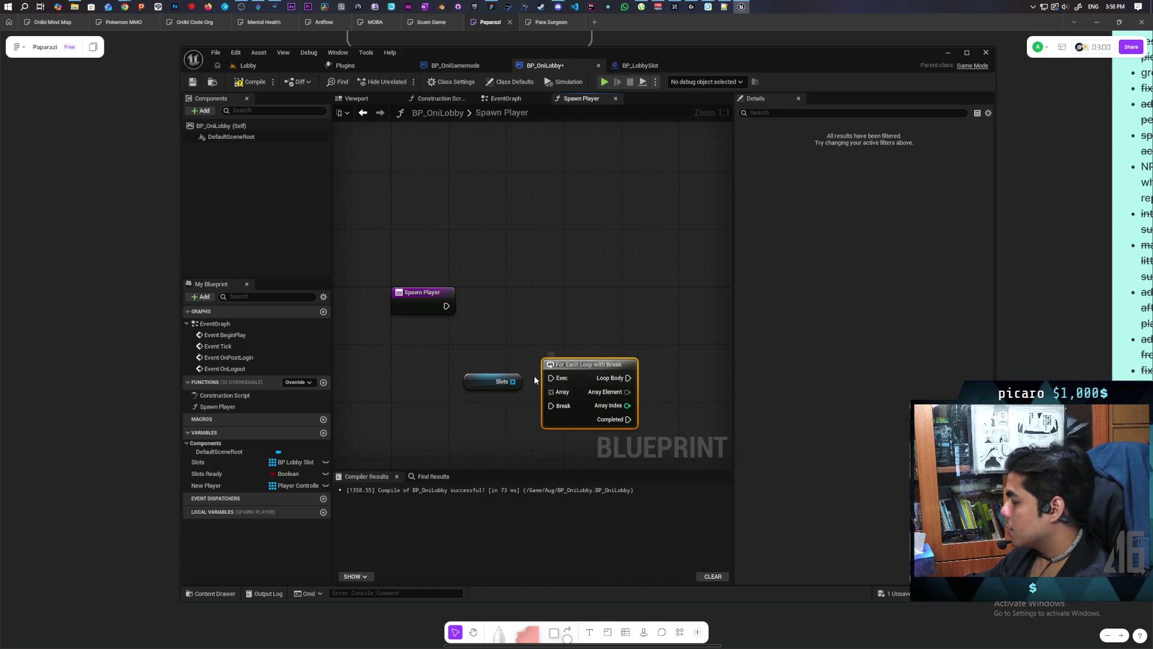
mouse_move(514, 383)
mouse_down()
mouse_move(550, 392)
mouse_move(574, 276)
mouse_move(576, 298)
mouse_up()
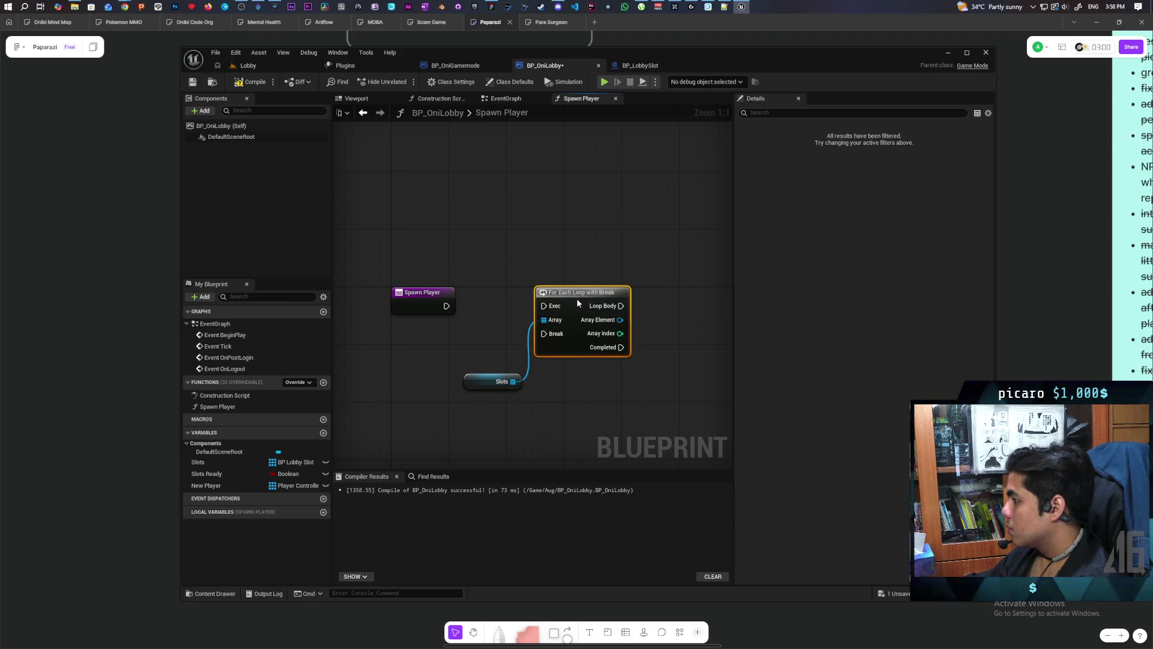
mouse_move(585, 359)
mouse_down()
mouse_move(534, 347)
mouse_move(590, 357)
mouse_up()
In the loop body, branch on each slot's Occupied value.
text(set)
key(Escape)
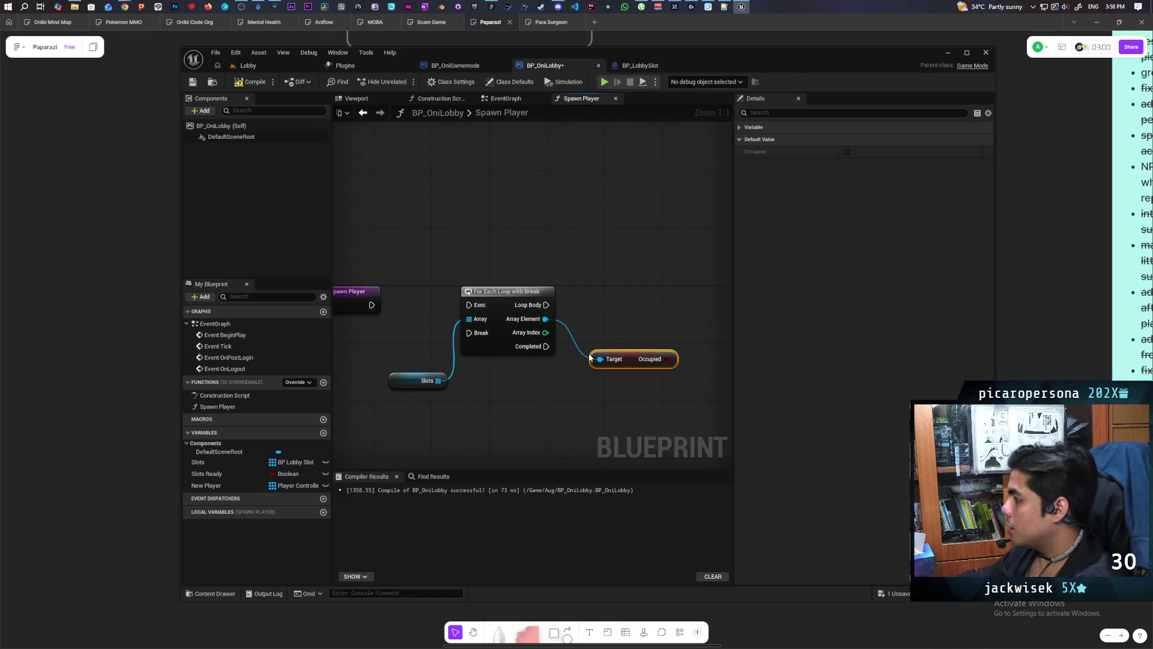
click(597, 305)
mouse_move(557, 340)
mouse_down()
mouse_move(621, 288)
mouse_move(592, 271)
mouse_up()
drag(437, 286, 606, 285)
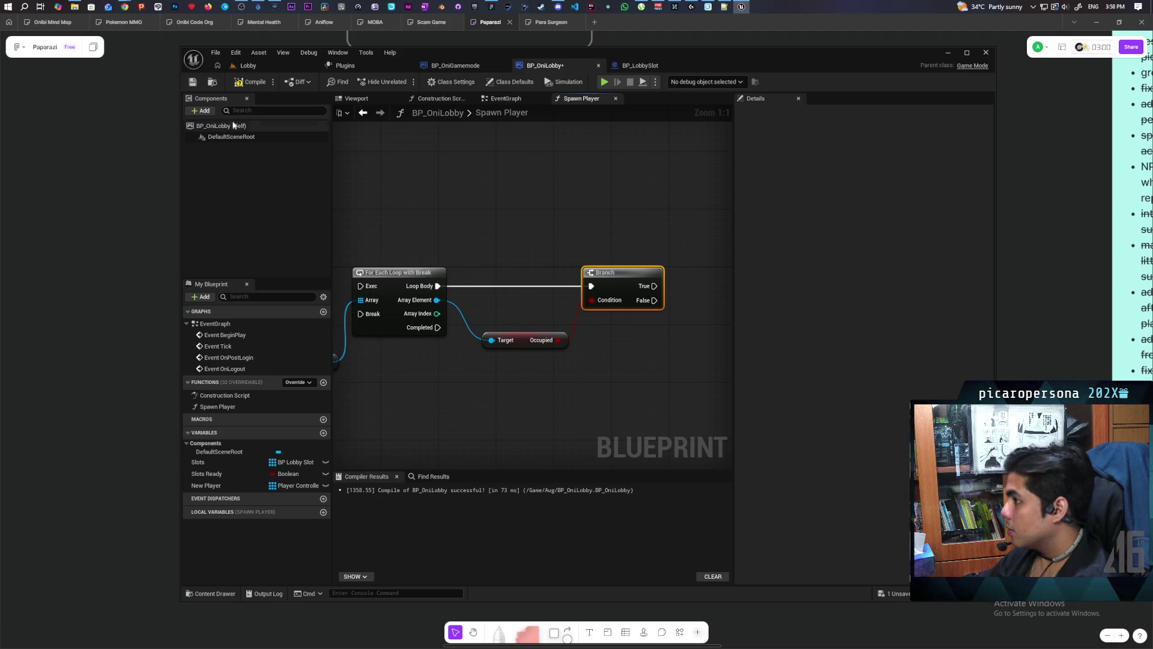
drag(432, 225, 476, 206)
mouse_move(664, 373)
mouse_down()
mouse_move(559, 373)
mouse_move(580, 373)
mouse_up()
Call Occupy Slot on unoccupied slots, wire the function entry to the loop, and compile.
mouse_move(450, 283)
mouse_down()
mouse_move(664, 330)
mouse_move(649, 319)
mouse_up()
text(occupy)
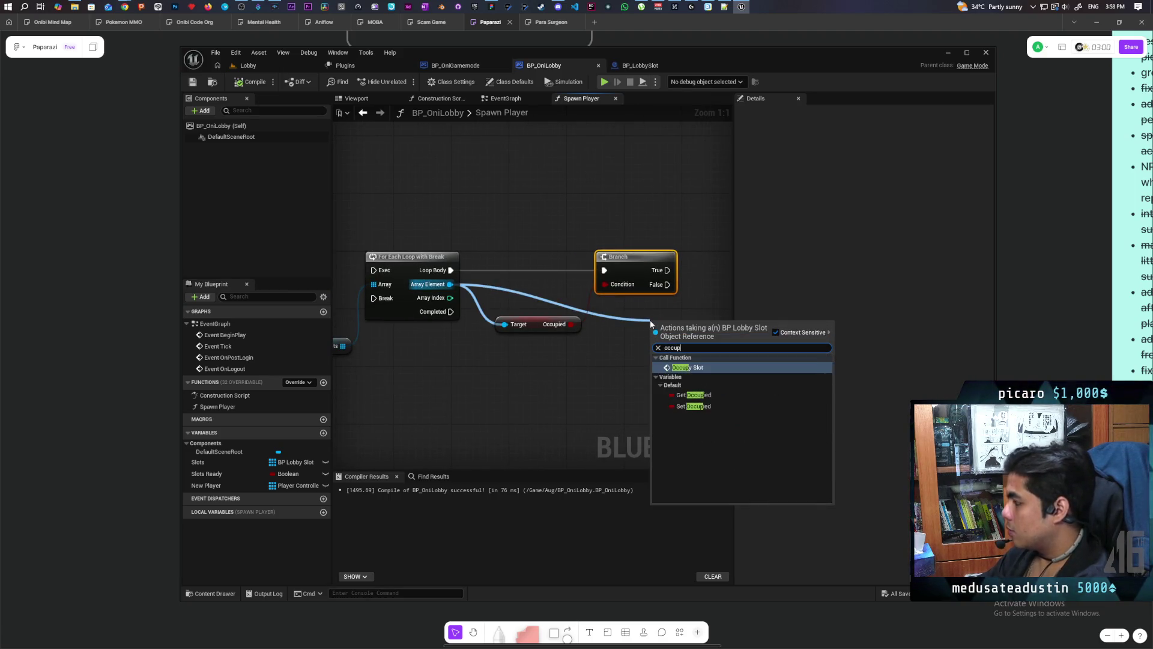
key(Return)
mouse_move(650, 321)
mouse_down()
mouse_move(603, 346)
mouse_move(637, 309)
mouse_move(671, 313)
mouse_move(642, 317)
mouse_move(639, 338)
mouse_up()
scroll(618, 376, down, 3)
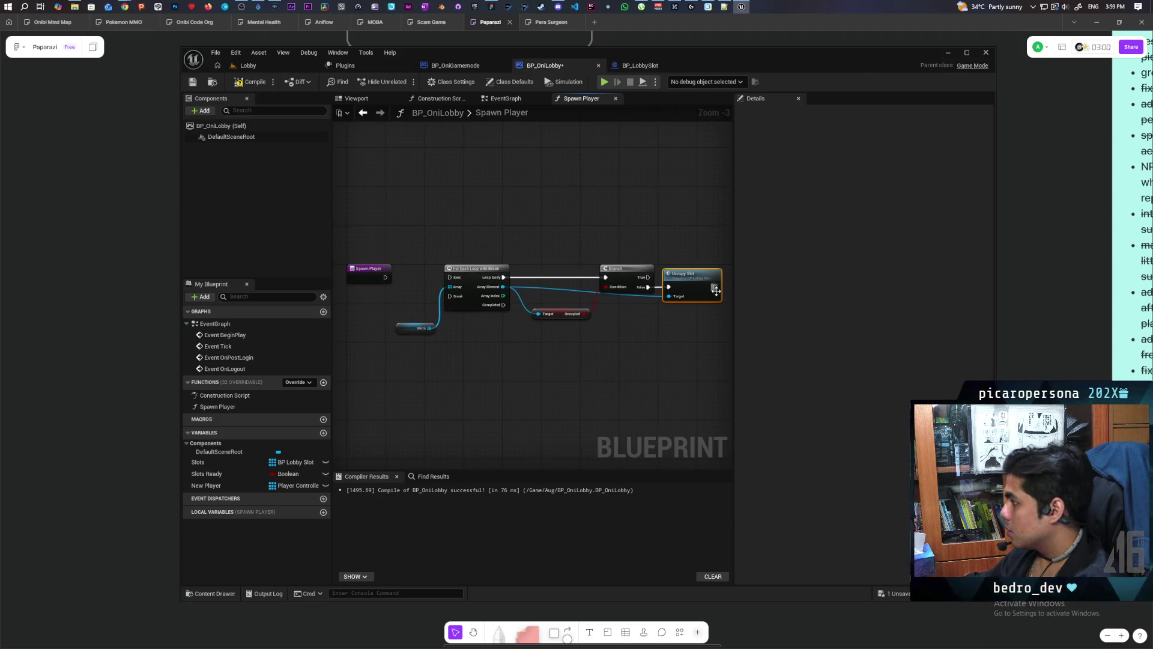
drag(386, 277, 449, 277)
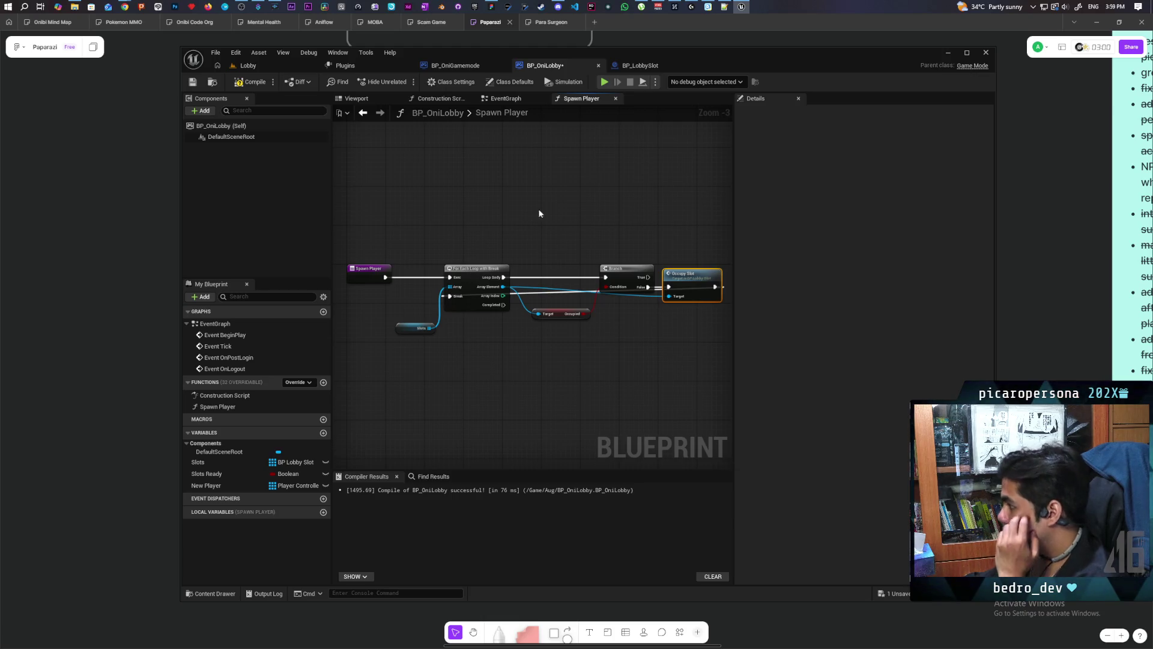
click(254, 84)
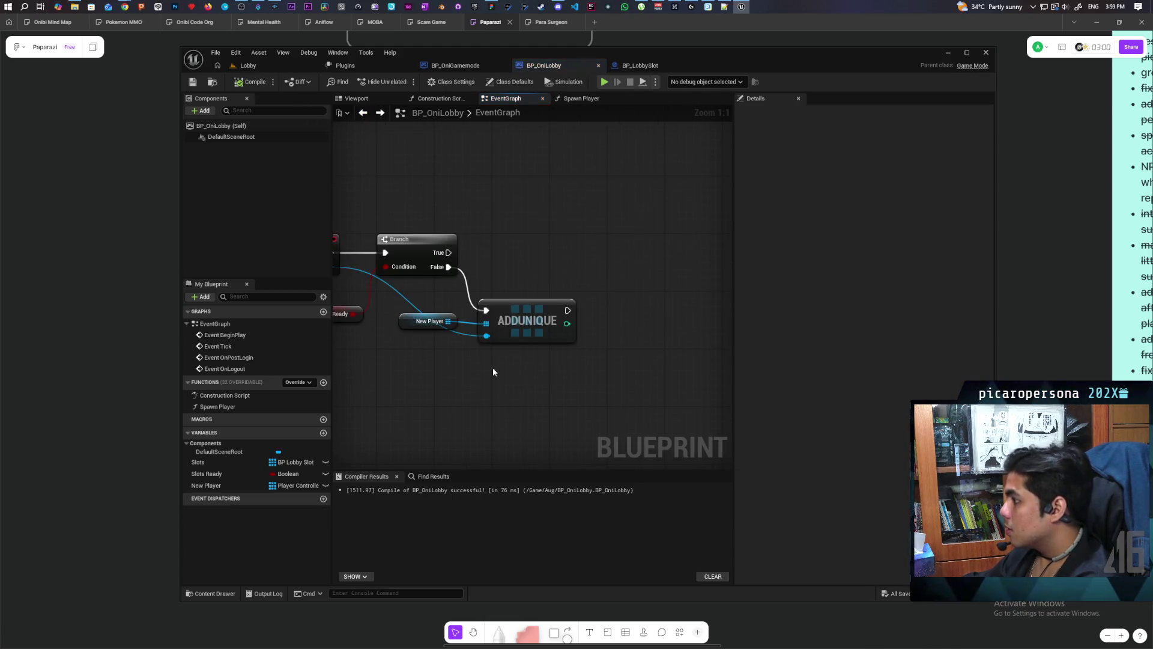
scroll(480, 370, down, 2)
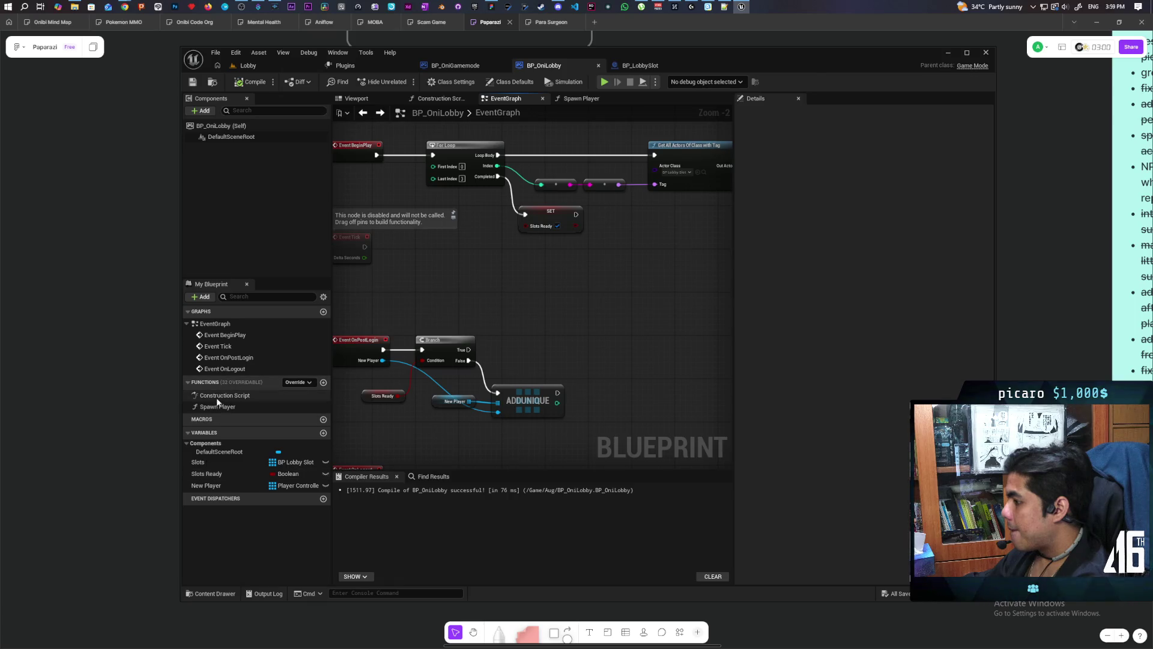
Add a Spawn Player call after the Branch True output and compile.
drag(213, 410, 469, 350)
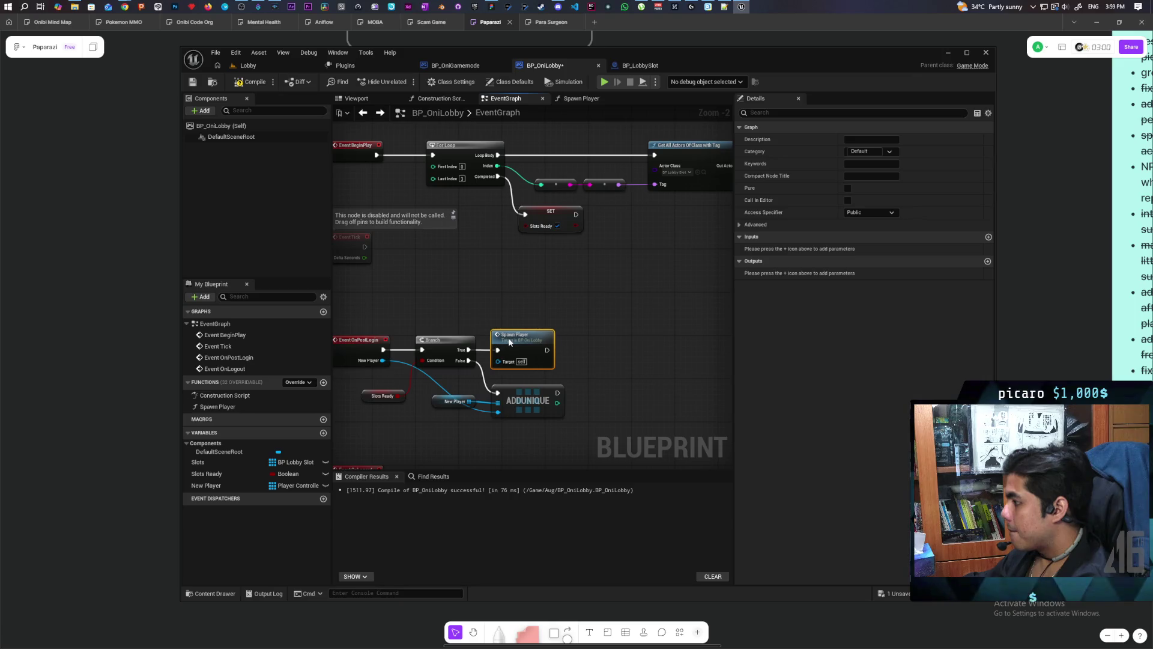
key(F7)
mouse_move(498, 295)
mouse_down()
mouse_move(488, 315)
mouse_move(456, 308)
mouse_move(486, 330)
mouse_move(530, 269)
mouse_move(540, 314)
mouse_up()
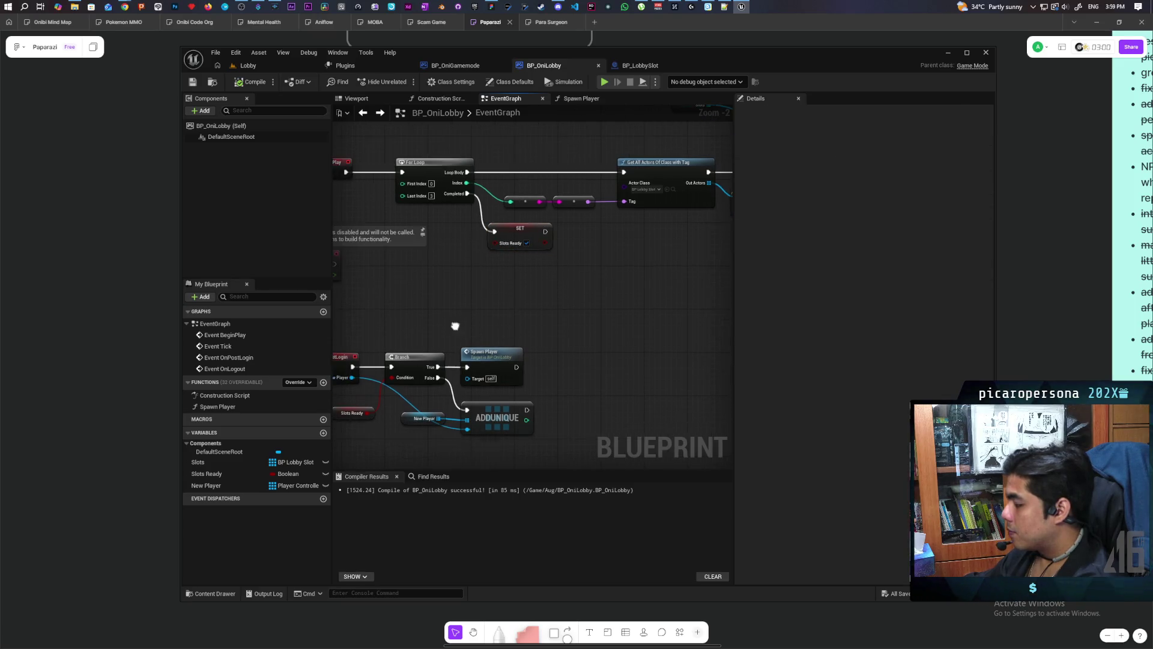
After Slots Ready, add a For Each Loop over New Player calling Spawn Player.
mouse_move(206, 485)
mouse_down()
mouse_move(529, 325)
mouse_move(527, 284)
mouse_move(587, 282)
mouse_up()
click(527, 285)
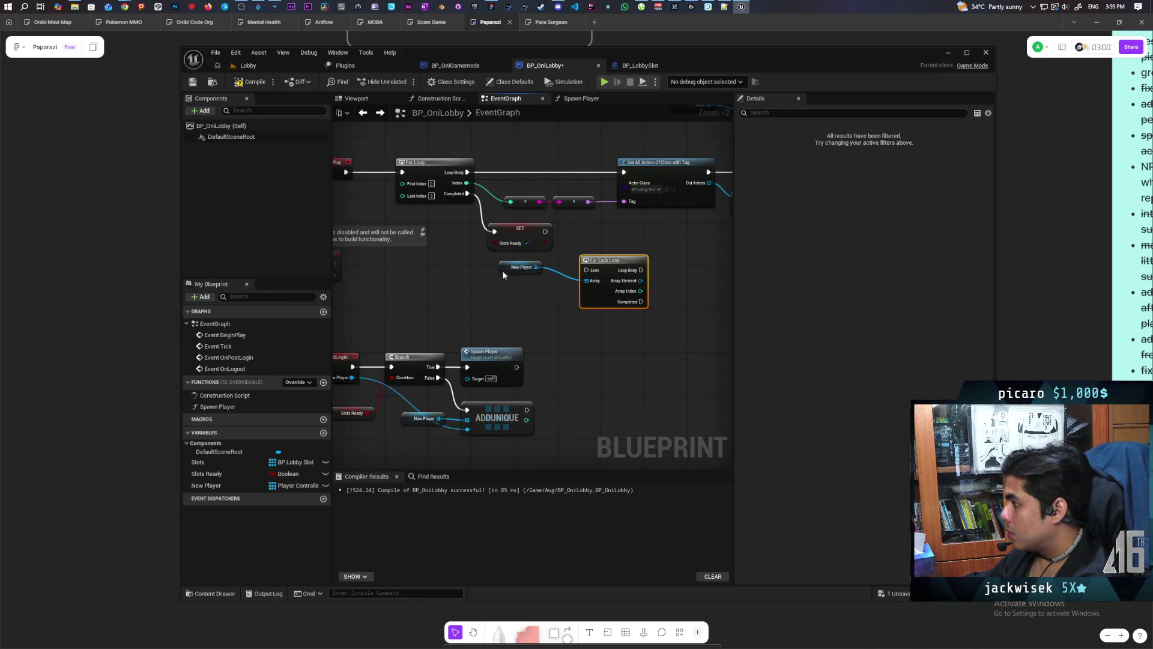
drag(510, 268, 510, 273)
drag(546, 232, 590, 271)
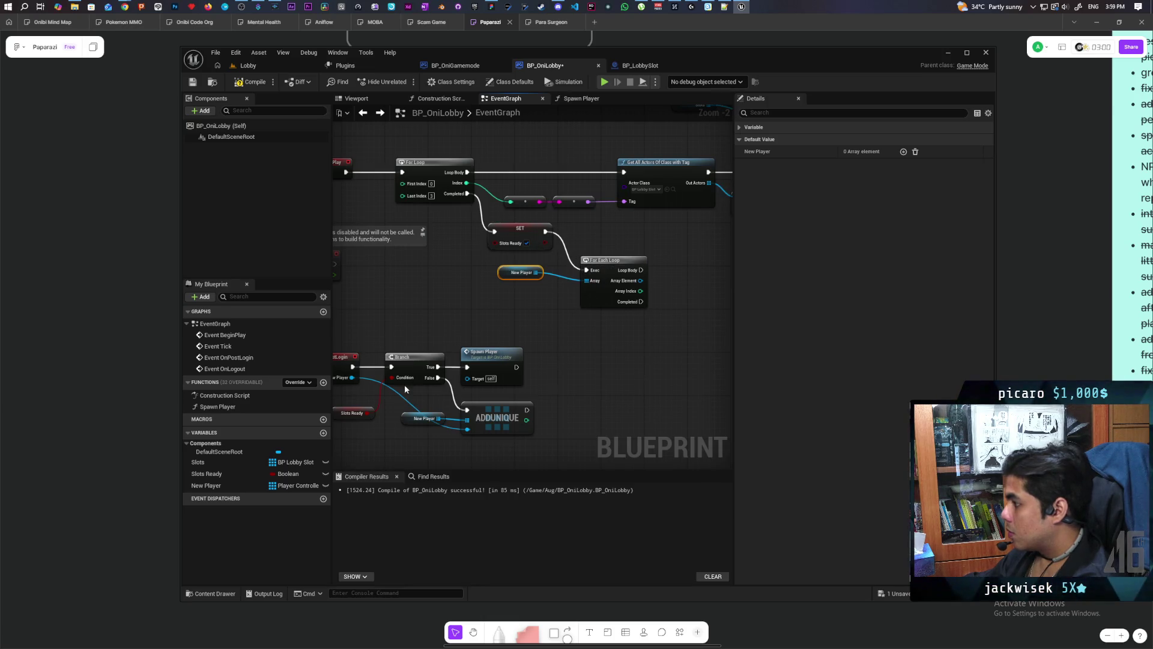
click(498, 359)
key(ctrl+c)
key(ctrl+v)
mouse_move(677, 266)
mouse_down()
mouse_move(666, 256)
mouse_move(666, 270)
mouse_up()
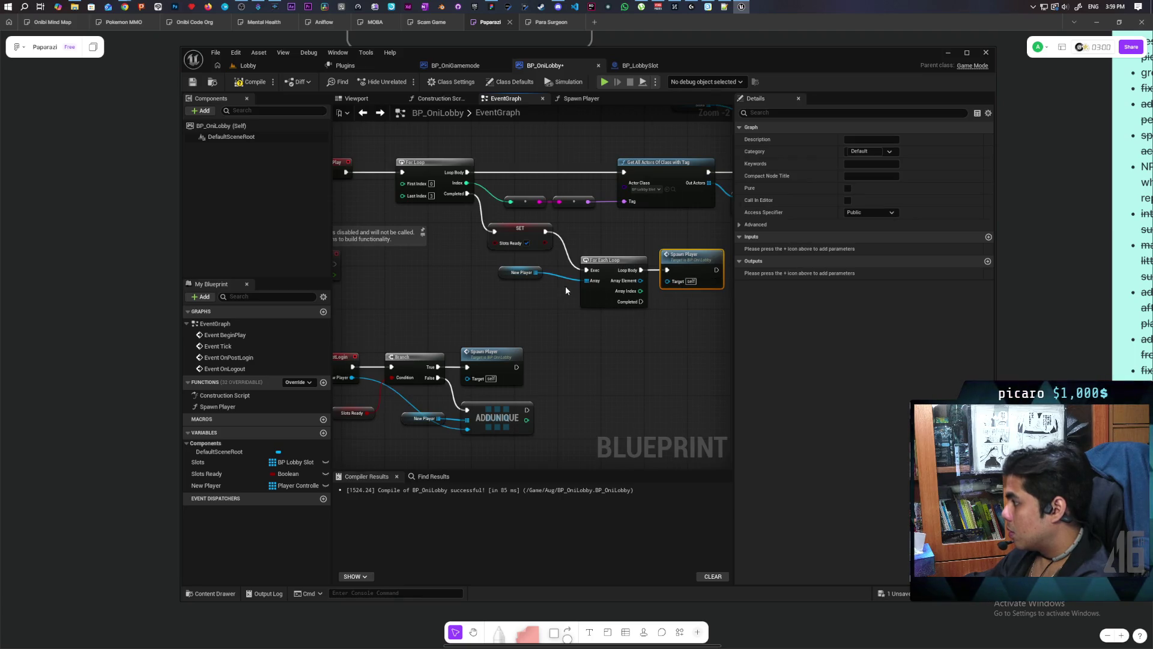
Tidy SET Slots Ready next to the loop, compile and save, then show the Lobby level.
mouse_move(522, 230)
mouse_down()
mouse_move(466, 271)
mouse_move(525, 282)
mouse_move(541, 305)
mouse_up()
click(502, 286)
mouse_move(480, 274)
mouse_down()
mouse_move(529, 273)
mouse_move(415, 275)
mouse_move(568, 369)
mouse_move(576, 338)
mouse_up()
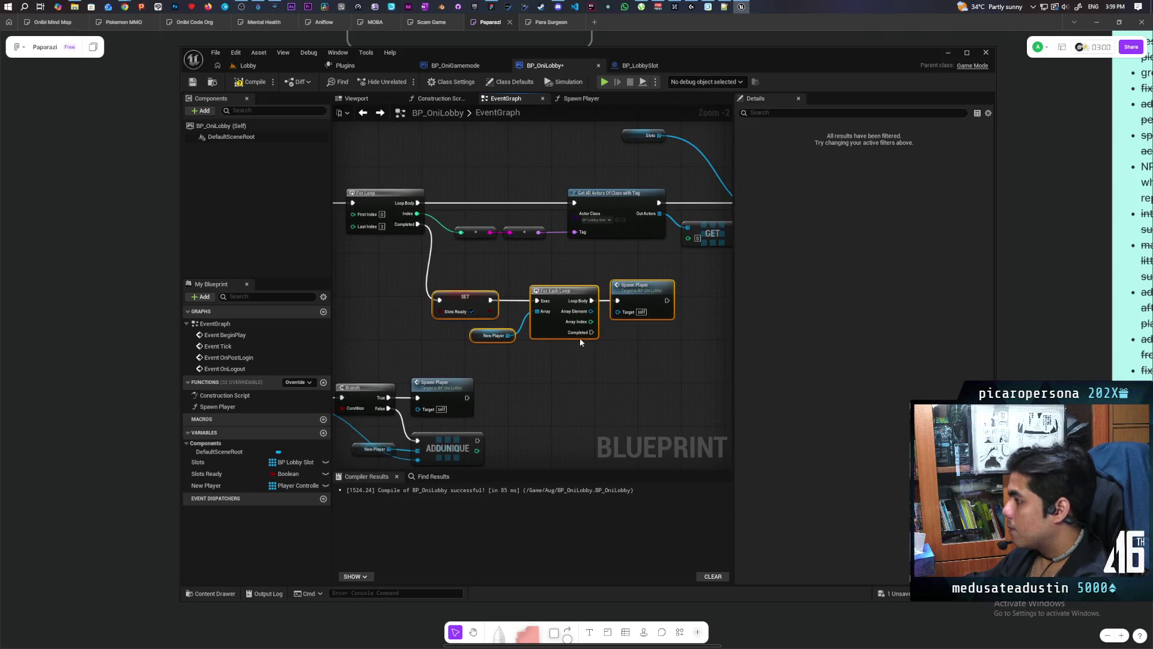
click(251, 82)
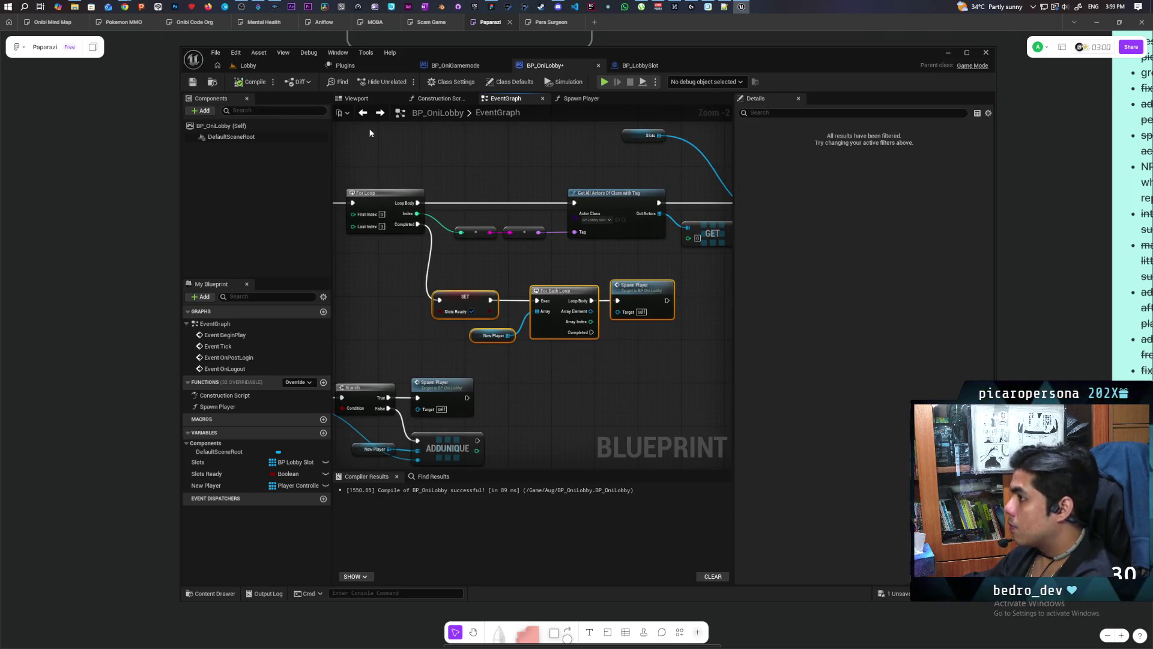
click(264, 65)
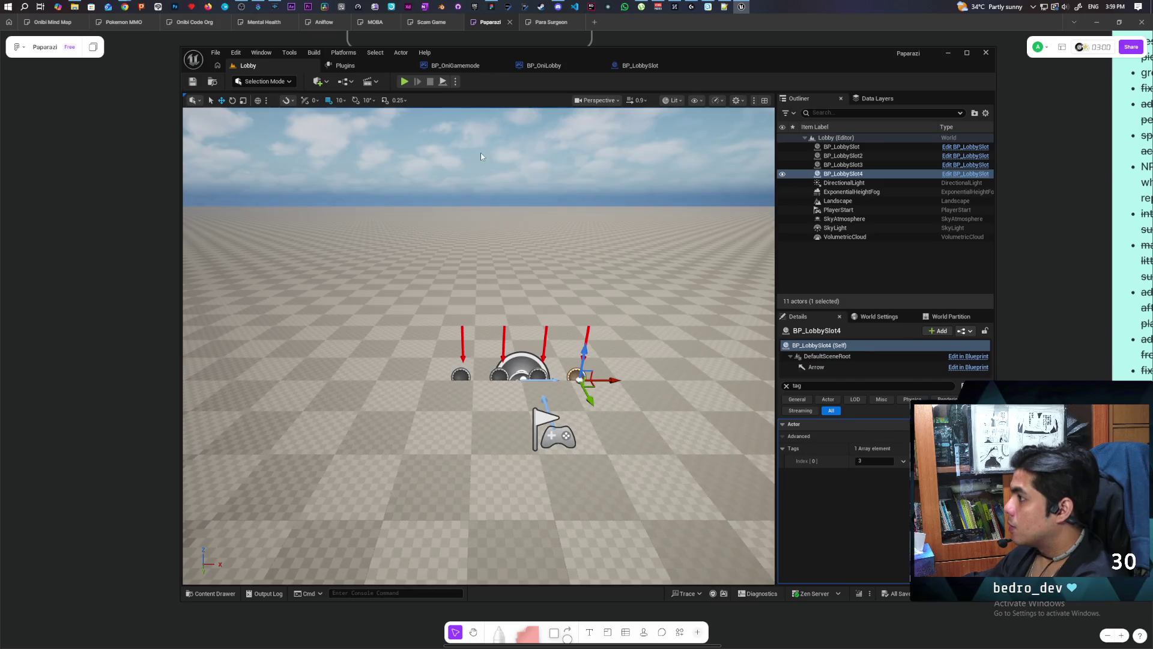
Play the Lobby level with 3 players, check the second client window, then stop the session.
click(455, 81)
drag(557, 248, 565, 248)
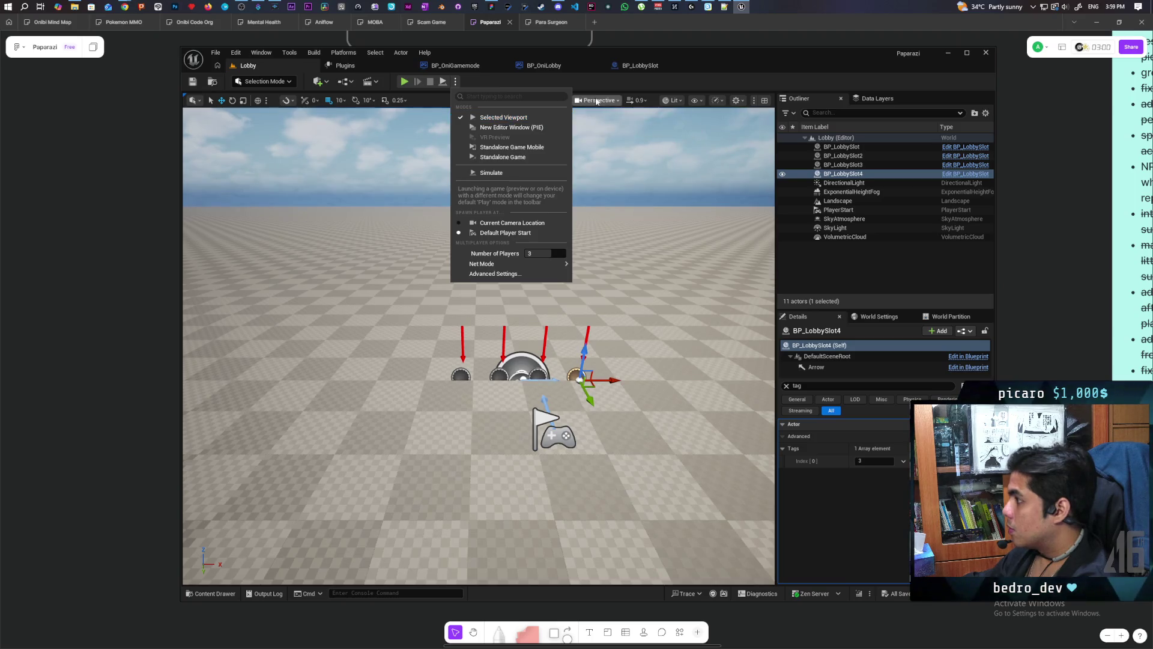
click(600, 78)
scroll(790, 62, left, 3)
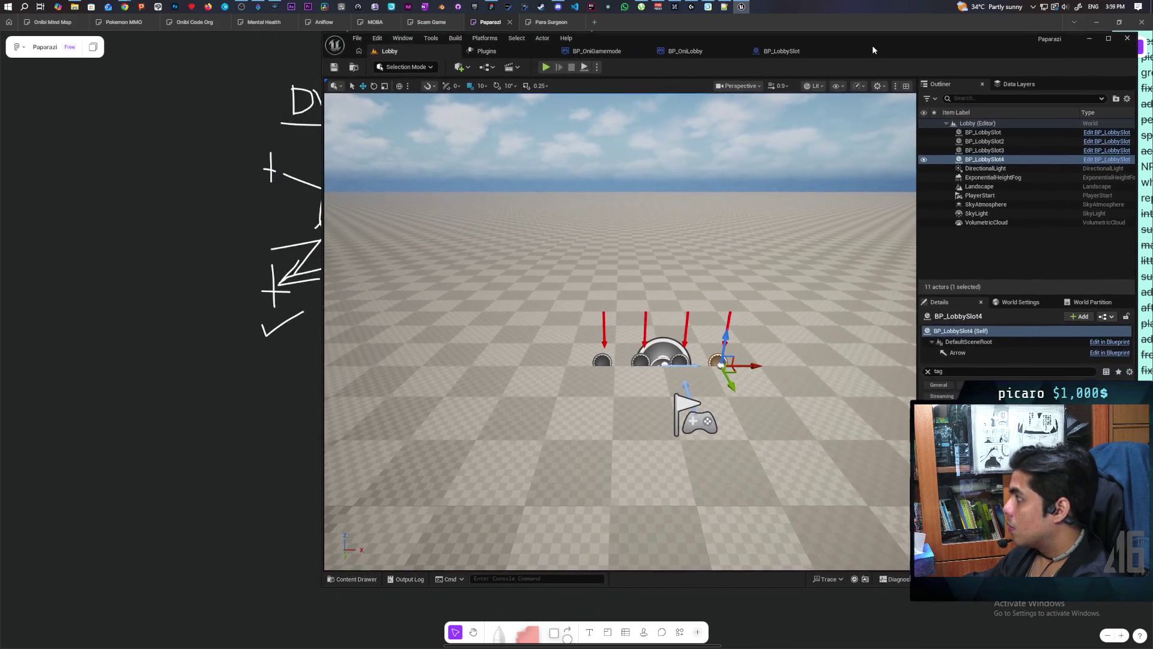
click(546, 67)
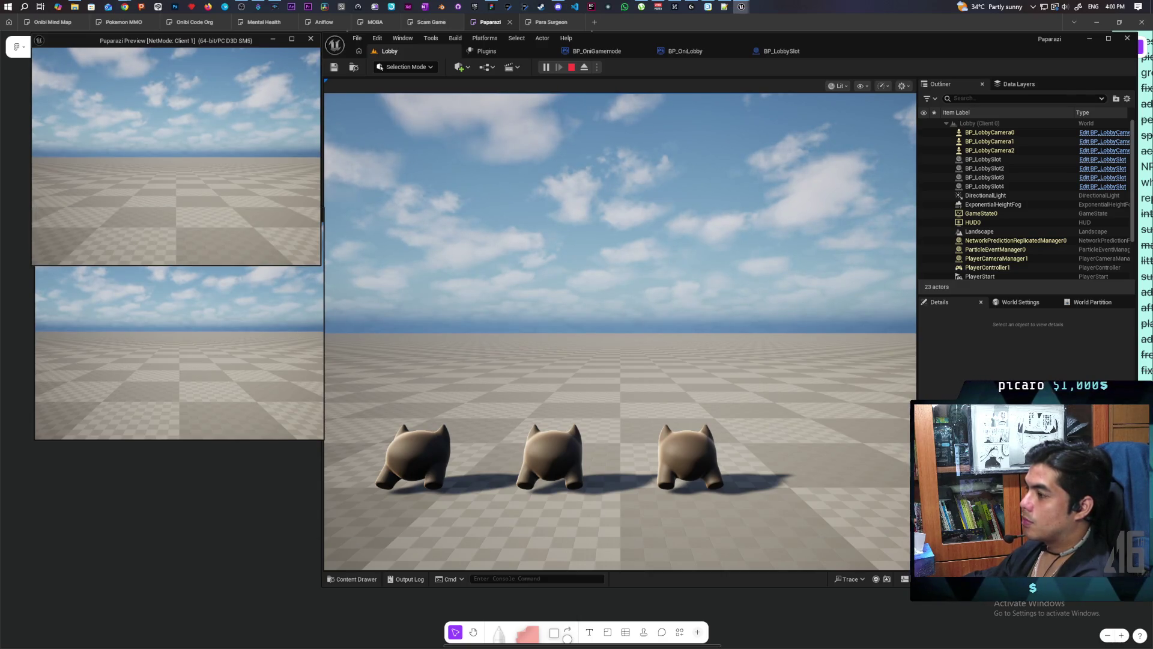
key(alt+Tab)
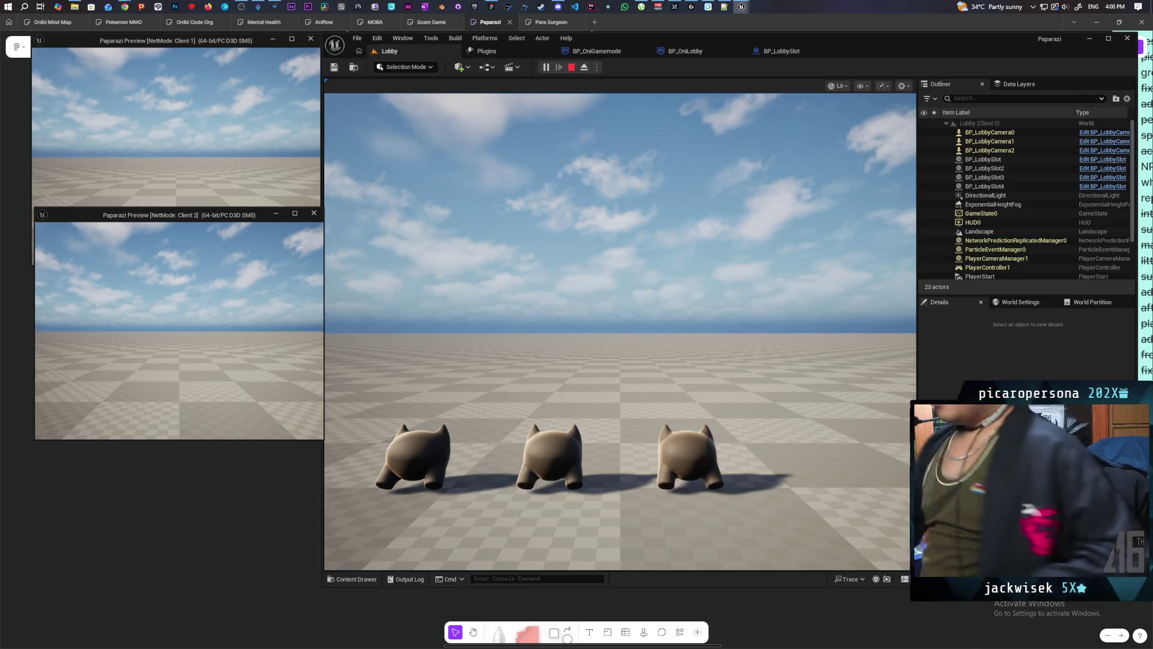
key(Escape)
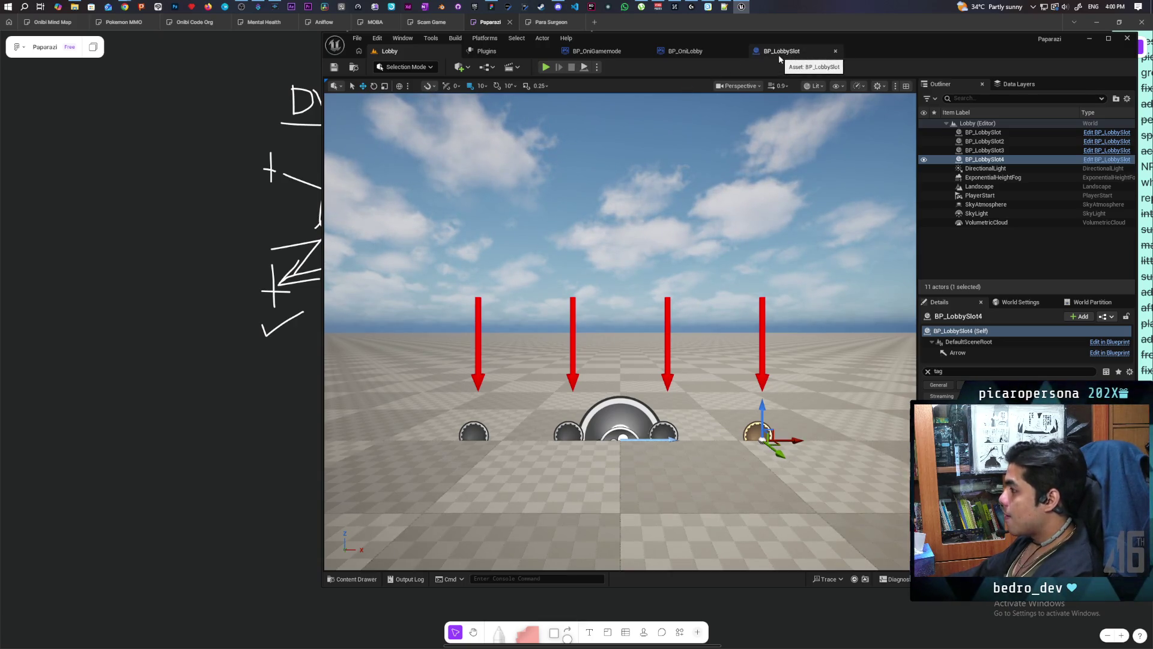
Create an Actor blueprint named BP_LobbyCharacter in the Aug folder and open it.
click(355, 578)
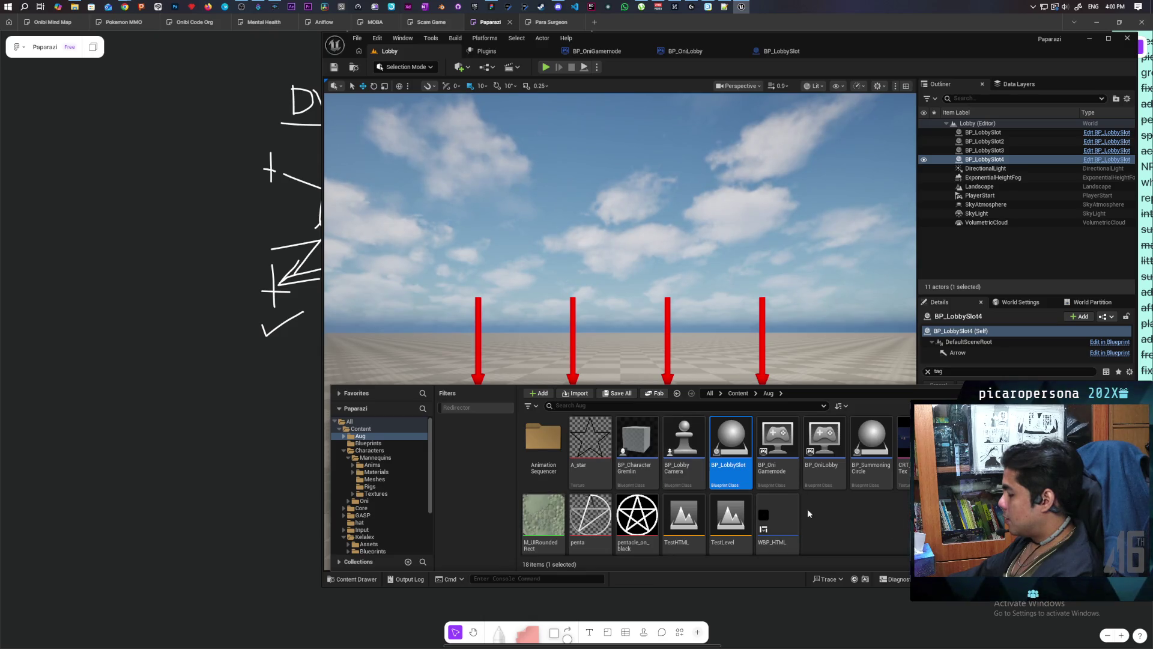
right_click(842, 523)
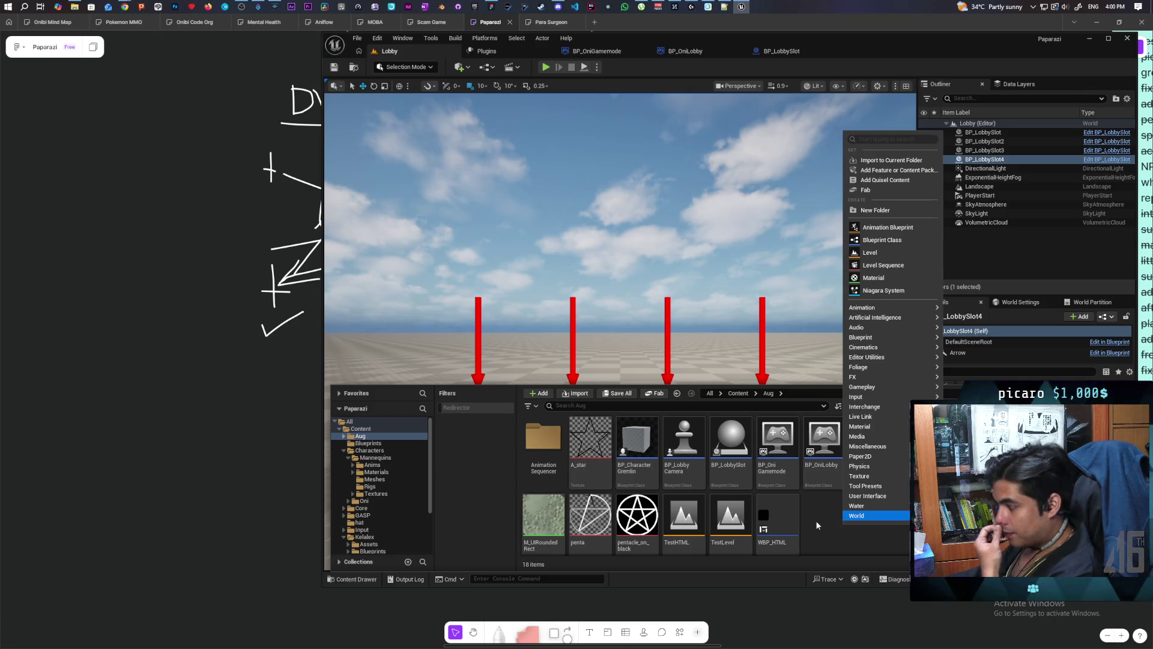
click(898, 241)
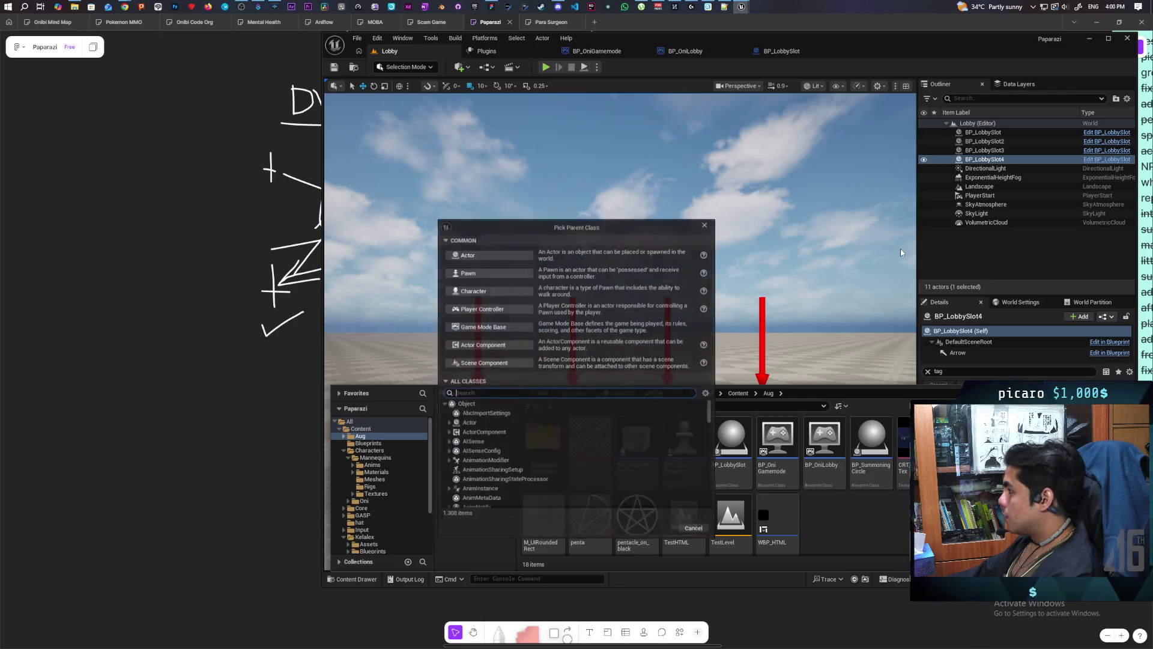
click(484, 258)
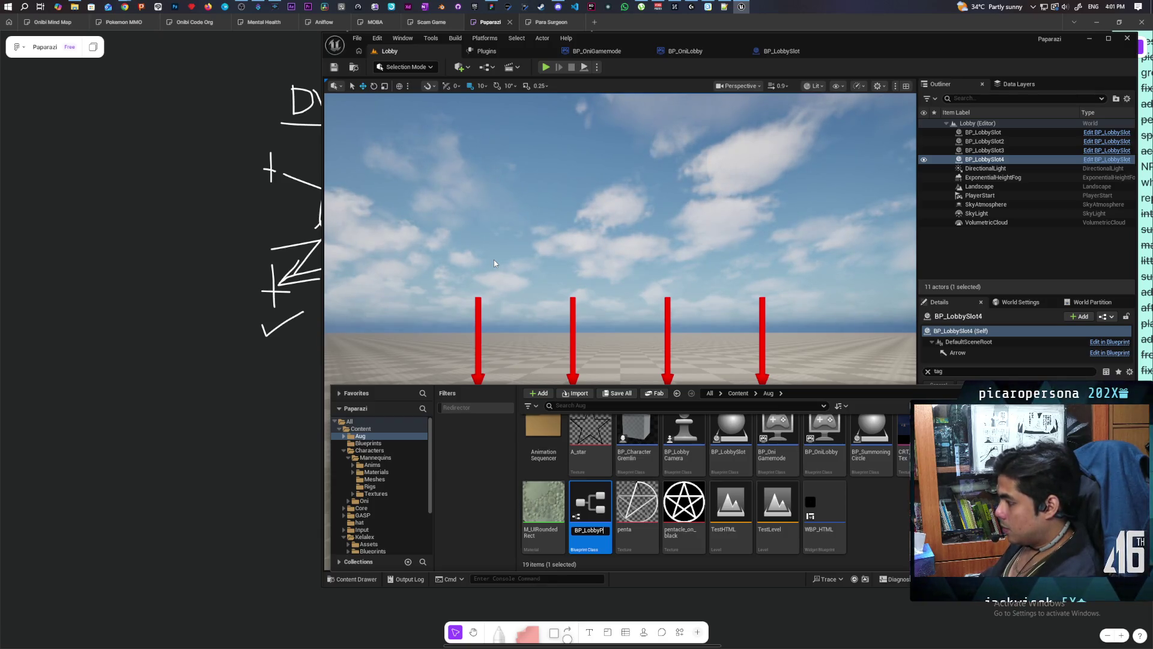
text(layer)
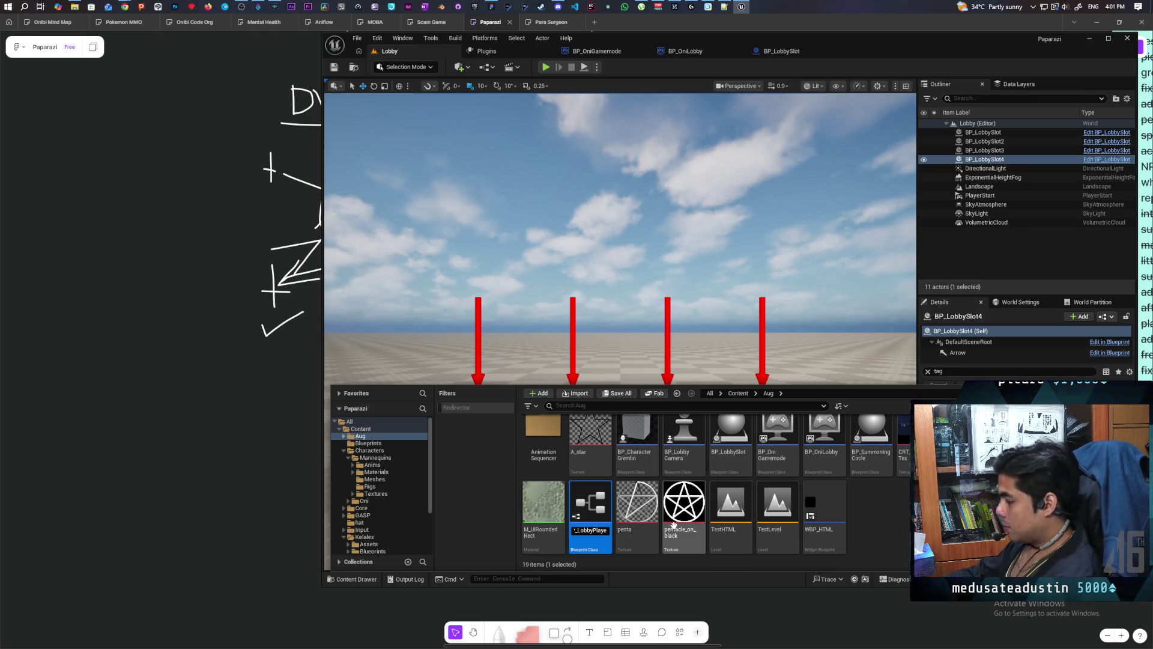
text(BP)
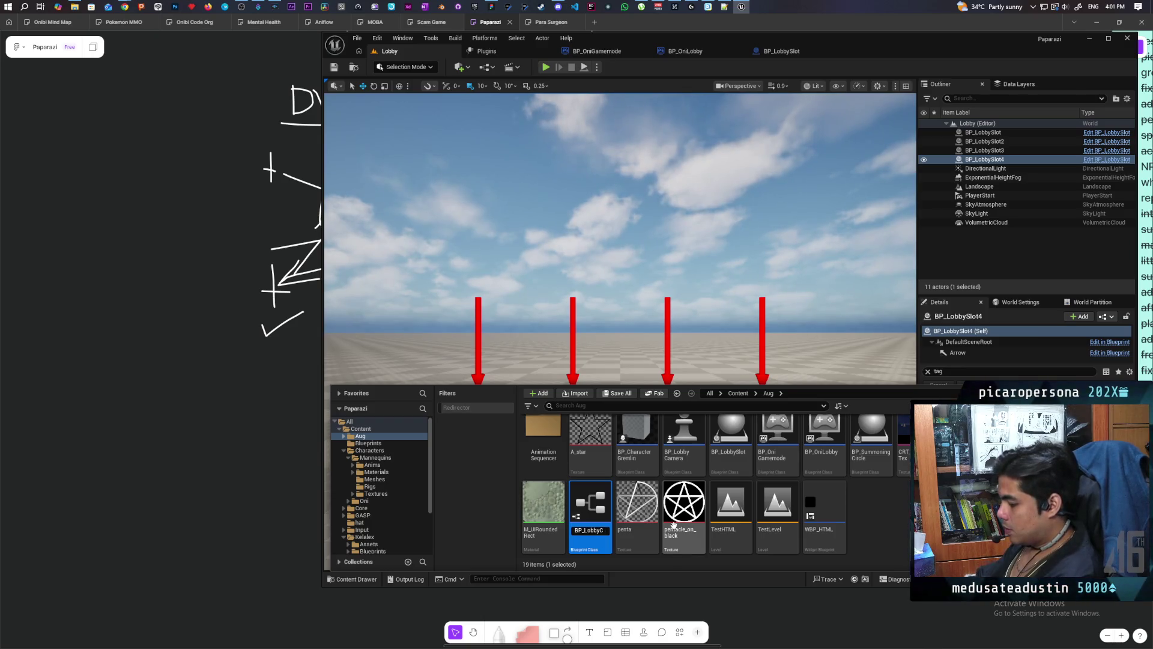
text(cter)
right_click(673, 524)
click(708, 394)
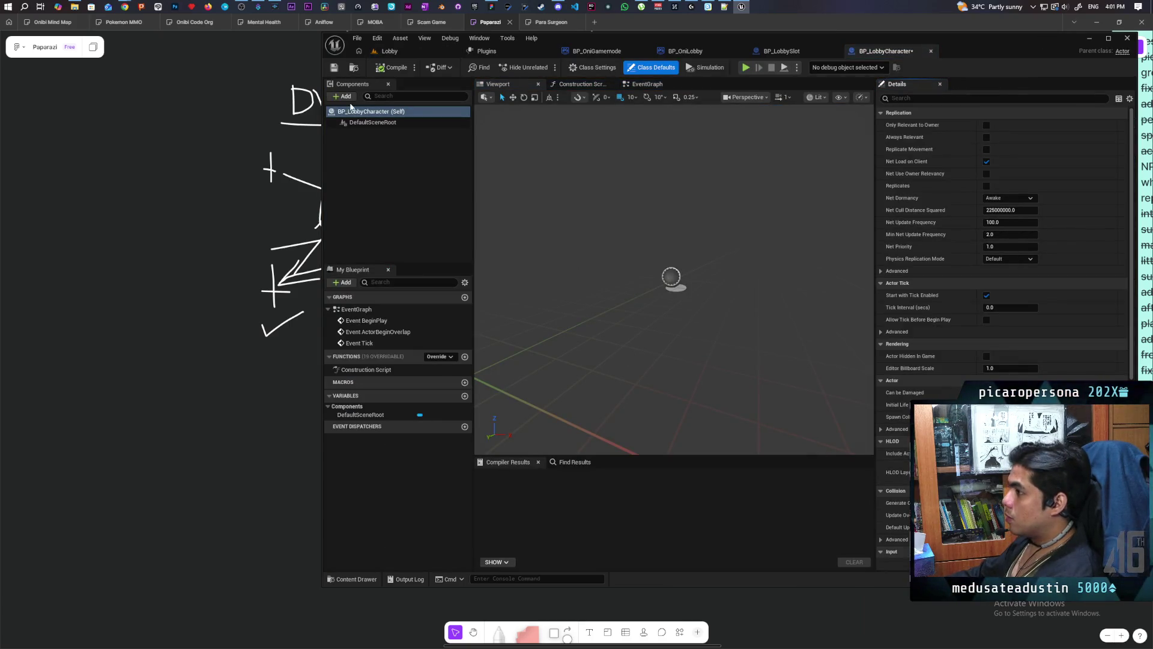
Add a Skeletal Mesh component to BP_LobbyCharacter, then compile and save.
click(347, 99)
click(455, 143)
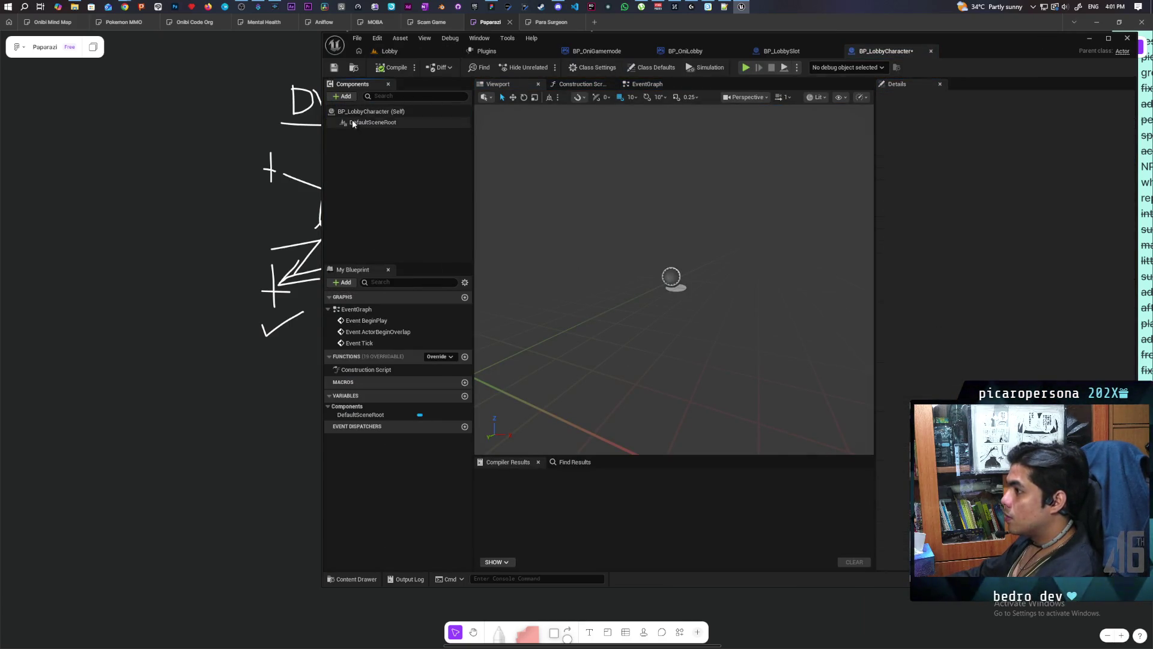
click(395, 97)
key(BackSpace)
text(ske)
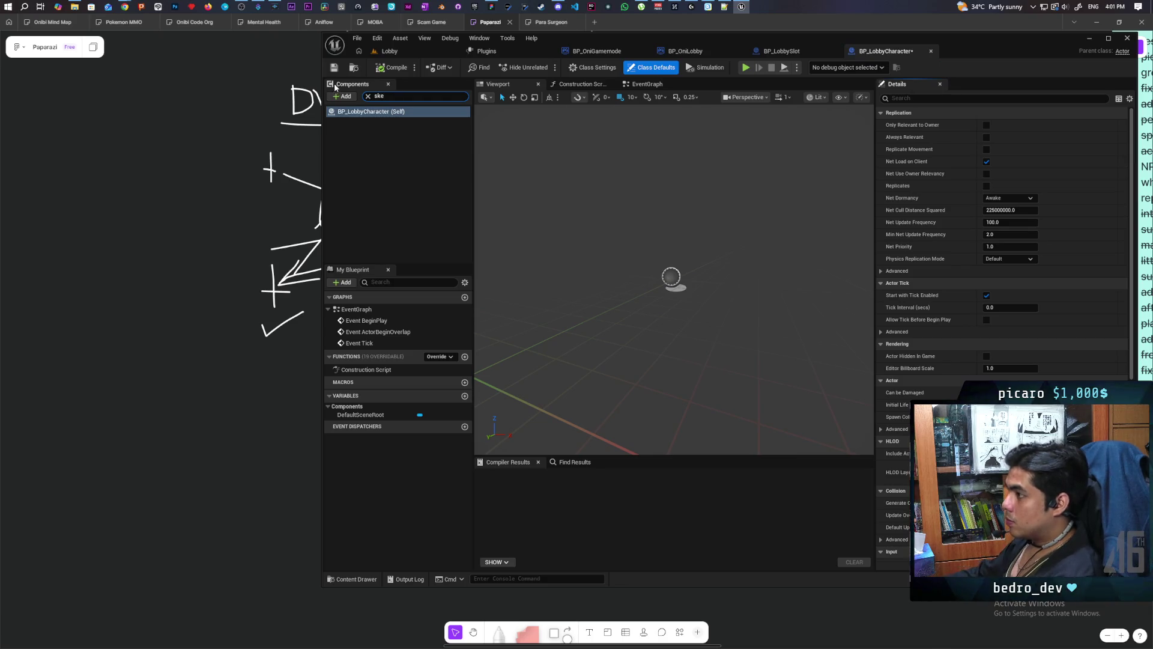
click(368, 96)
click(349, 96)
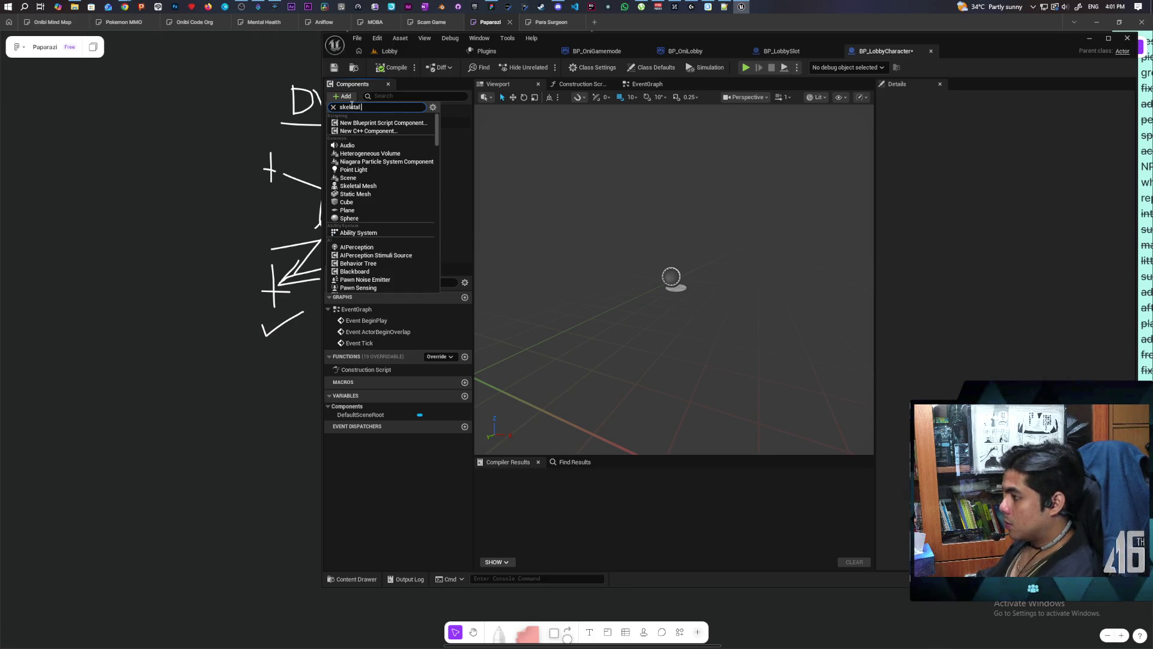
text(eletal me)
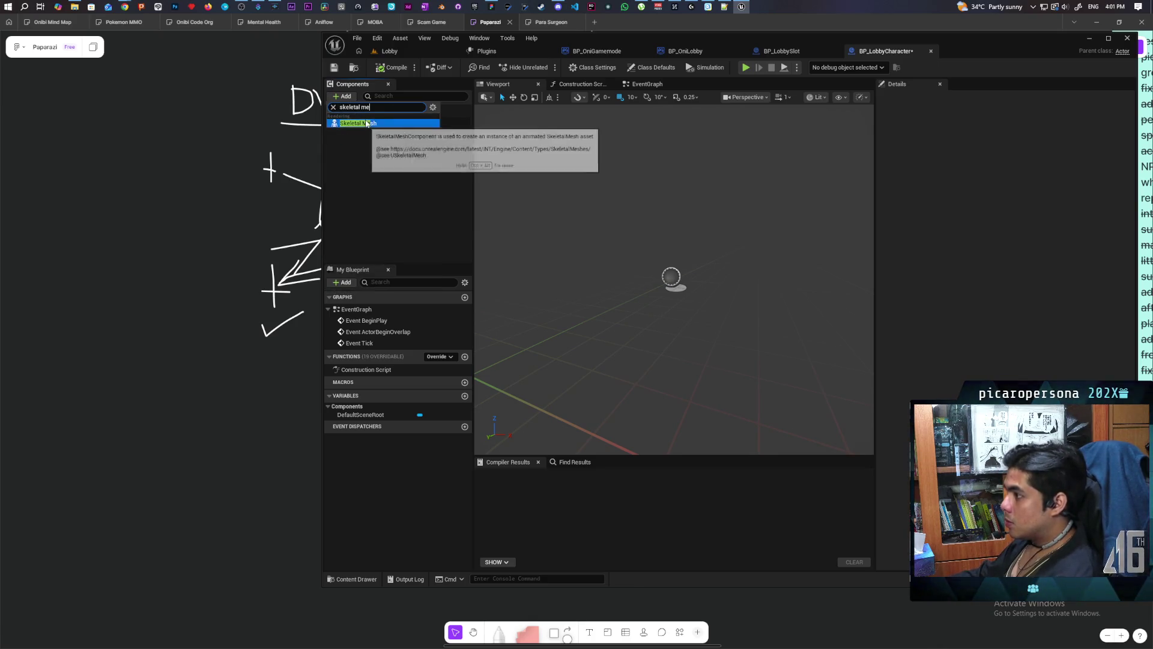
click(361, 123)
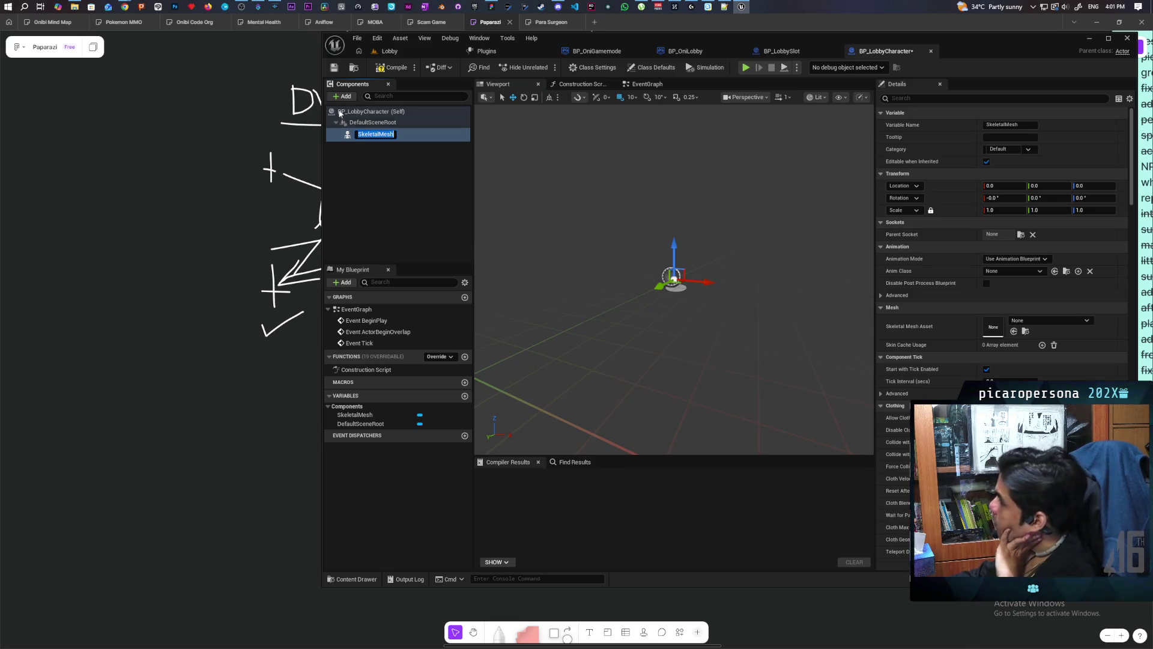
click(391, 68)
click(333, 68)
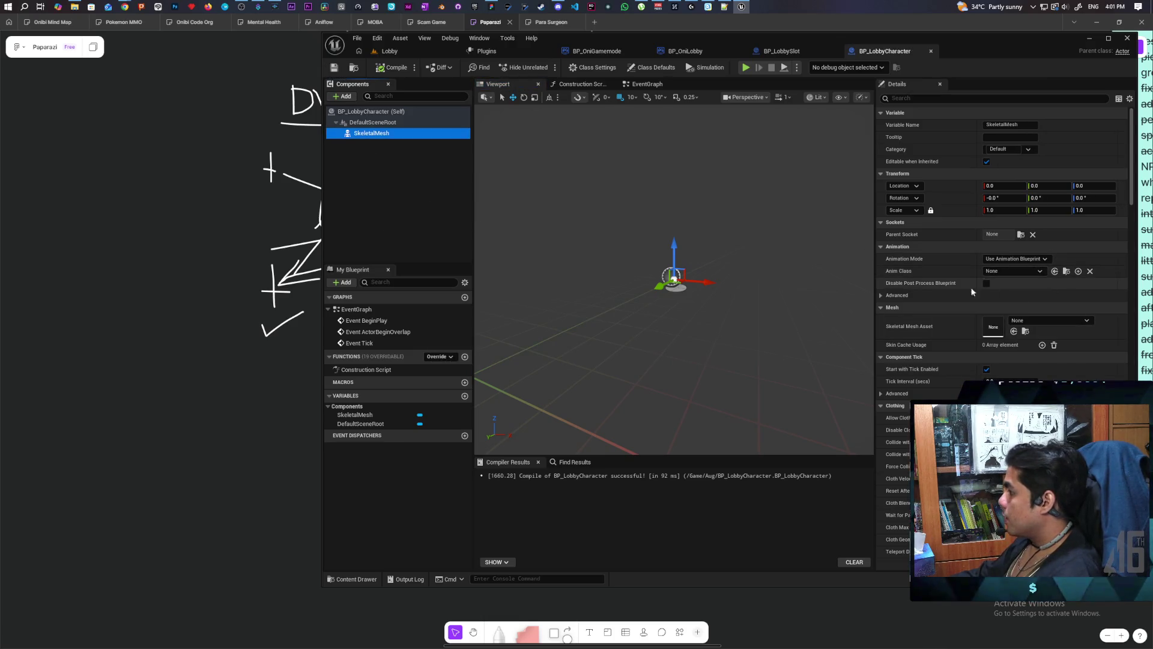
Set the mesh to SKM_gremlin with the ABP_Oni anim class, then compile and save.
click(1018, 270)
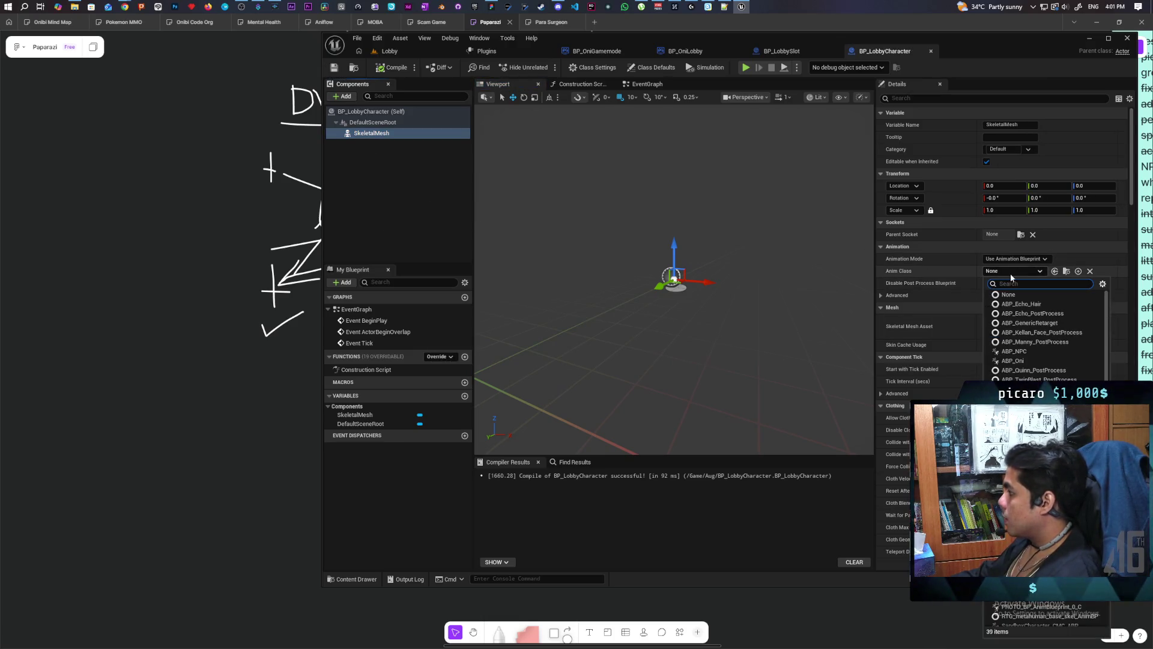
click(960, 306)
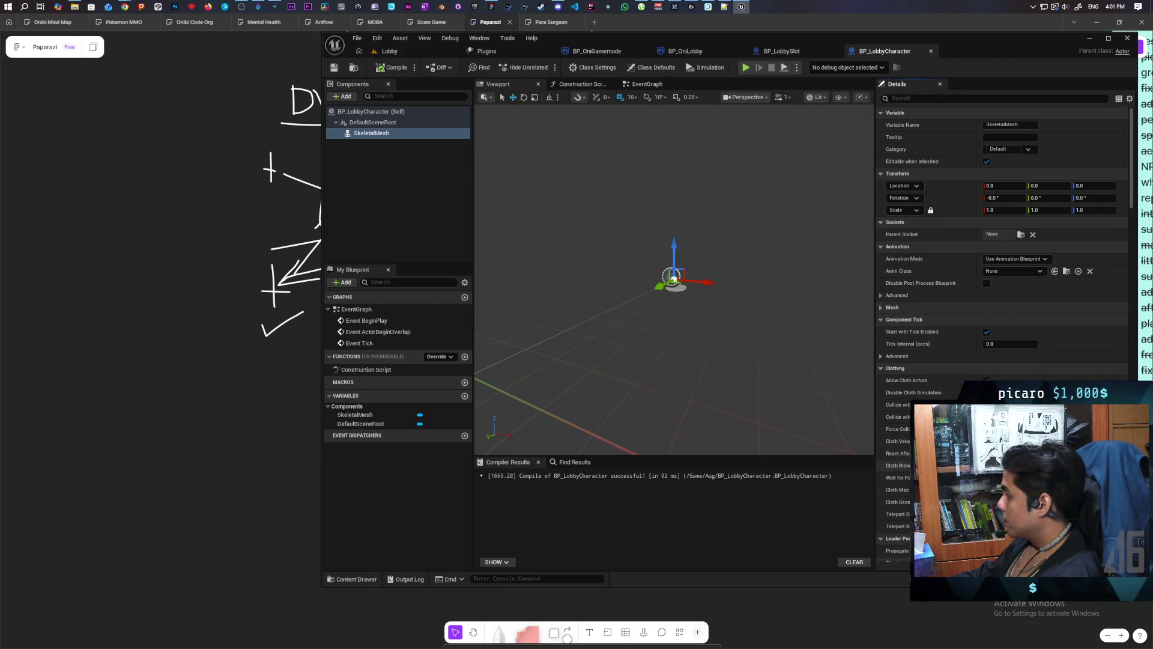
scroll(939, 361, down, 2)
click(881, 278)
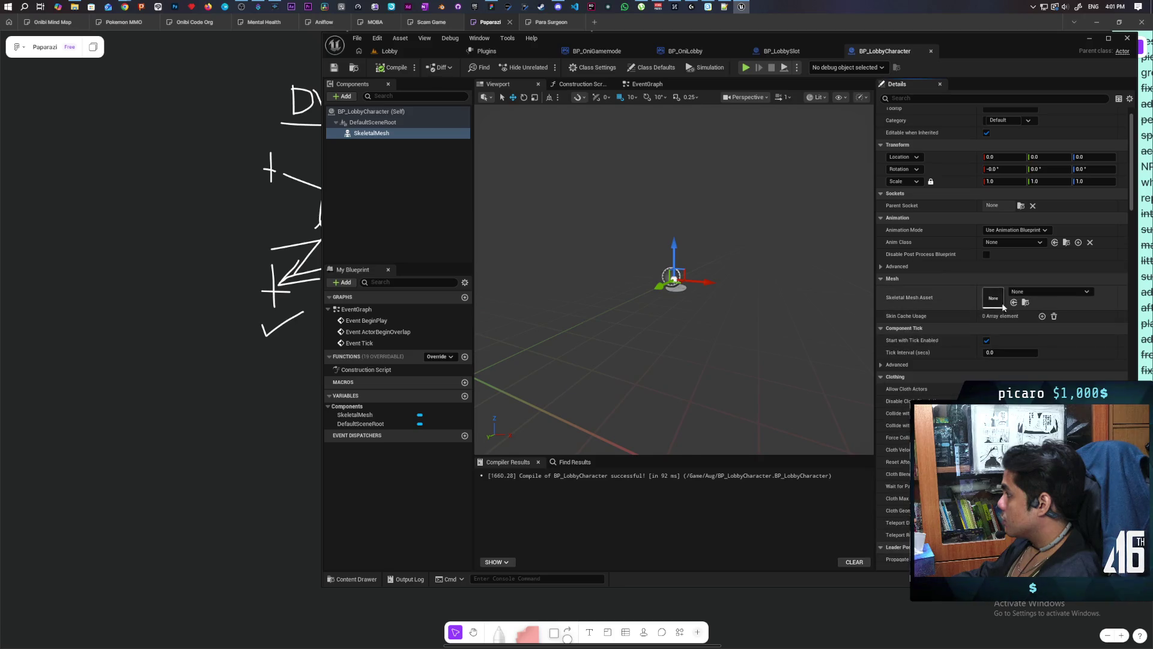
click(1014, 292)
text(oni)
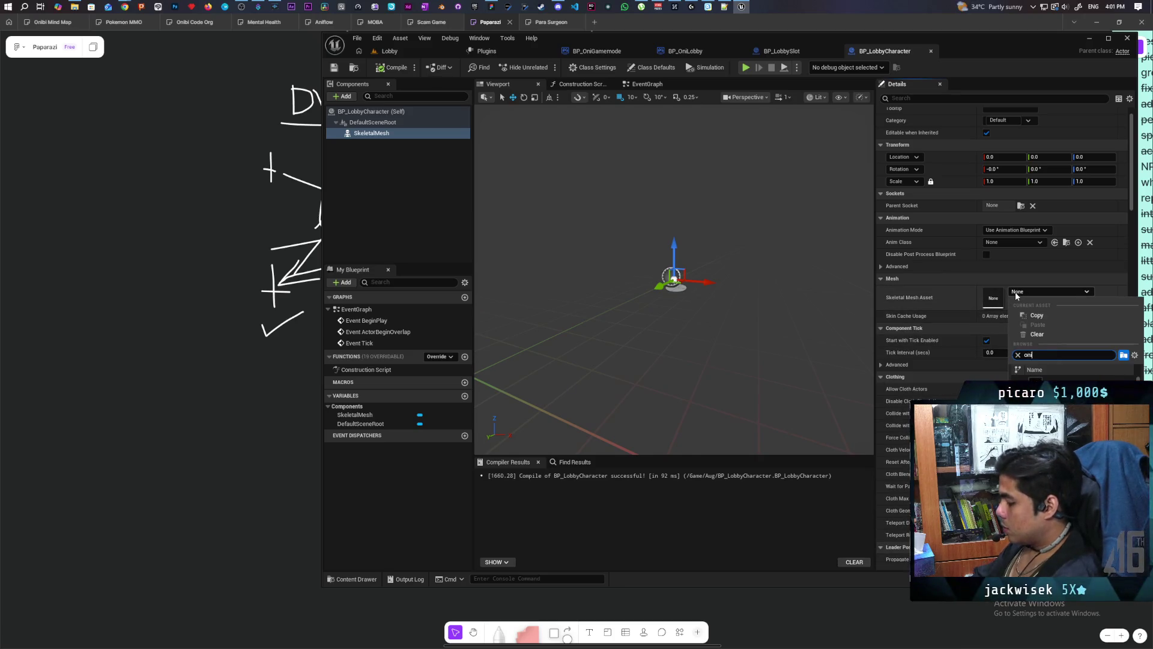
click(1045, 394)
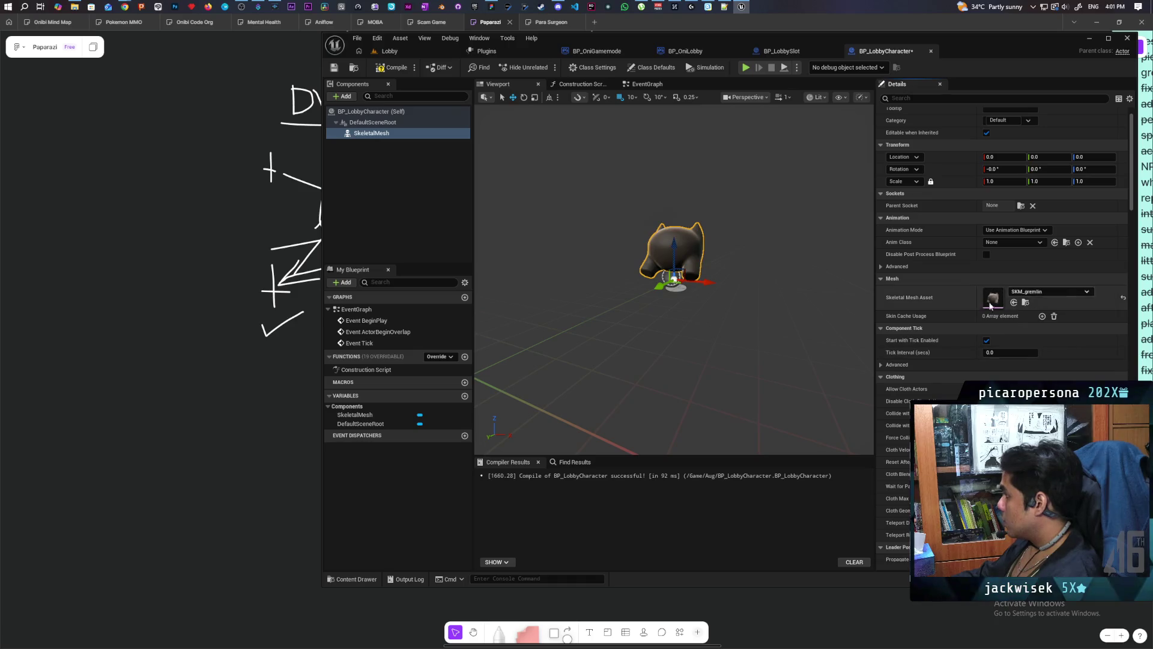
click(1033, 243)
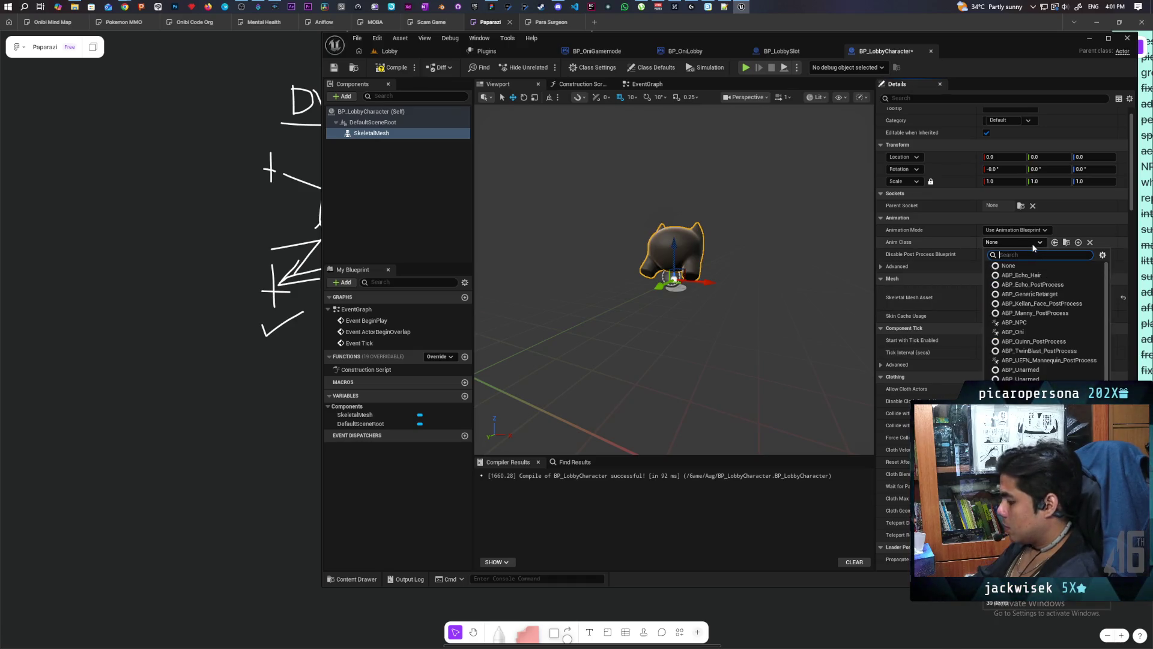
text(oni)
click(1024, 276)
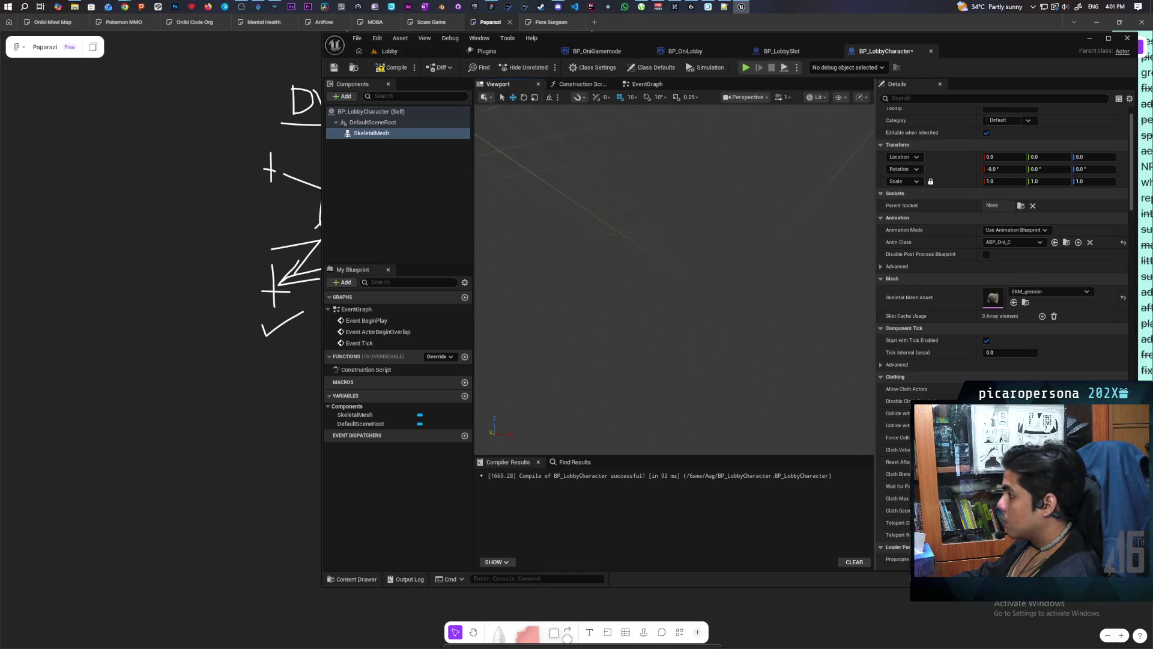
drag(680, 141, 680, 140)
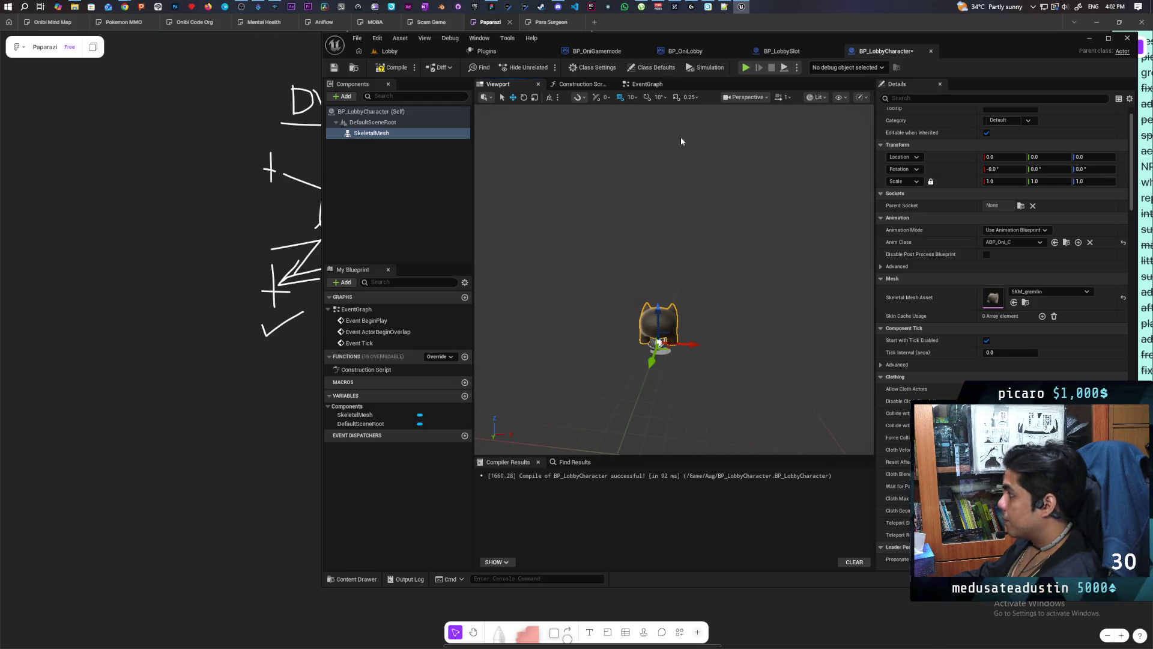
click(393, 67)
click(339, 70)
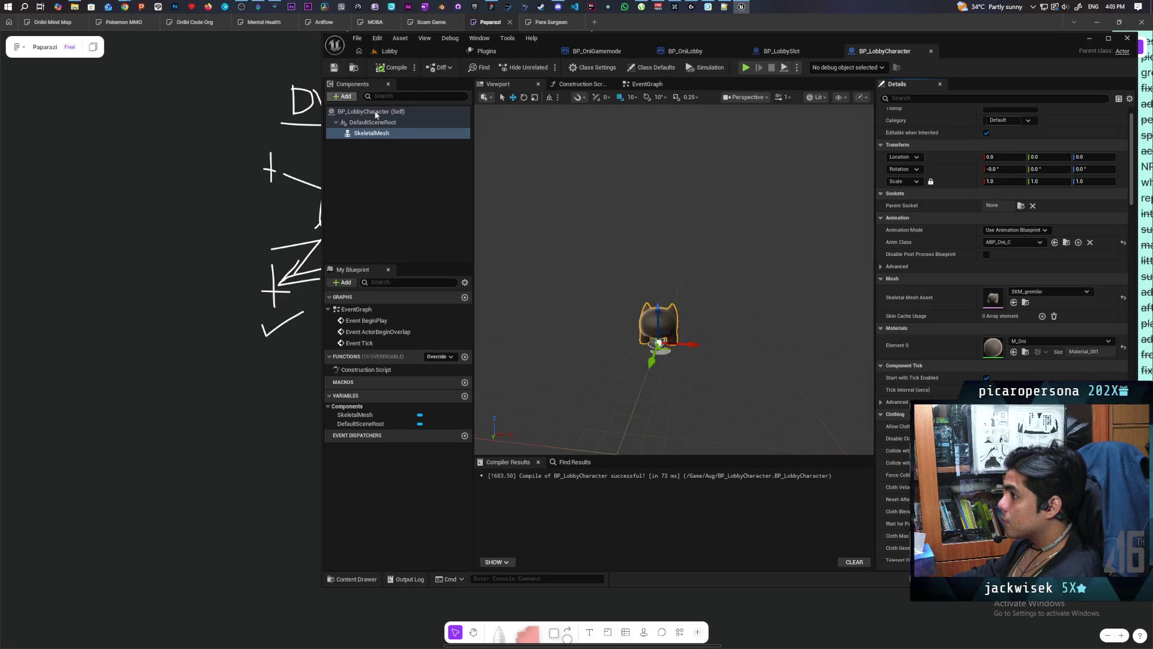
click(934, 98)
text(replica)
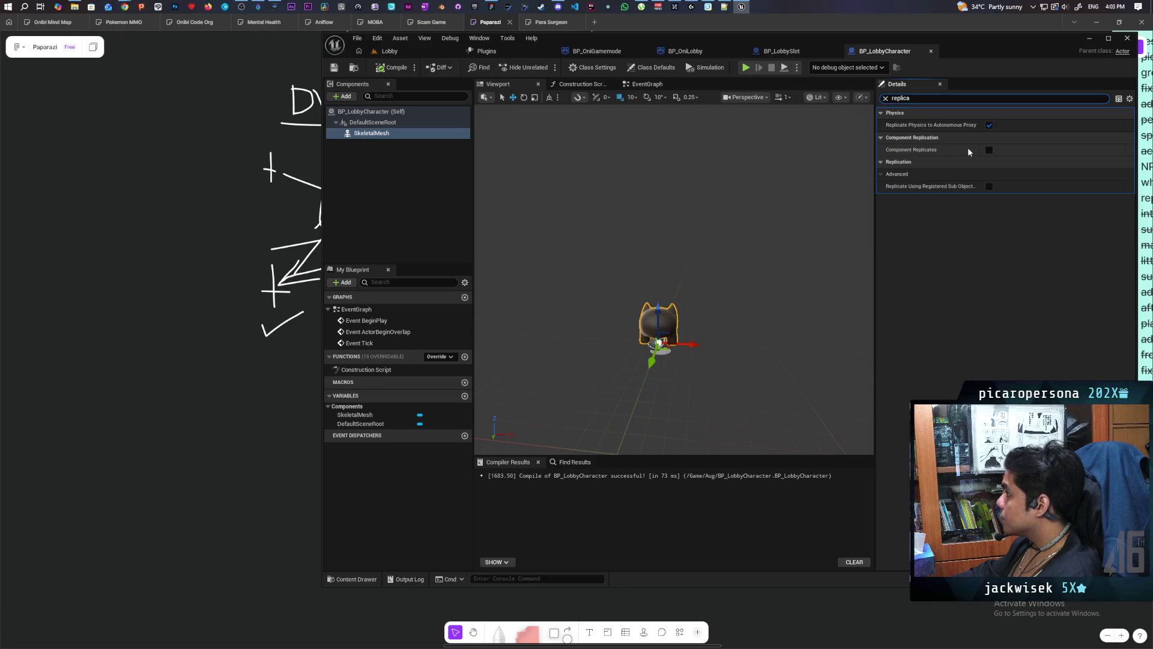
Tick Replicates in BP_LobbyCharacter's class defaults, recompile, and show it in the Aug folder.
click(403, 112)
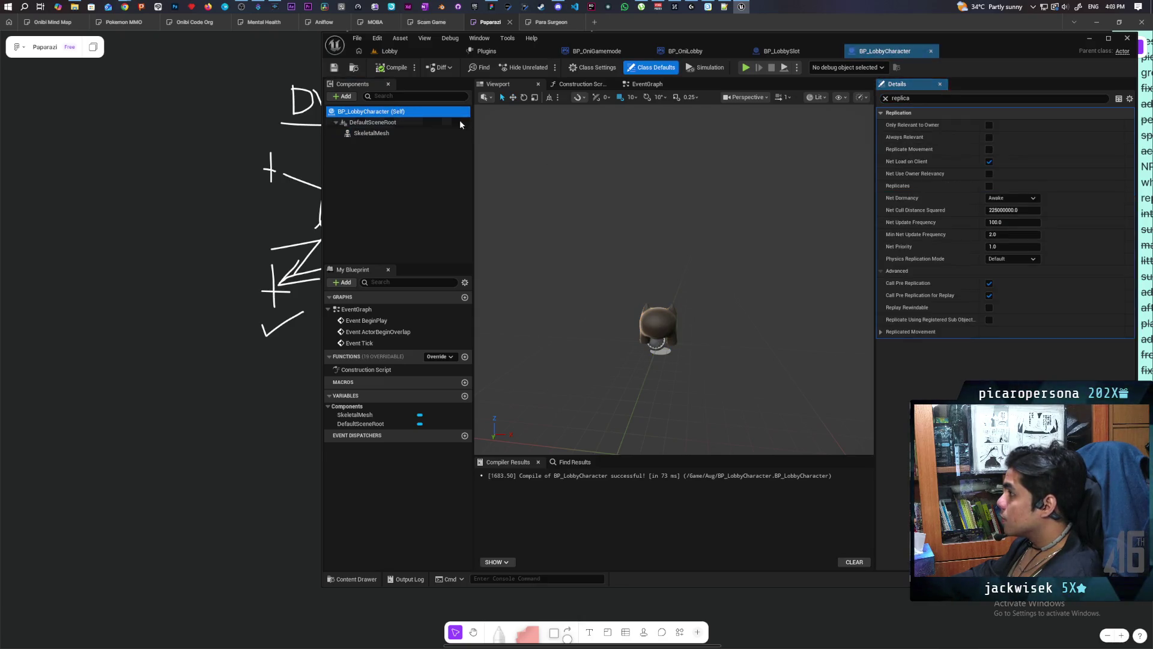
click(989, 186)
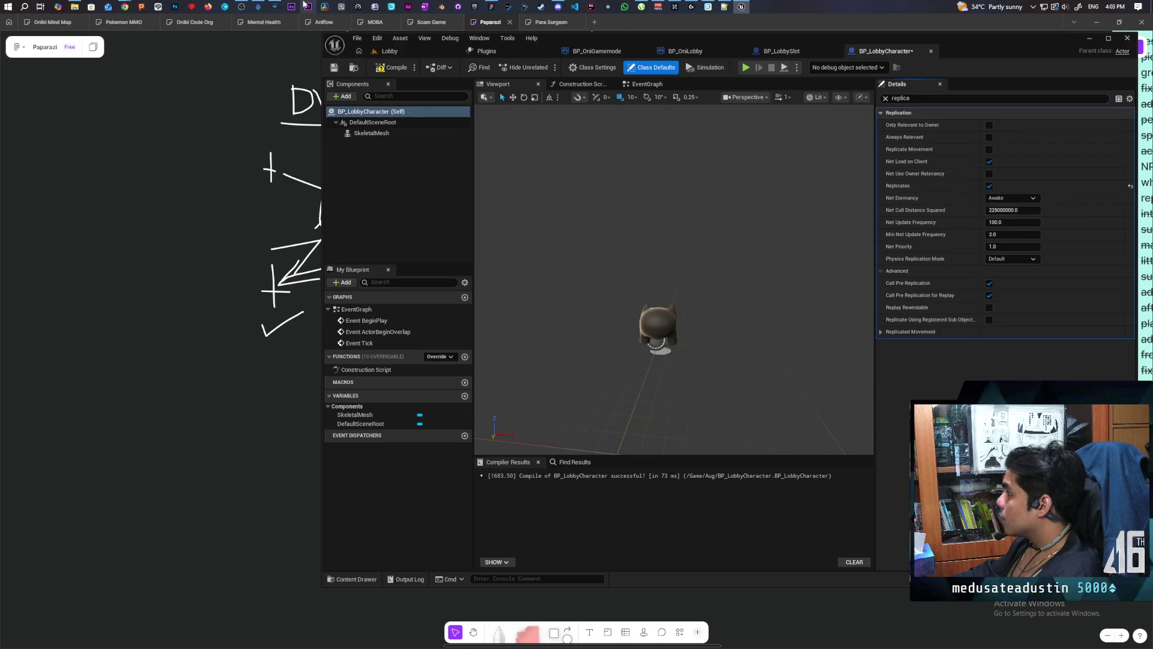
click(390, 72)
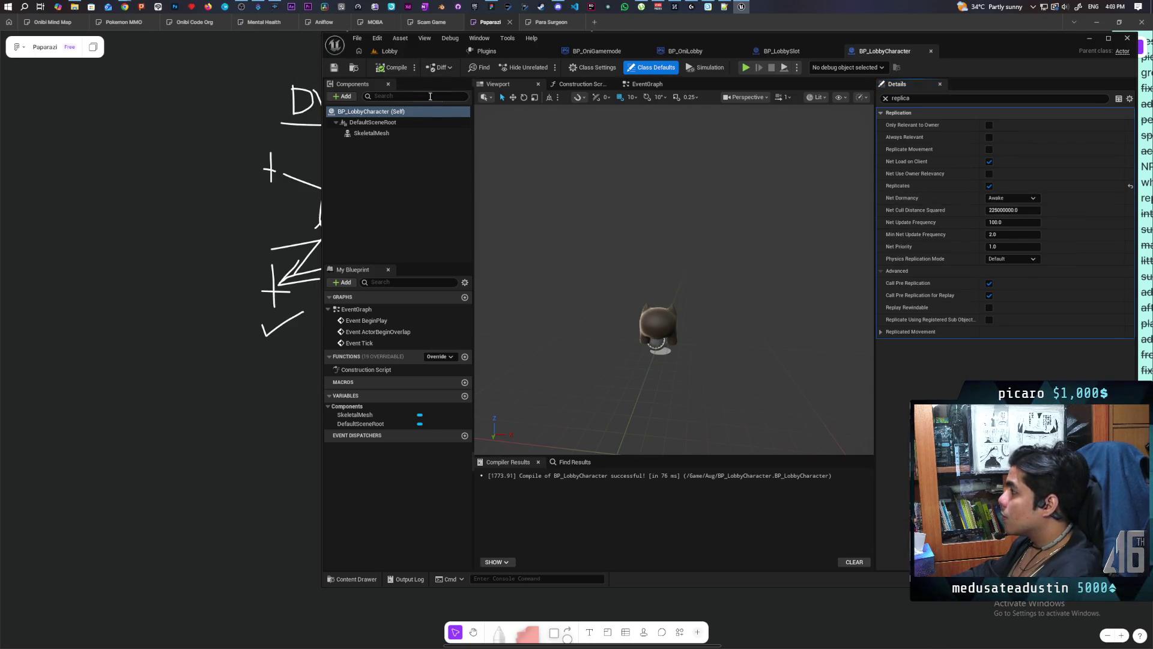
click(357, 67)
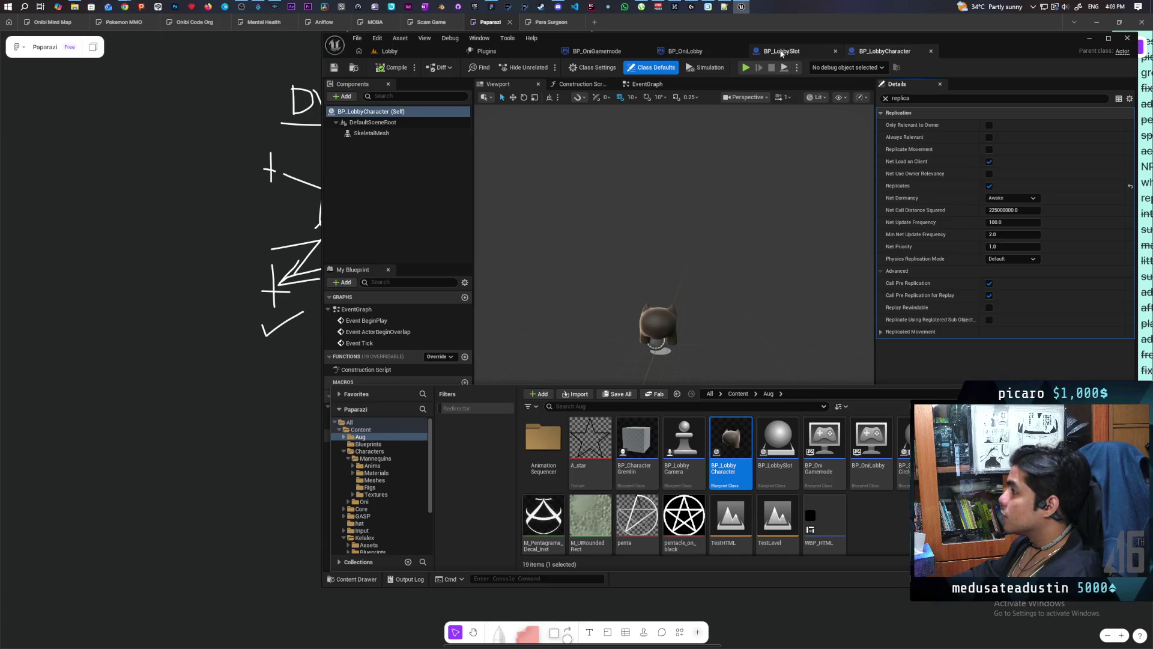